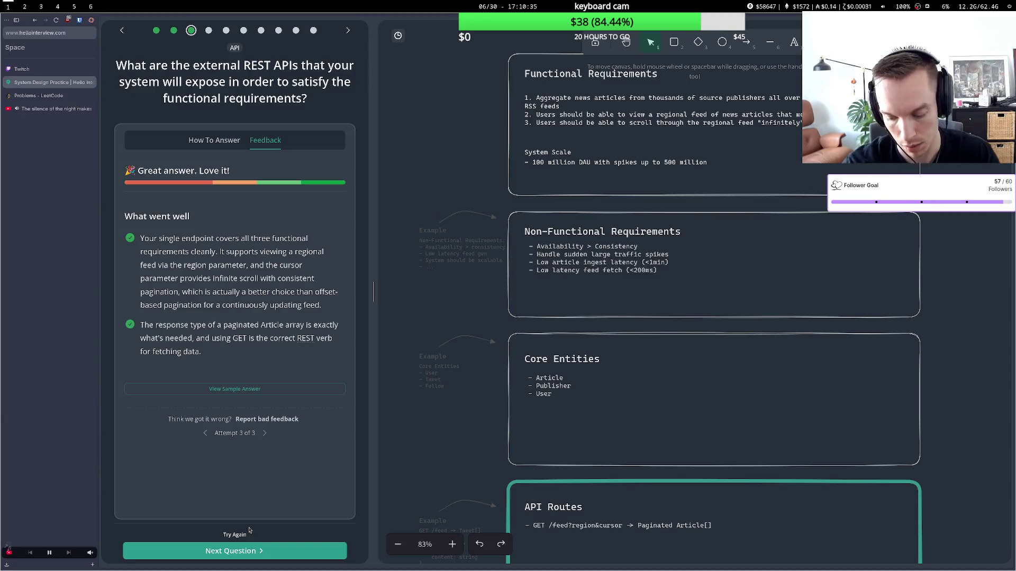
Advance to the RSS news-collection High Level Design question and bring the design box into view.
click(240, 556)
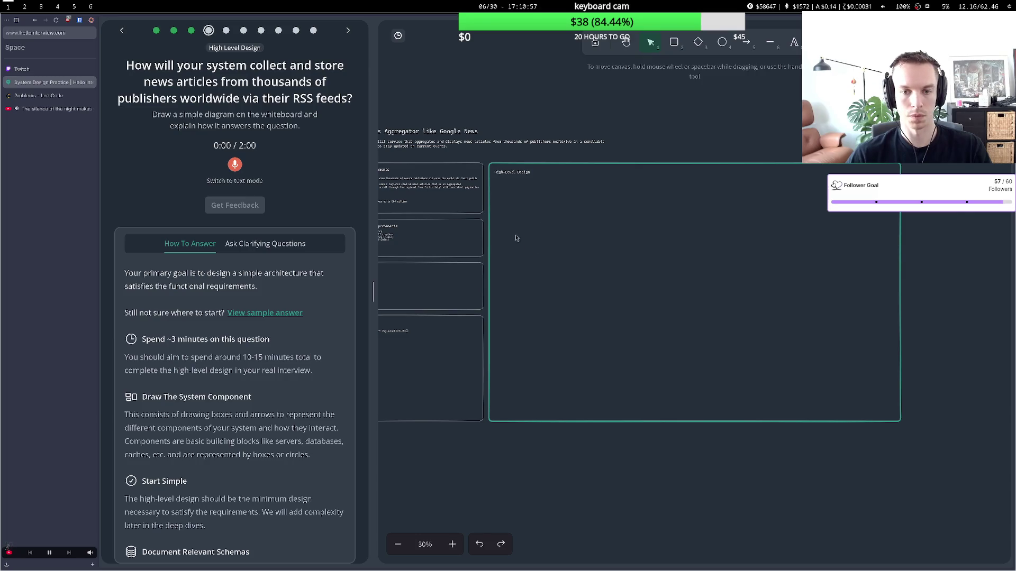
scroll(515, 236, up, 4)
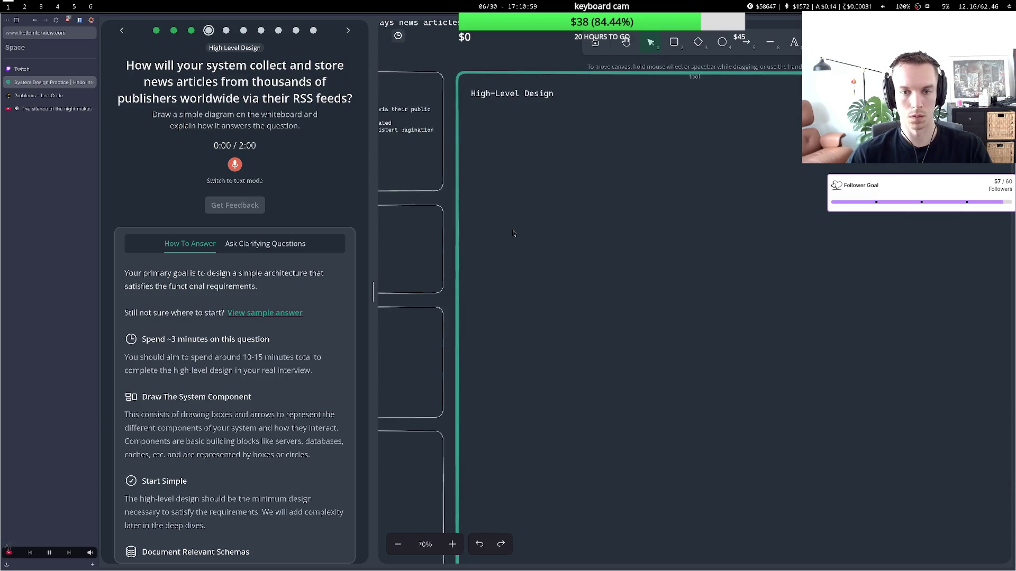
scroll(513, 233, down, 1)
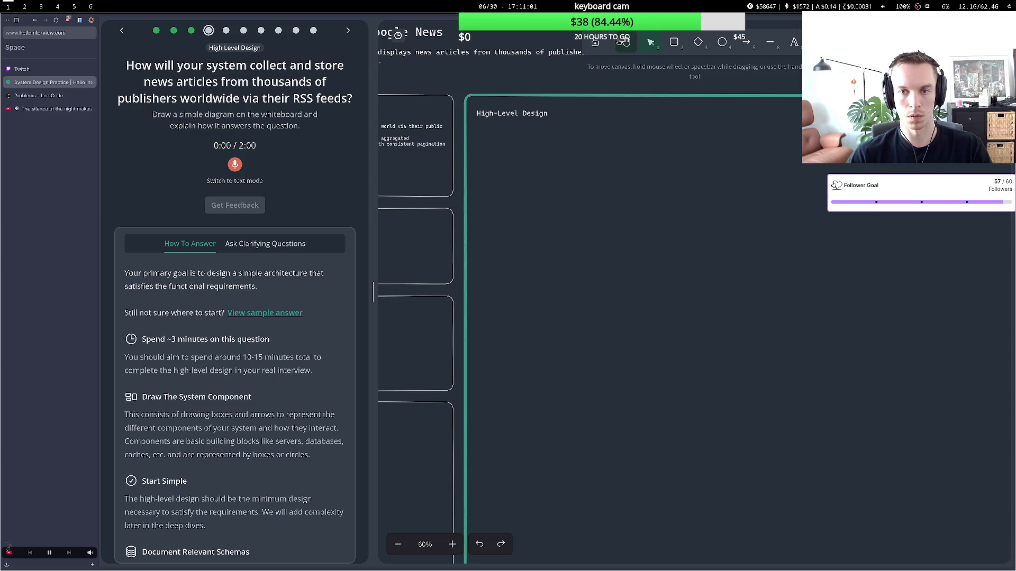
click(624, 41)
mouse_move(623, 208)
mouse_down()
mouse_move(553, 208)
mouse_move(524, 197)
mouse_move(523, 184)
mouse_up()
Draw a box labelled 'Ingest Service', enlarge it and move it up and left.
key(2)
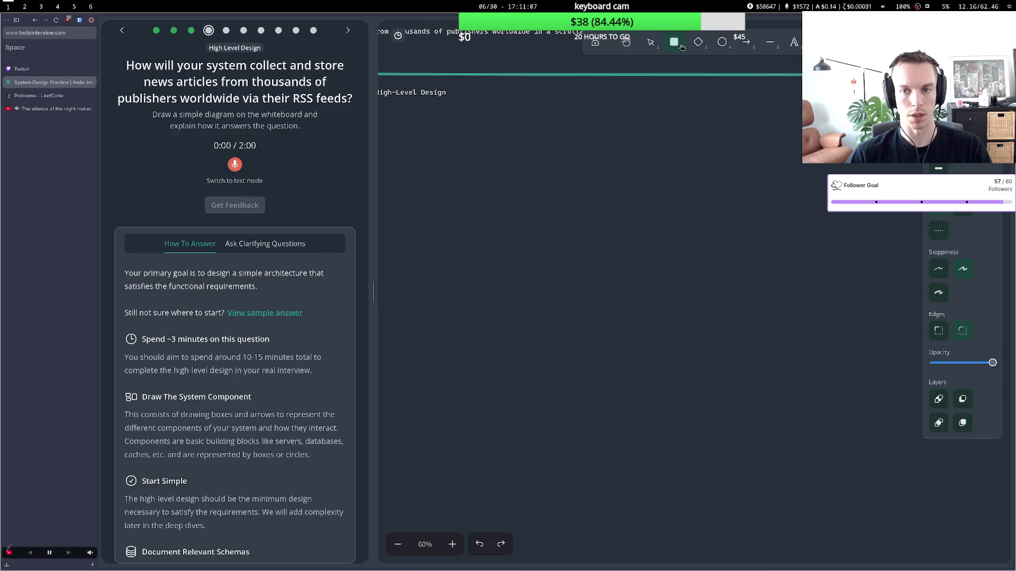
drag(535, 164, 638, 219)
double_click(590, 197)
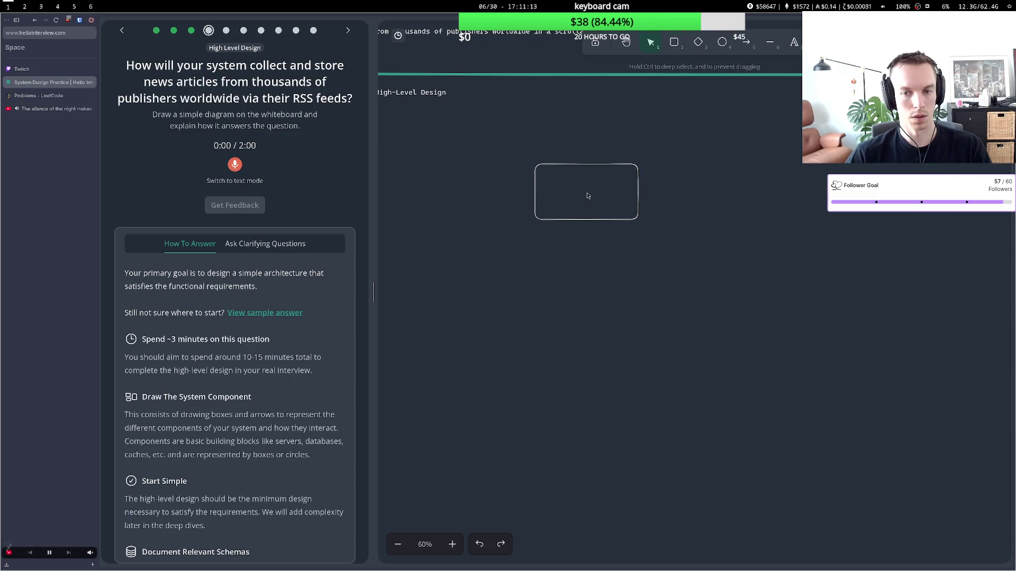
text(Inge)
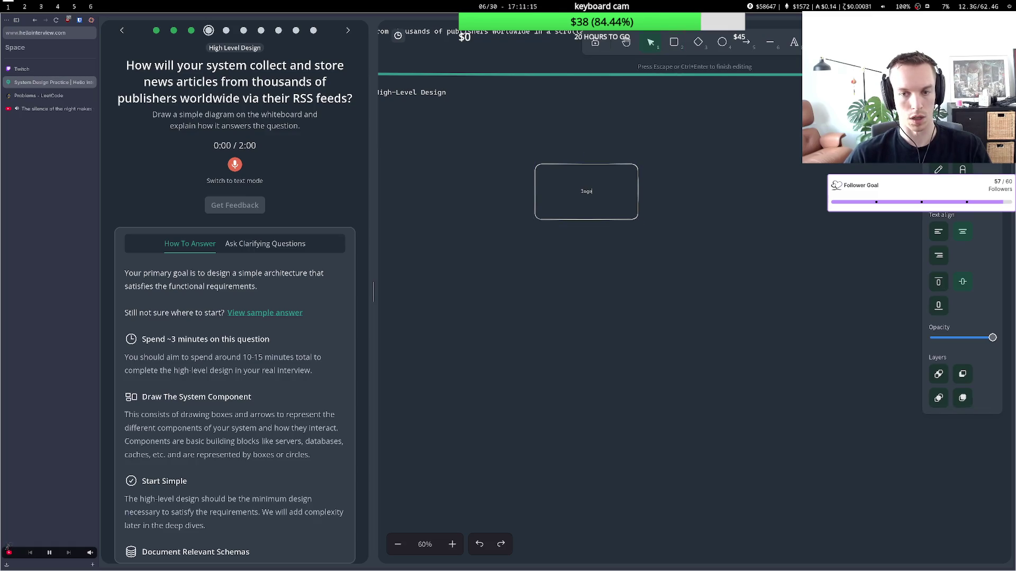
text(st Serv)
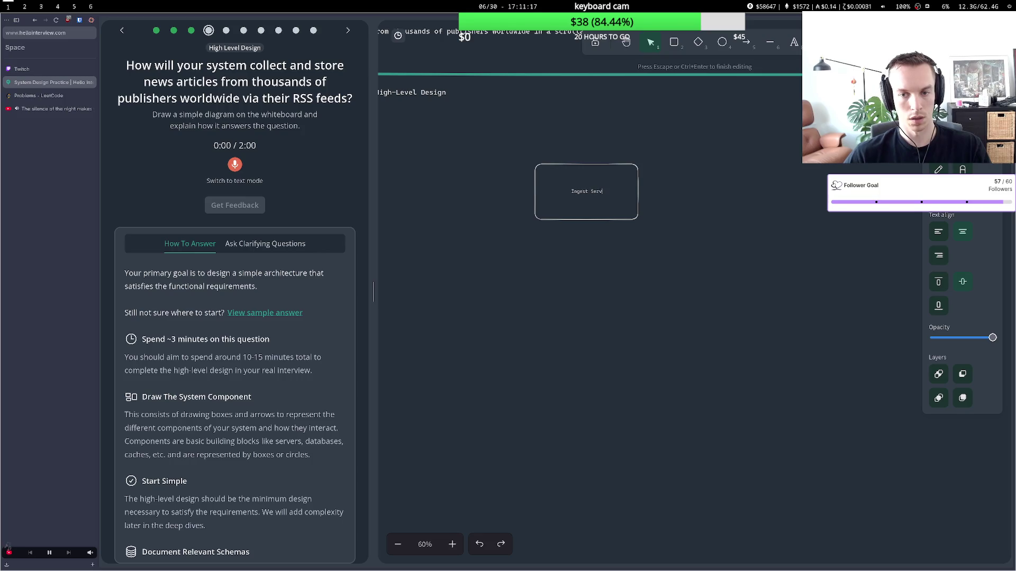
text(ice)
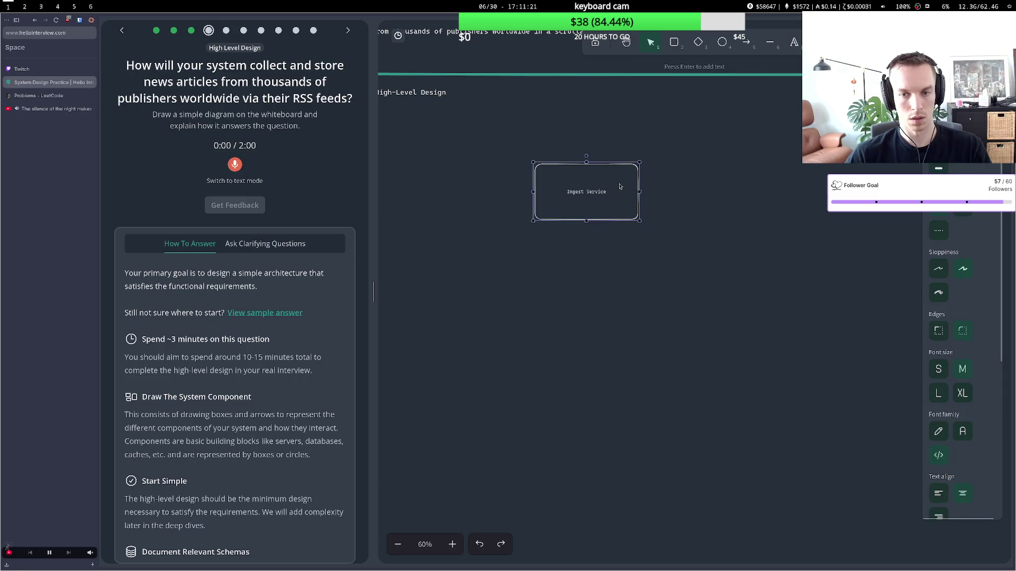
key(Escape)
drag(639, 222, 668, 259)
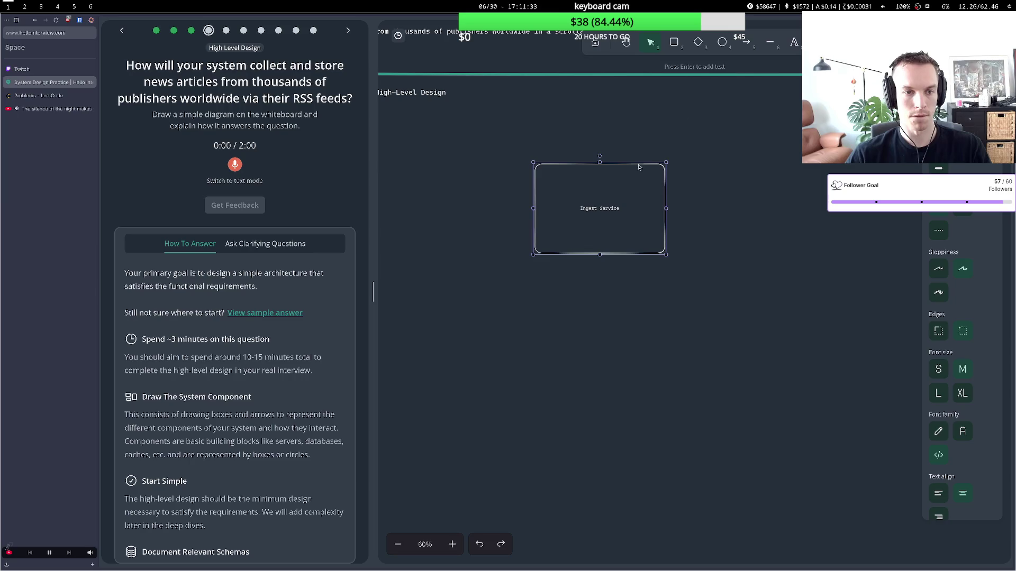
drag(639, 167, 608, 158)
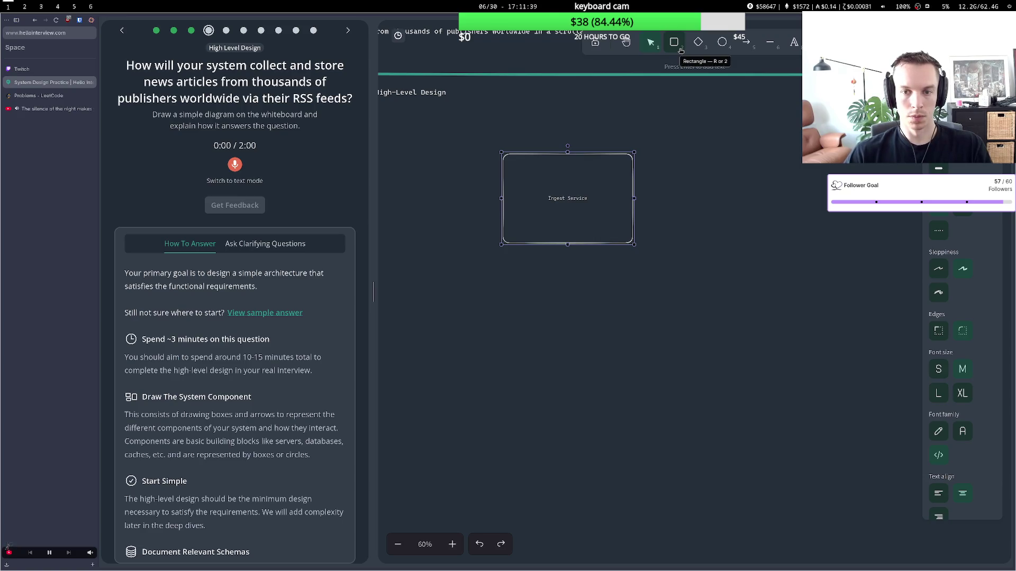
click(680, 51)
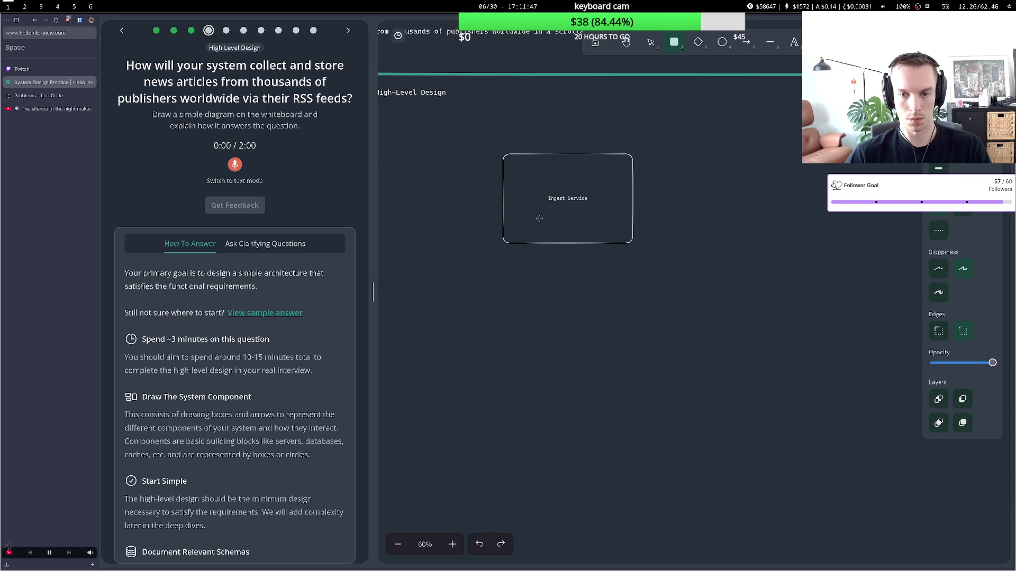
click(651, 42)
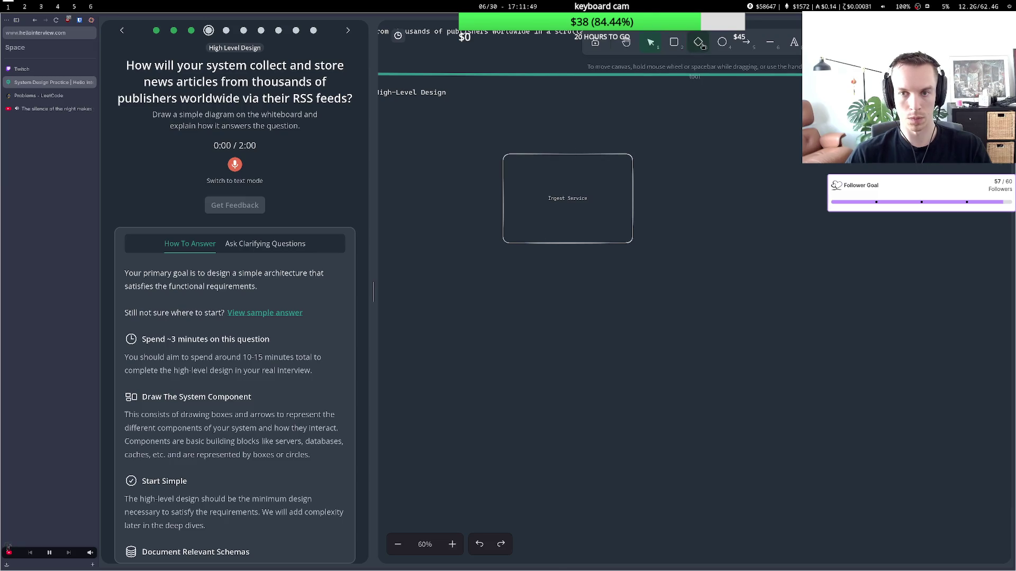
Draw a tall 'DB' box and line it up beside Ingest Service.
click(722, 42)
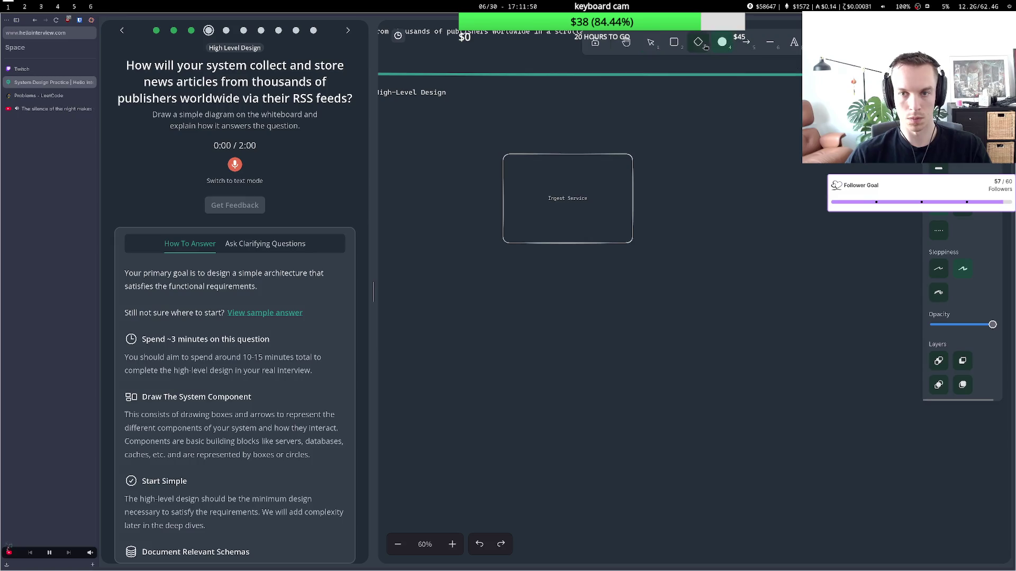
click(674, 42)
mouse_move(683, 105)
mouse_down()
mouse_move(777, 258)
mouse_move(763, 291)
mouse_up()
double_click(720, 198)
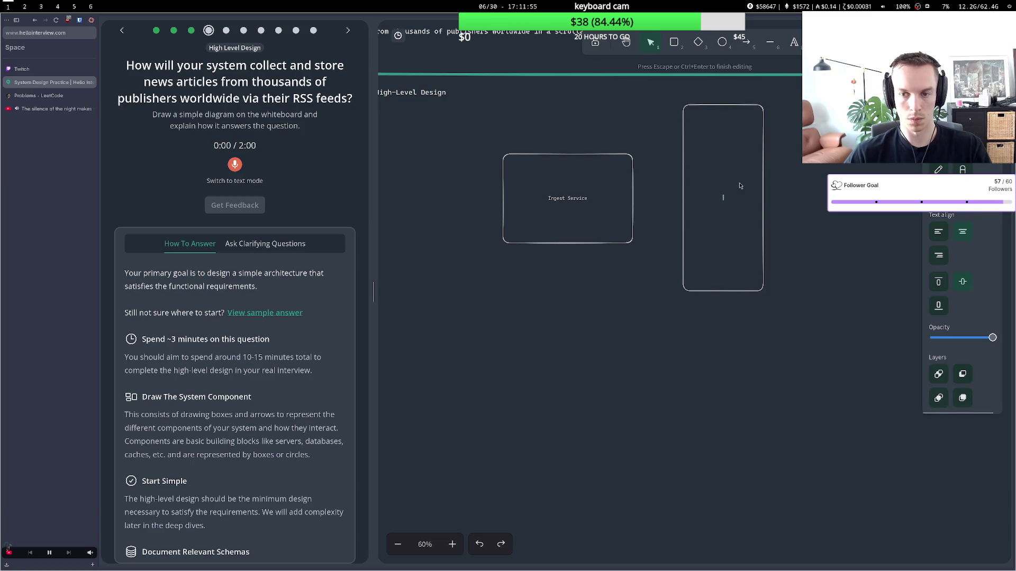
text(D)
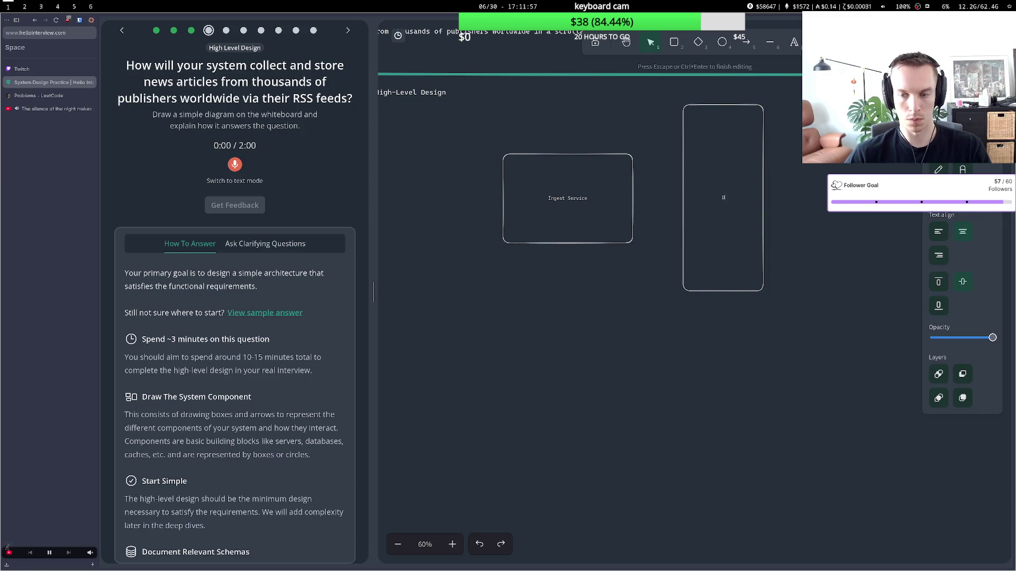
text(B)
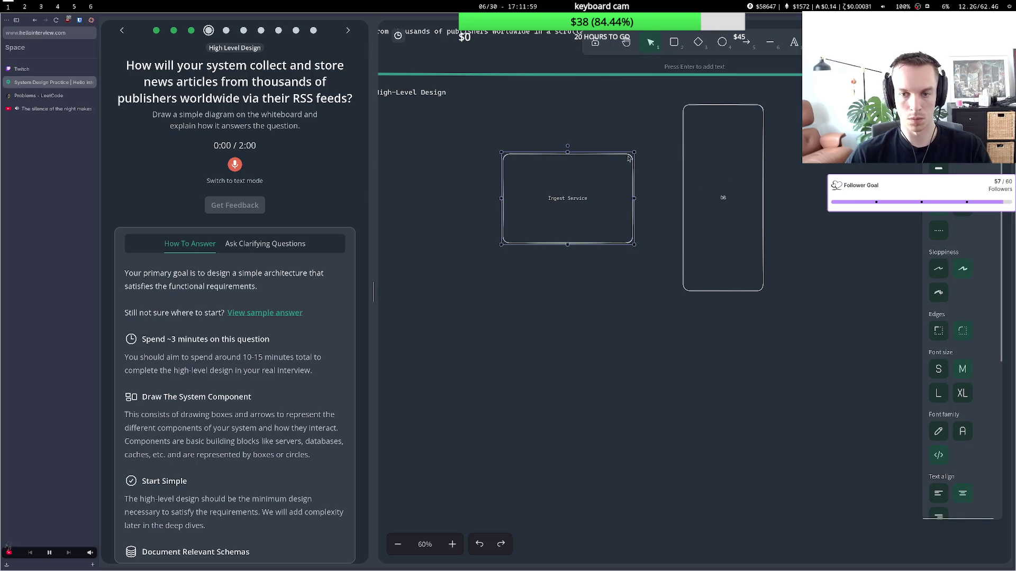
drag(629, 163, 628, 217)
mouse_move(705, 242)
mouse_down()
mouse_move(716, 294)
mouse_move(729, 299)
mouse_up()
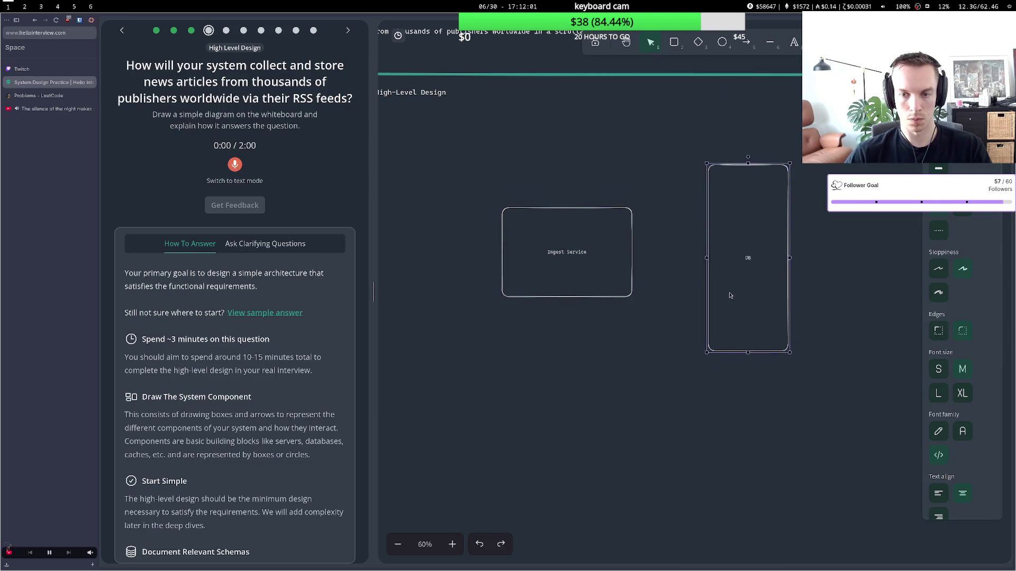
drag(598, 272, 586, 342)
mouse_move(746, 302)
mouse_down()
mouse_move(747, 354)
mouse_move(732, 382)
mouse_up()
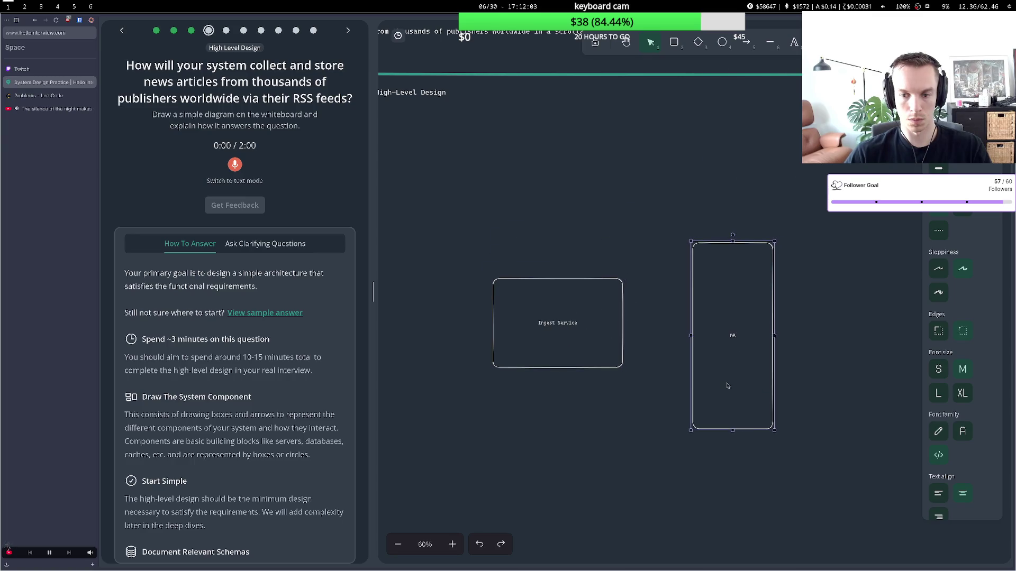
Connect Ingest Service and DB with a double-headed arrow.
click(746, 42)
click(627, 321)
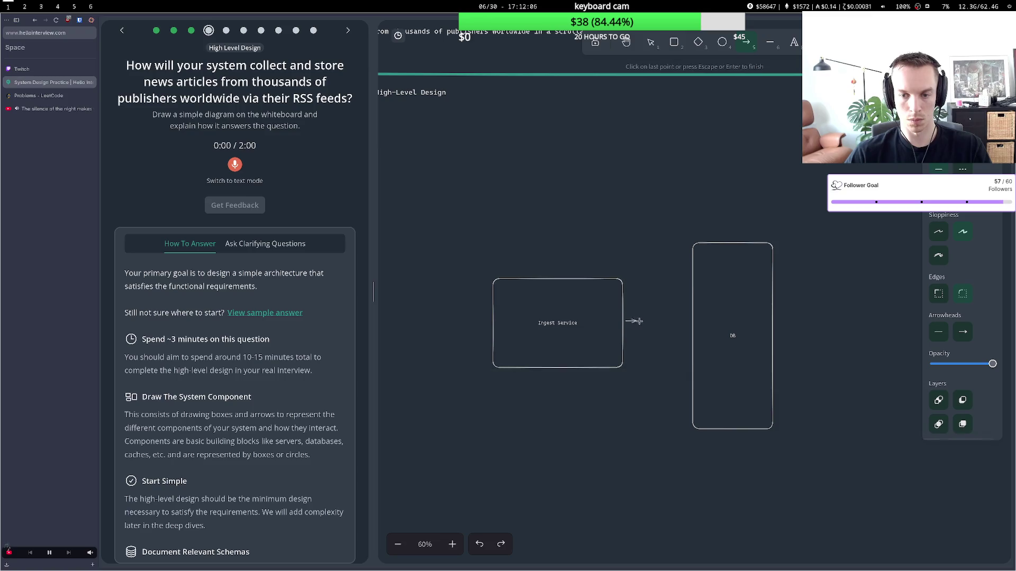
click(688, 319)
key(Escape)
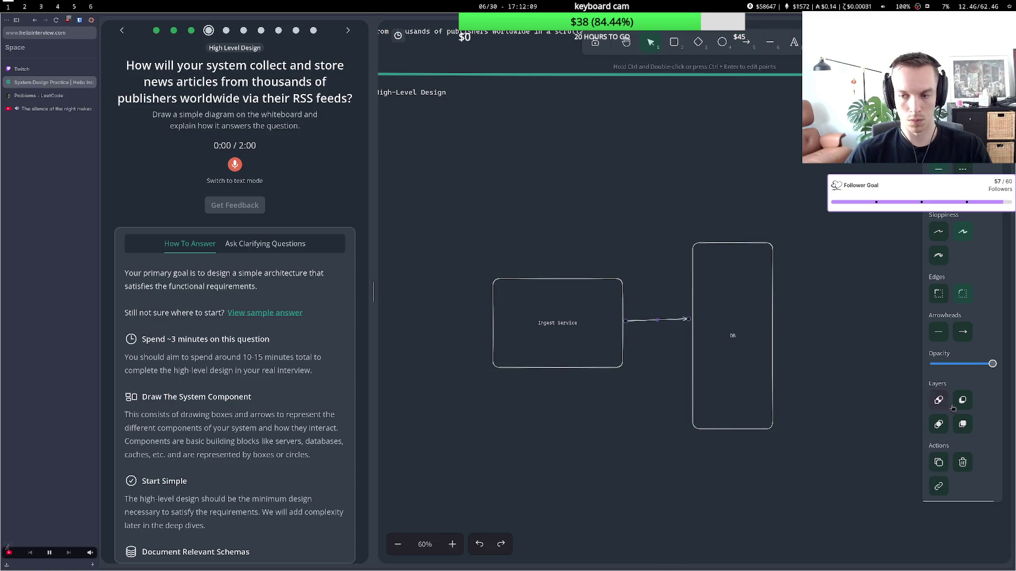
click(934, 335)
key(w)
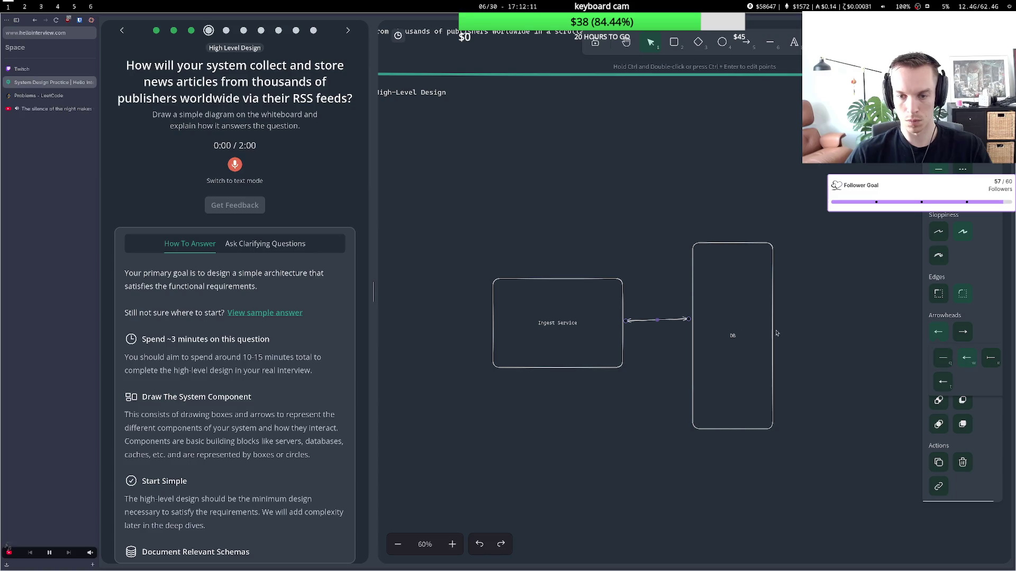
click(688, 320)
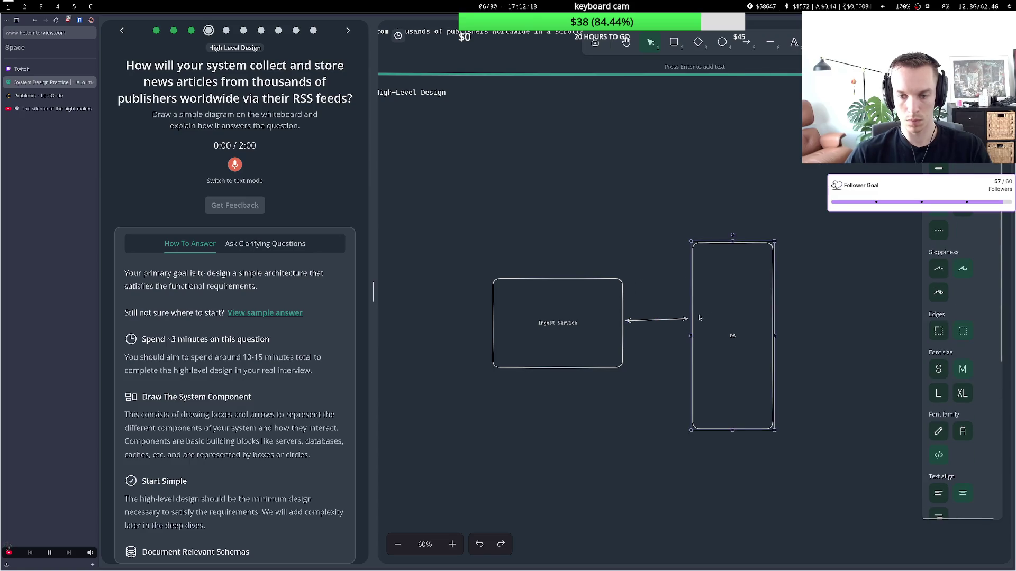
drag(688, 319, 689, 321)
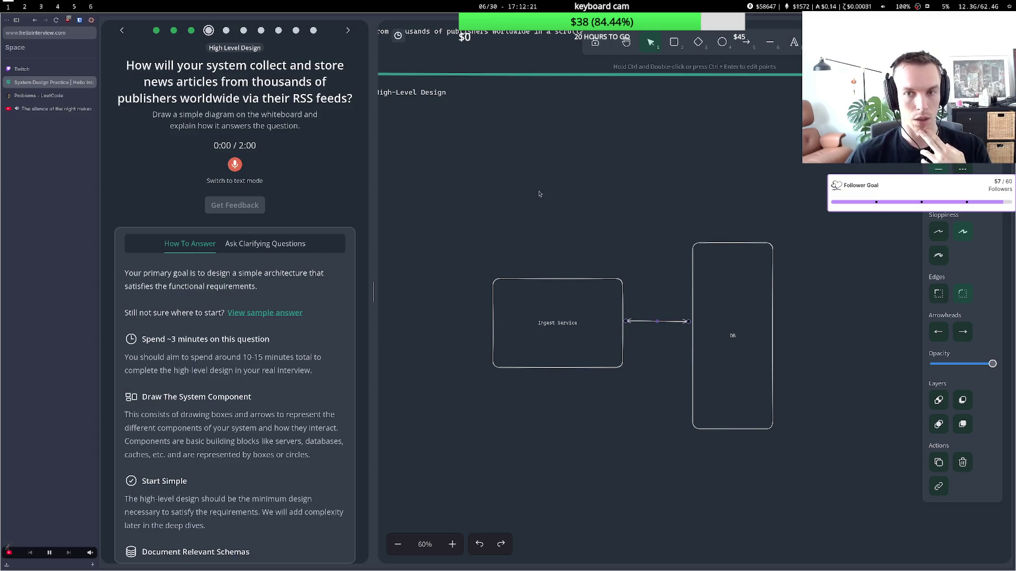
click(674, 42)
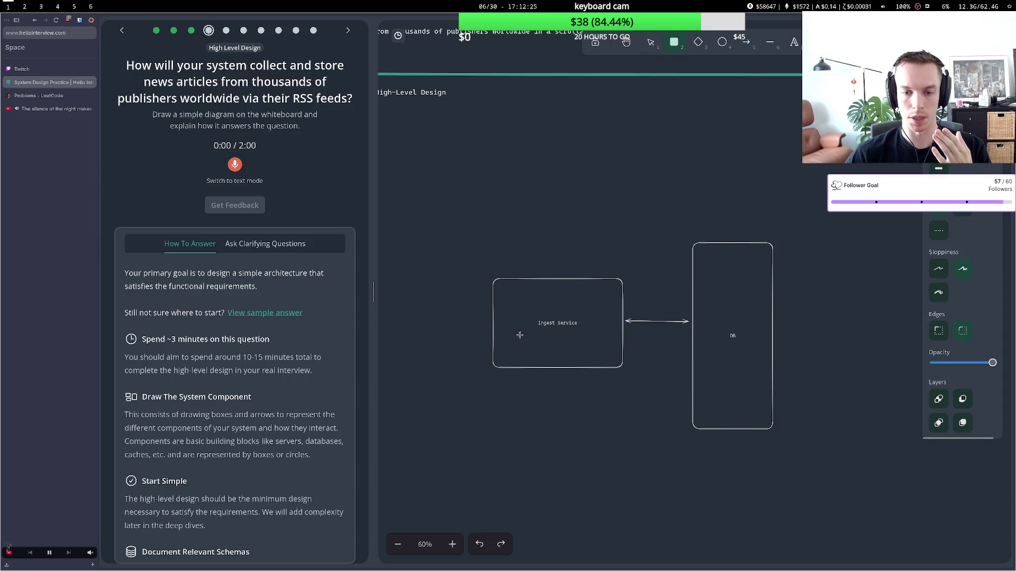
Draw a small box inside the Ingest Service box.
drag(520, 336, 594, 359)
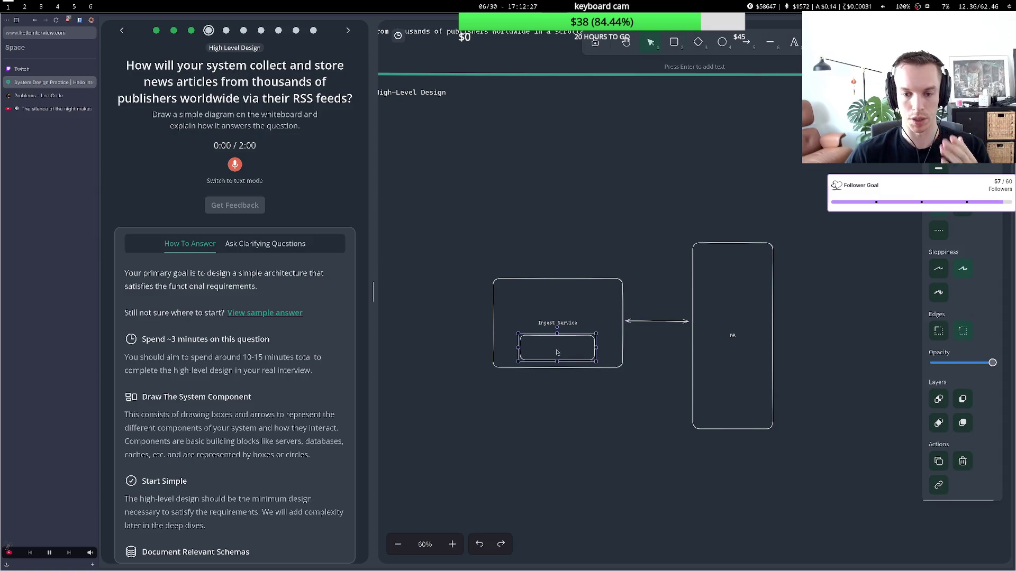
double_click(557, 351)
key(Escape)
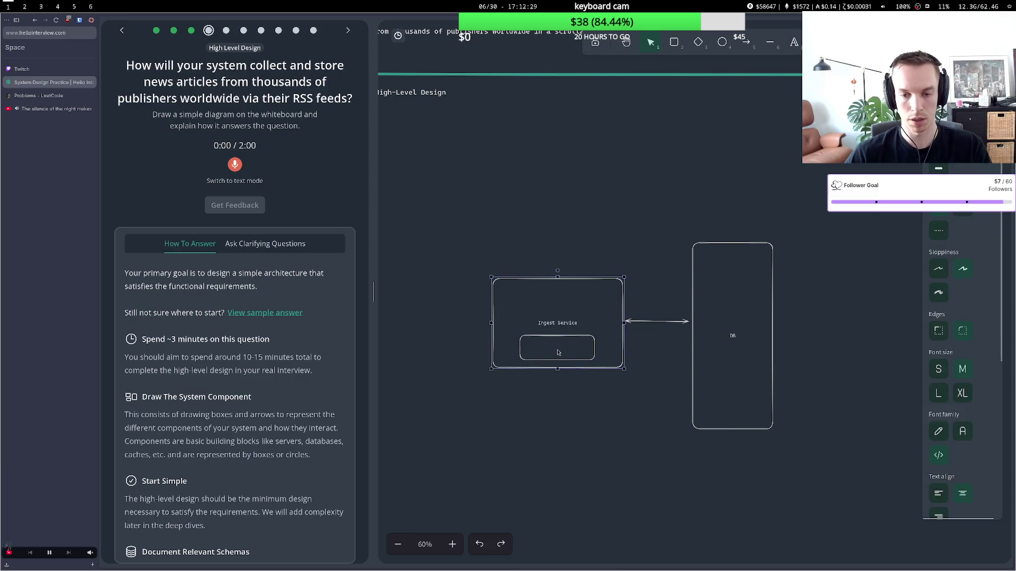
click(550, 341)
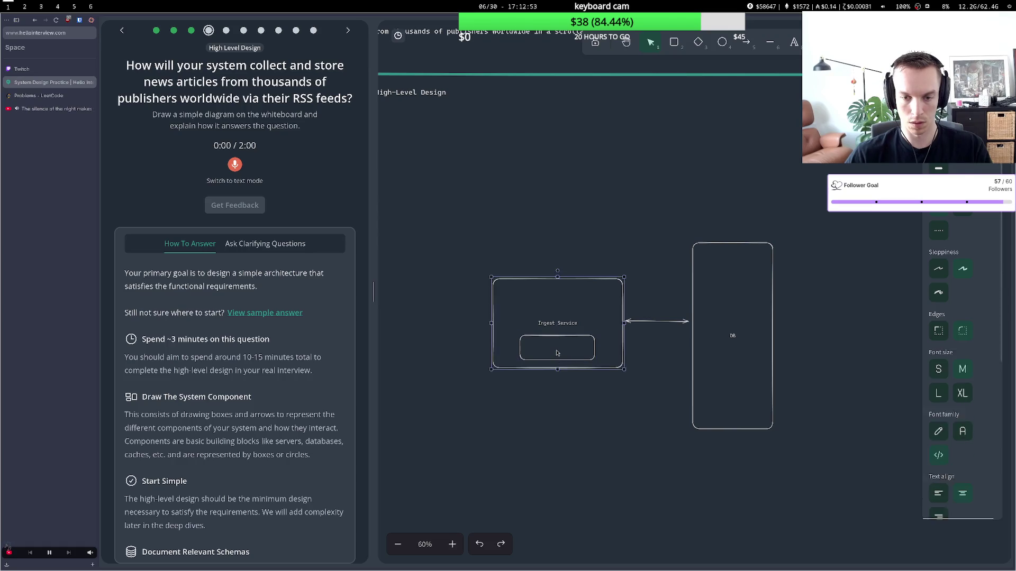
click(560, 351)
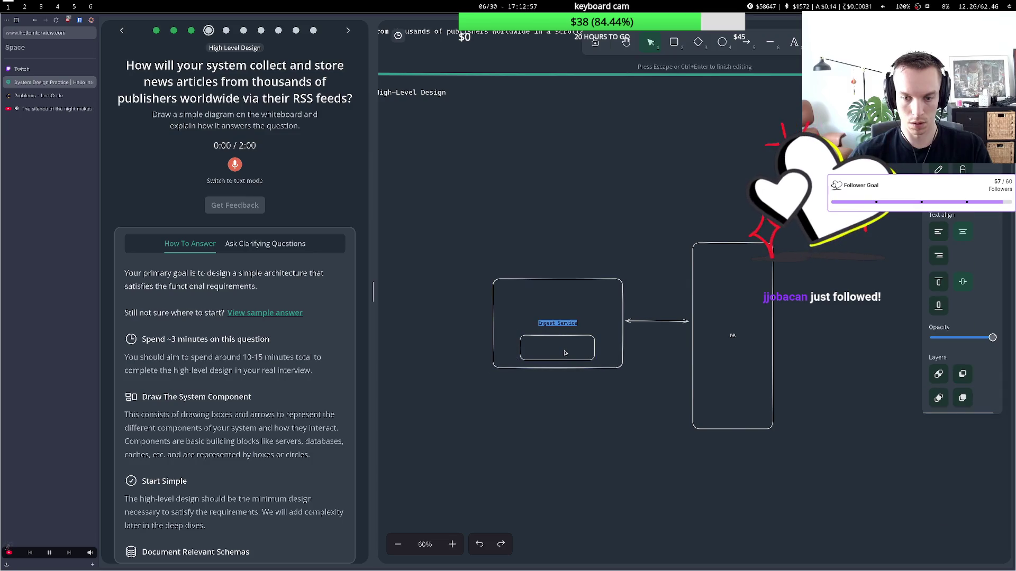
key(super+5)
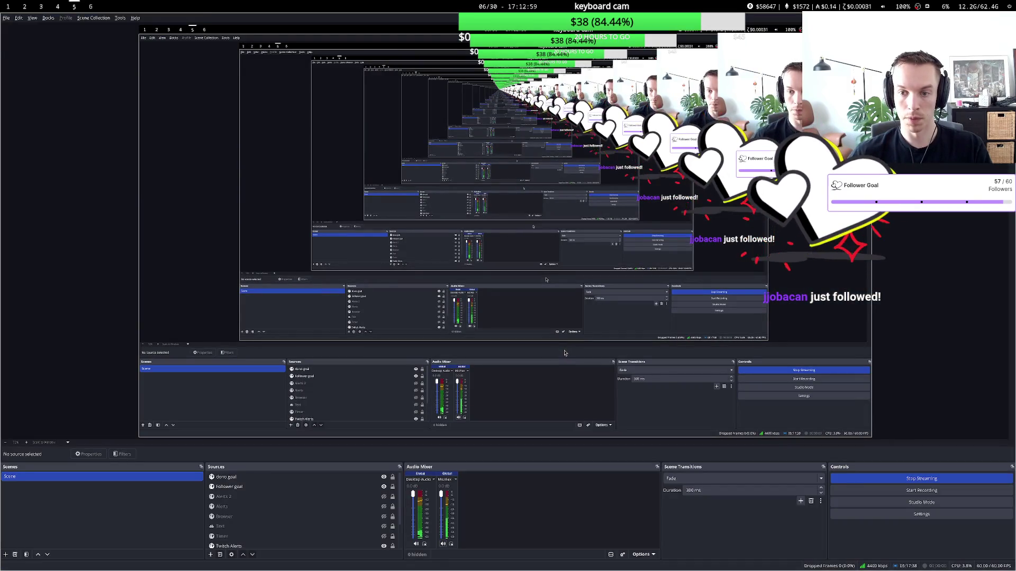
key(super+1)
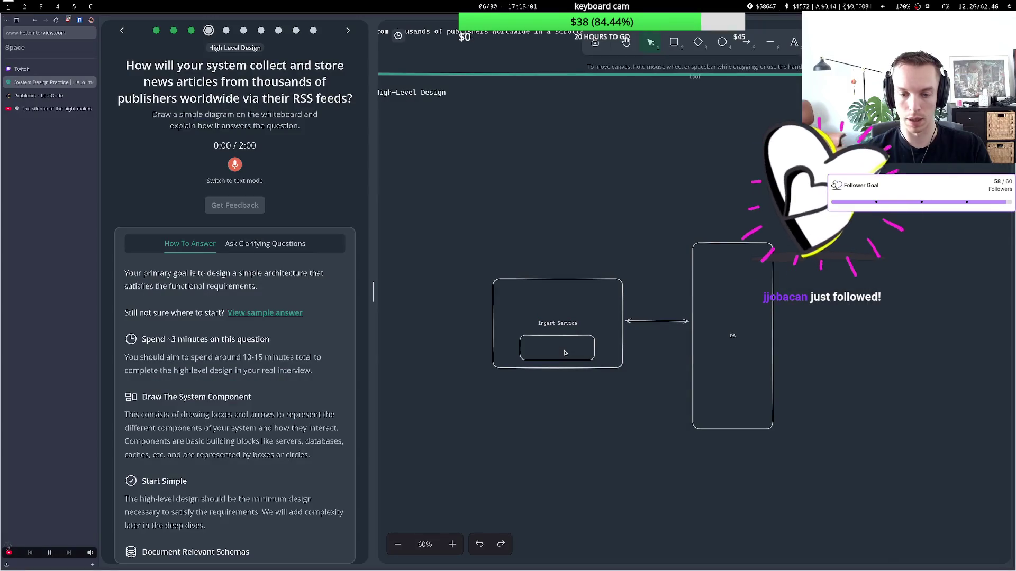
scroll(553, 354, right, 1)
click(540, 354)
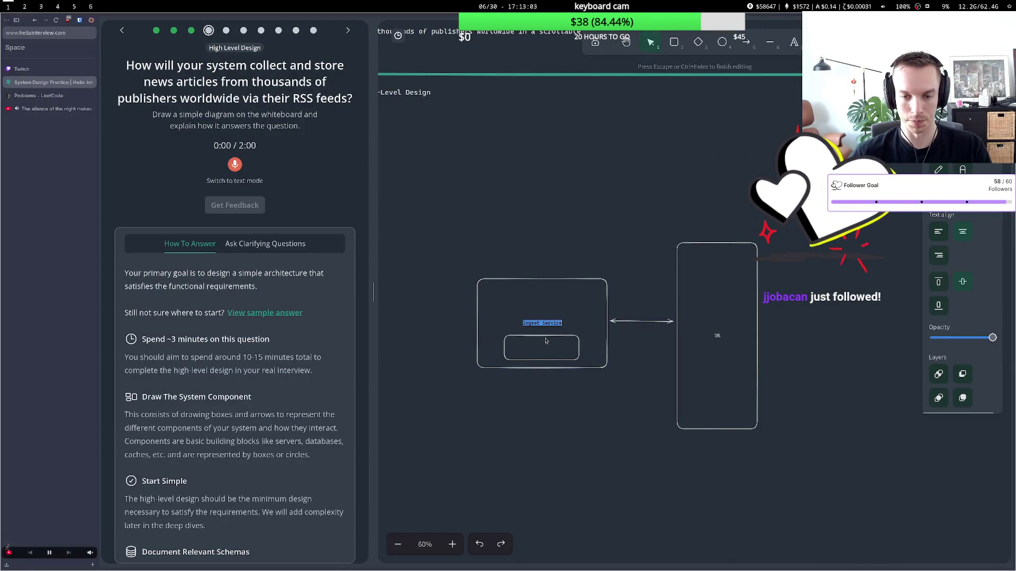
Label the small box 'RSS subscriber' and place it back inside Ingest Service.
key(Return)
click(544, 352)
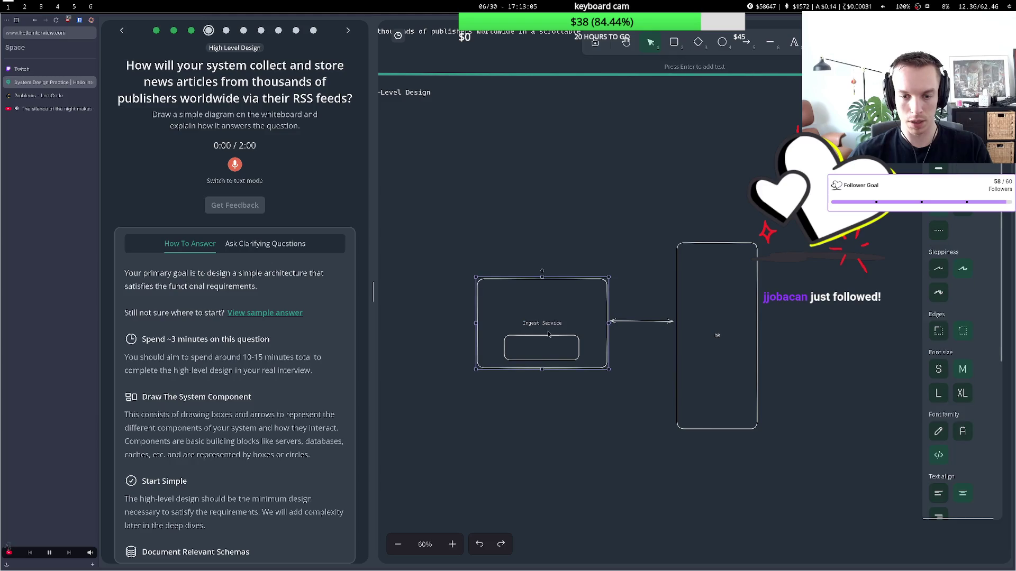
drag(544, 352, 549, 433)
key(Return)
text(RSS)
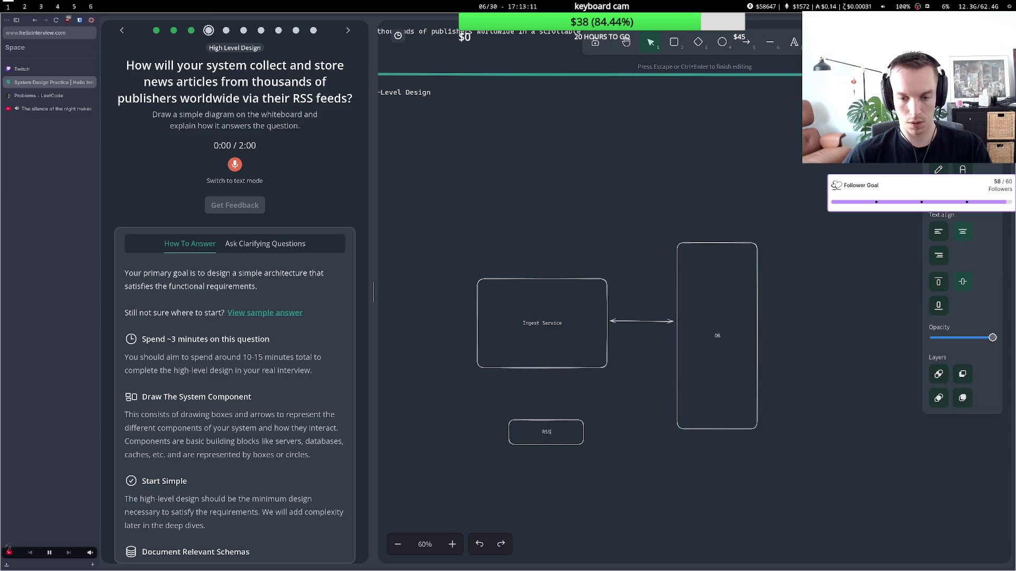
text(subsc)
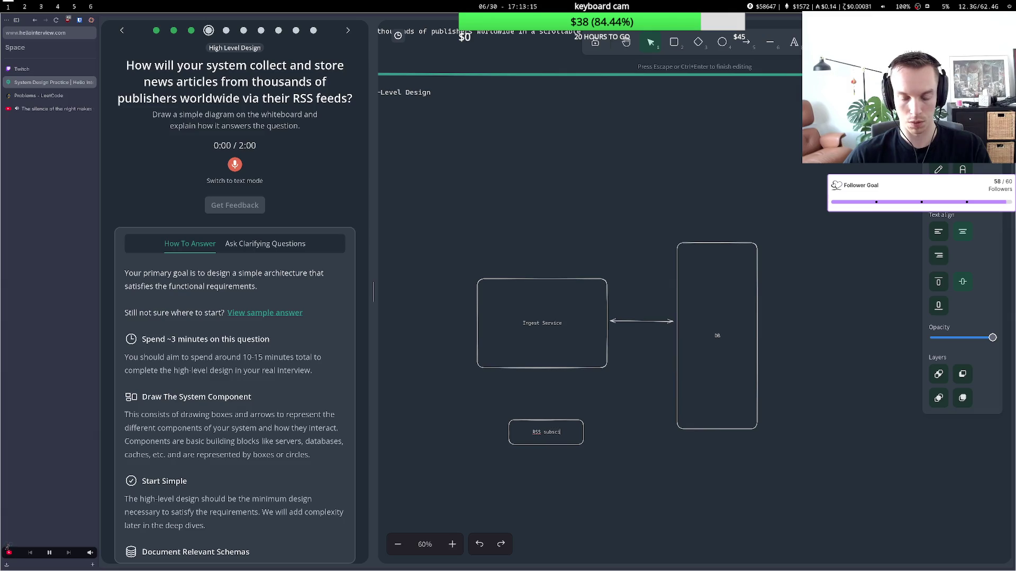
text(riber)
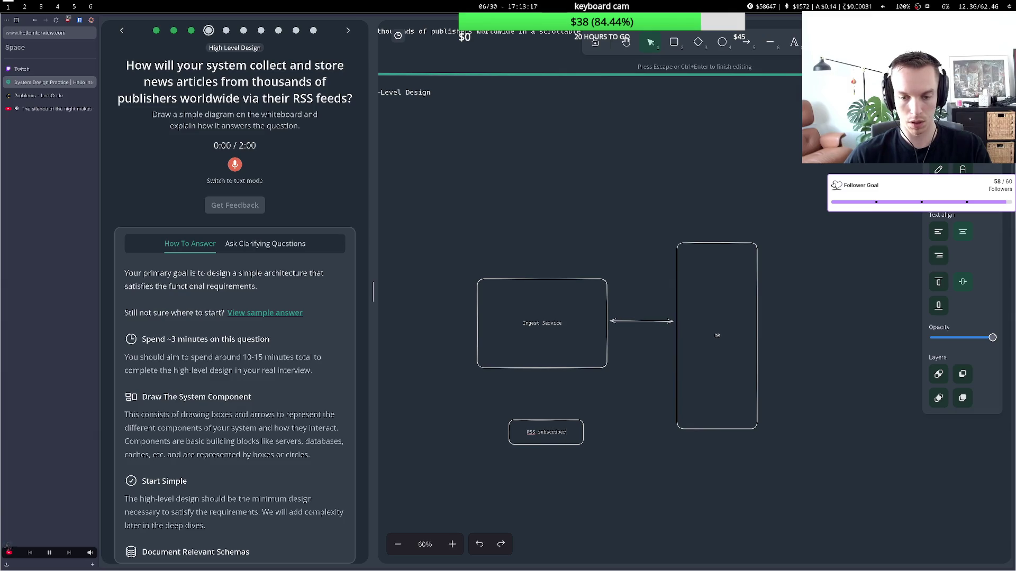
key(Escape)
drag(575, 427, 570, 339)
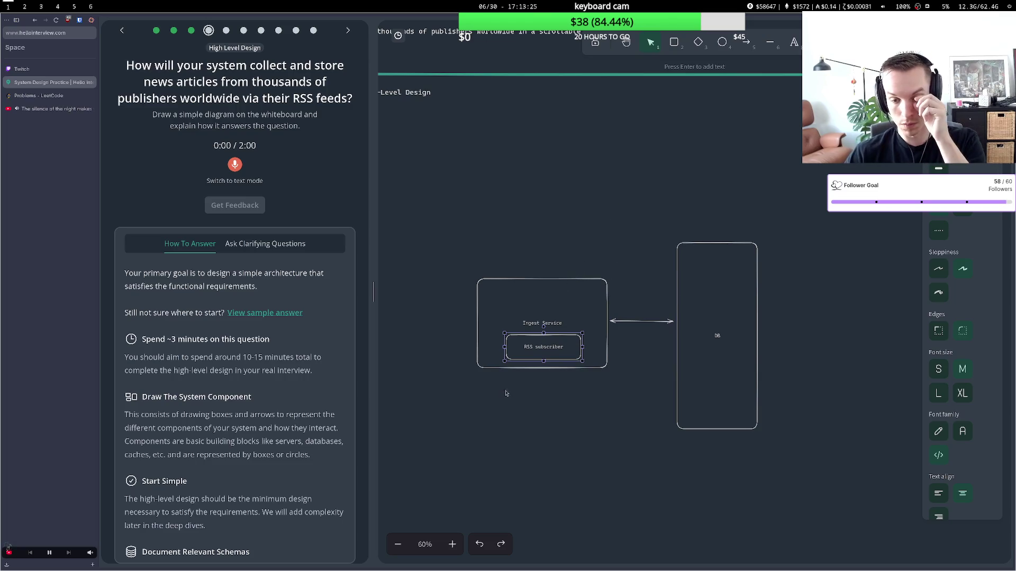
key(Return)
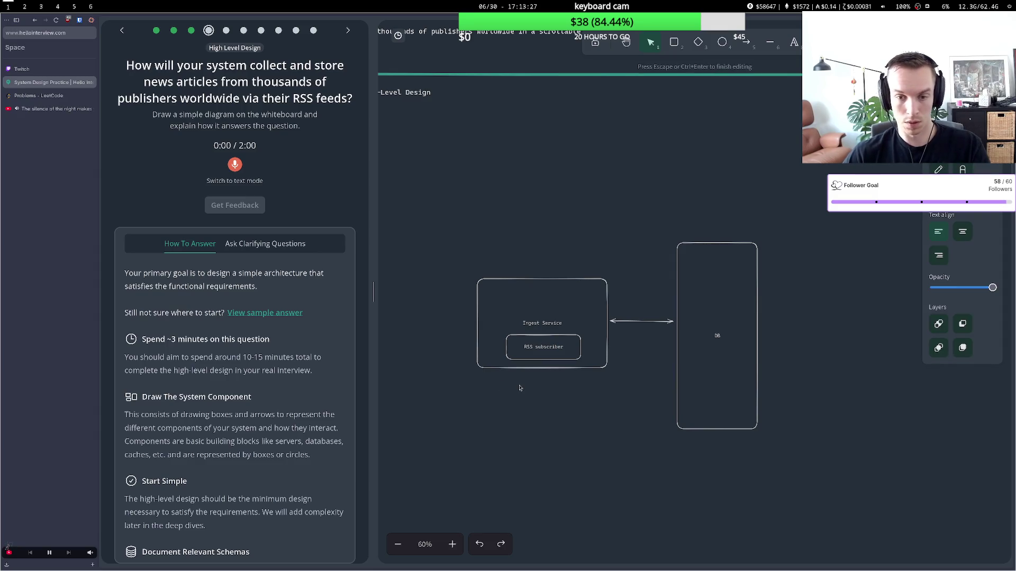
Write a note below Ingest Service saying the subscriber listens for new articles.
text(The subscriber listens for in)
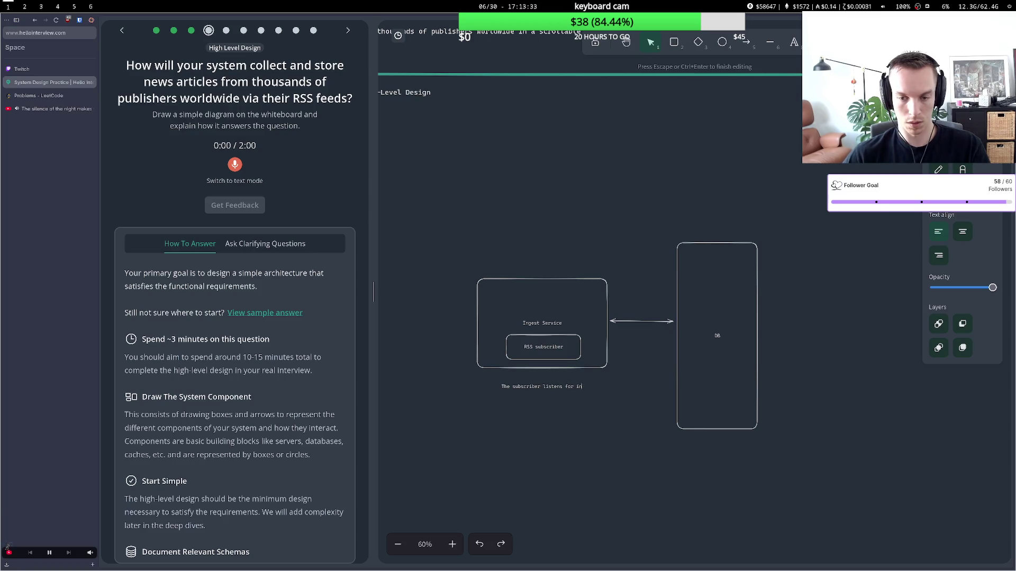
text(ew articles and the ingest service takes them,)
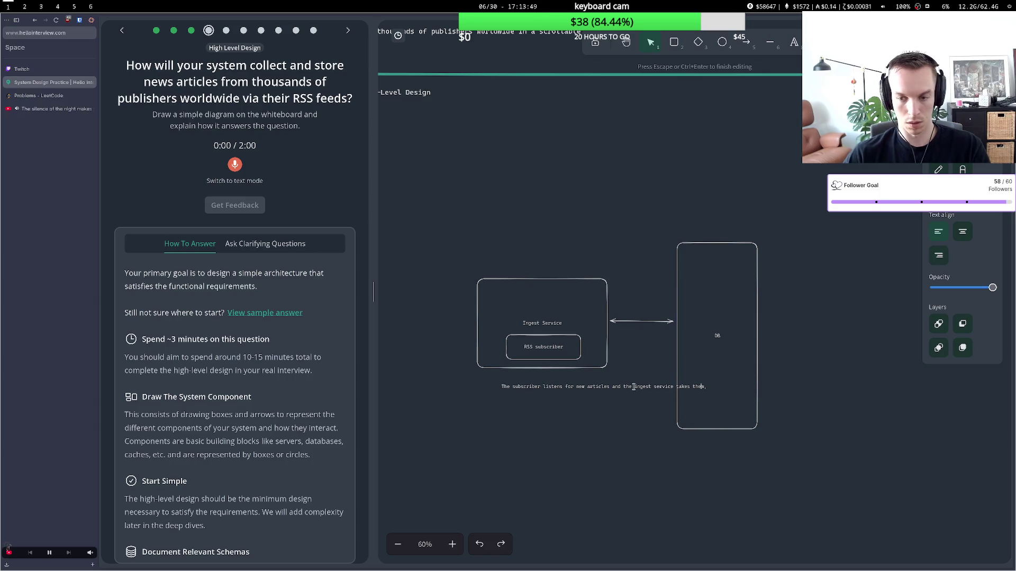
key(Escape)
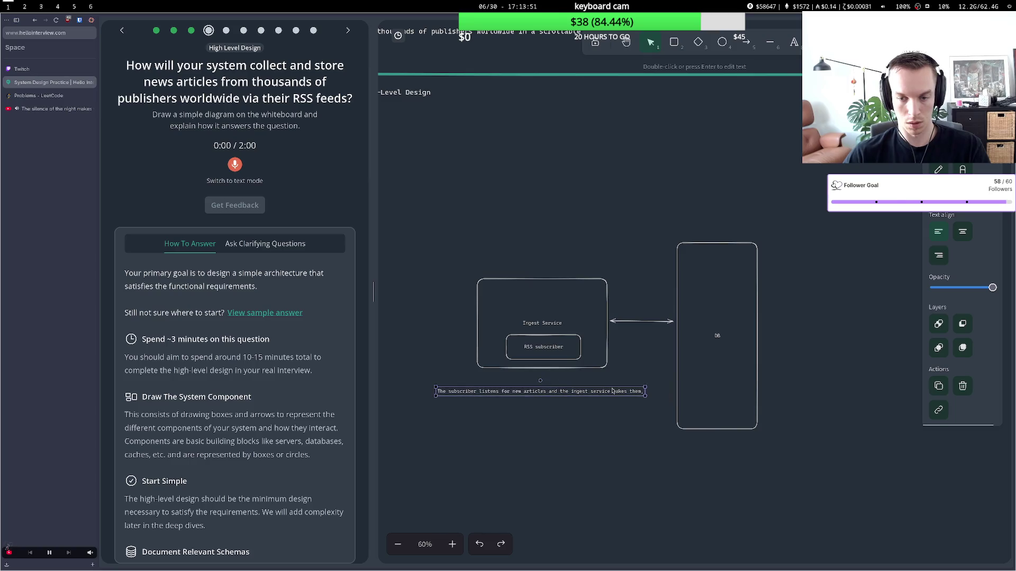
Add a second line: the ingest service processes articles by region and stores them in the DB.
double_click(612, 392)
click(641, 392)
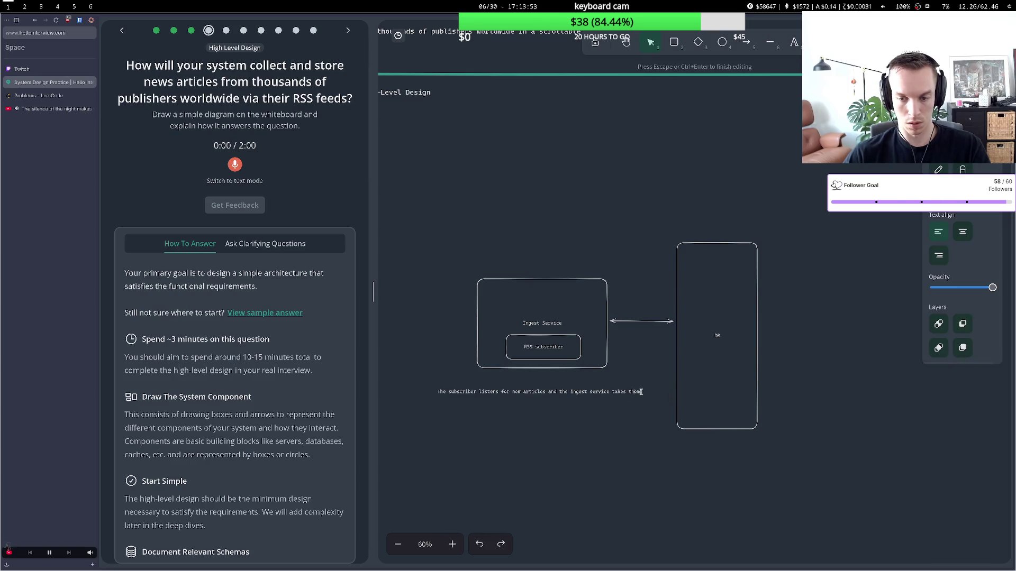
text(.)
key(BackSpace)
key(BackSpace)
key(BackSpace)
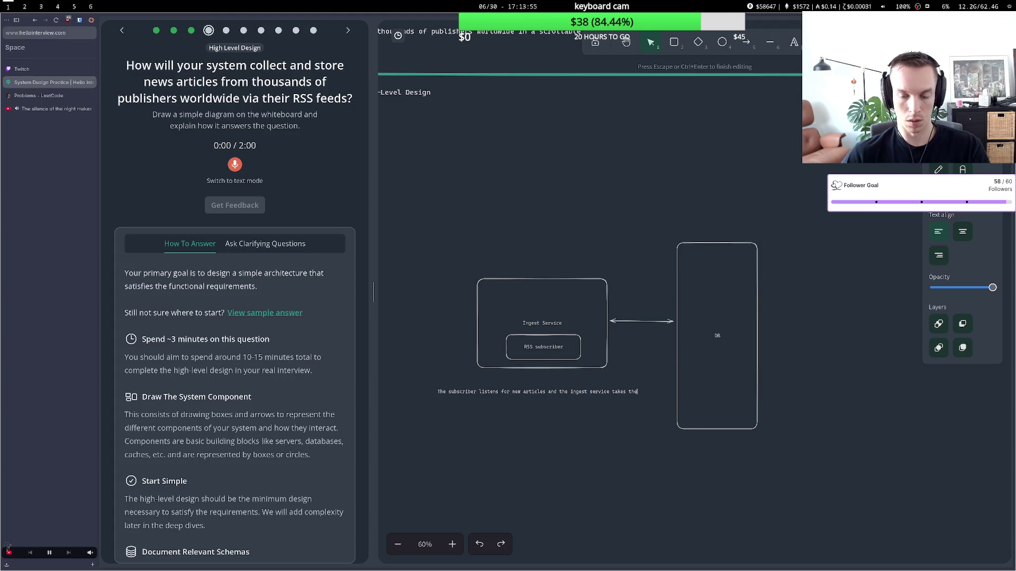
text(re)
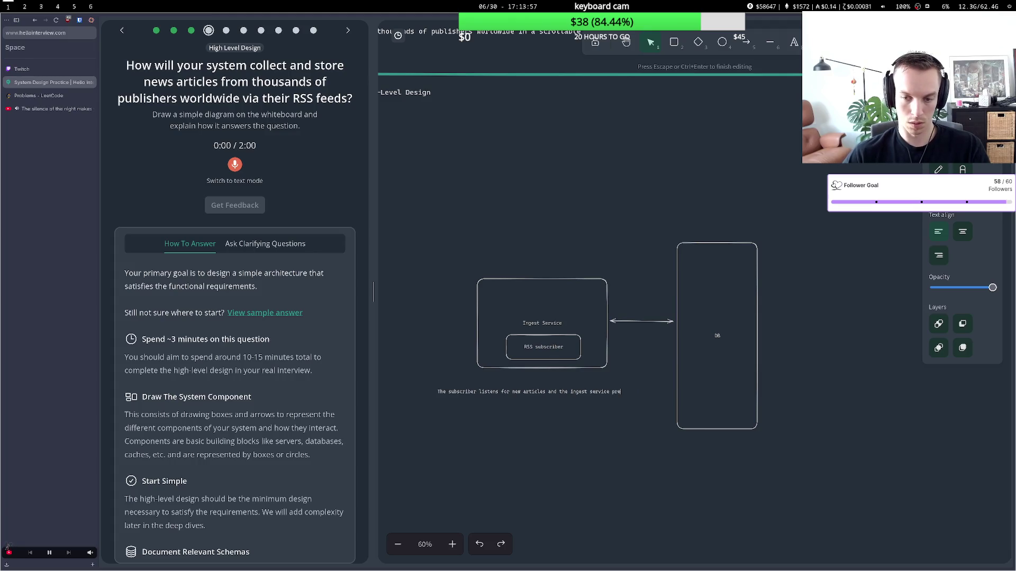
key(BackSpace)
key(BackSpace)
key(BackSpace)
key(BackSpace)
key(BackSpace)
key(BackSpace)
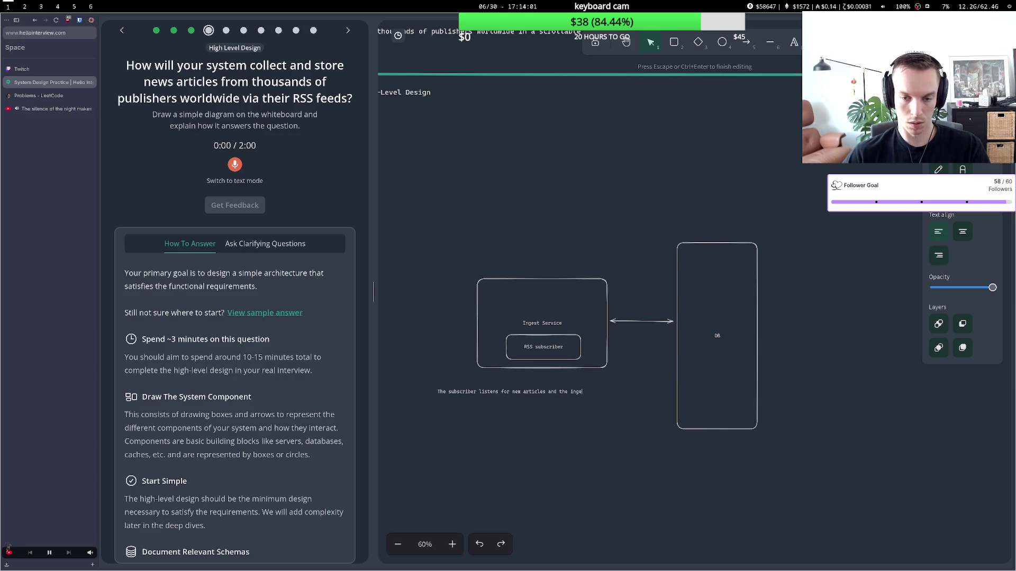
key(BackSpace)
key(BackSpace)
key(BackSpace)
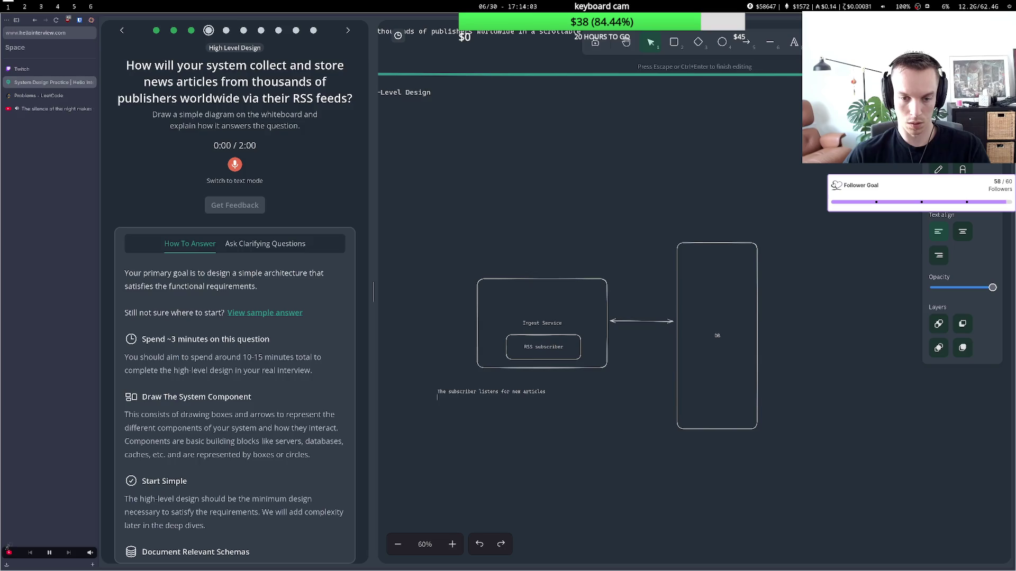
text(The ingest ser)
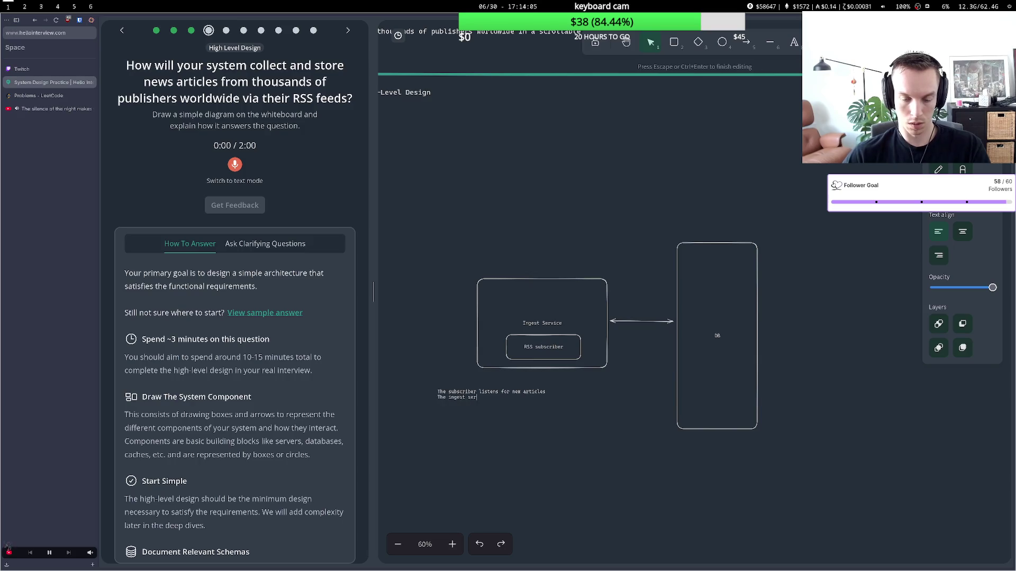
text(vice proce)
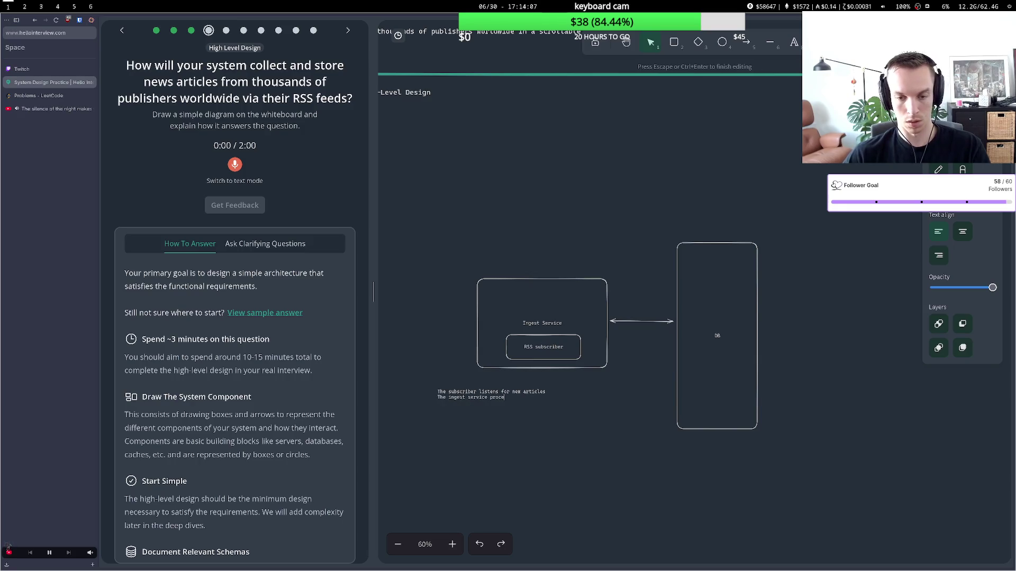
text(sses them by)
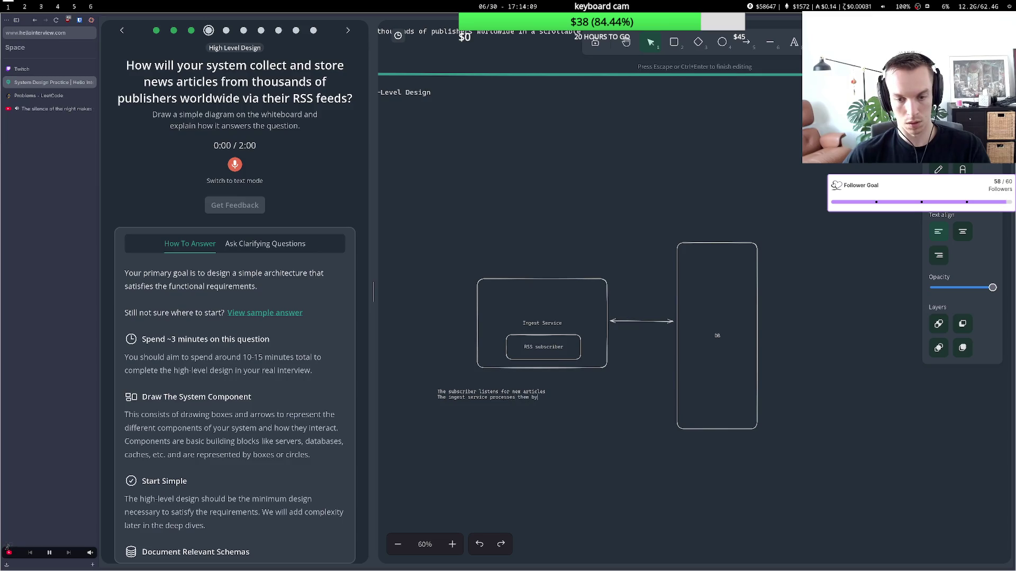
text( region)
text( an)
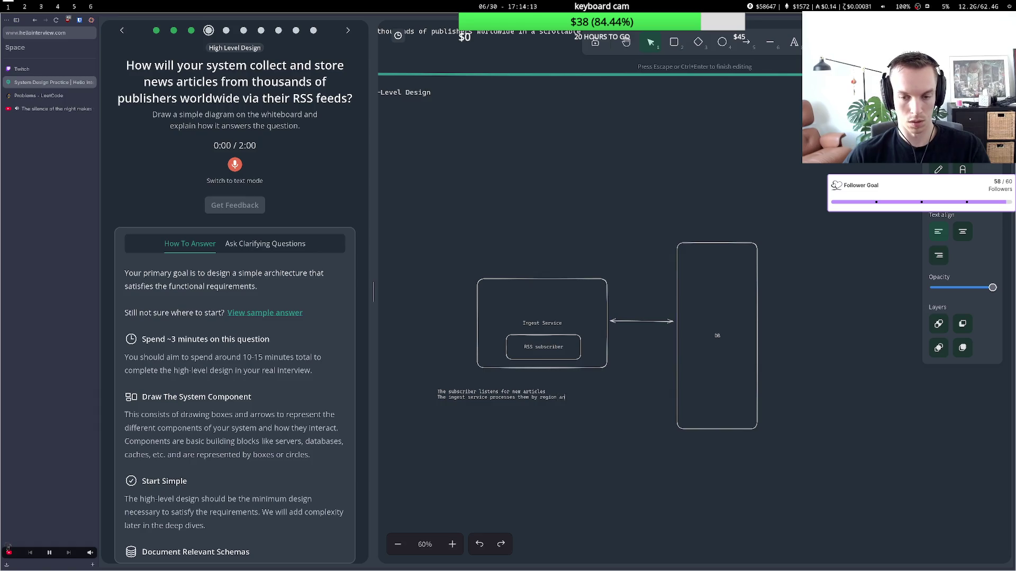
text(d stores the)
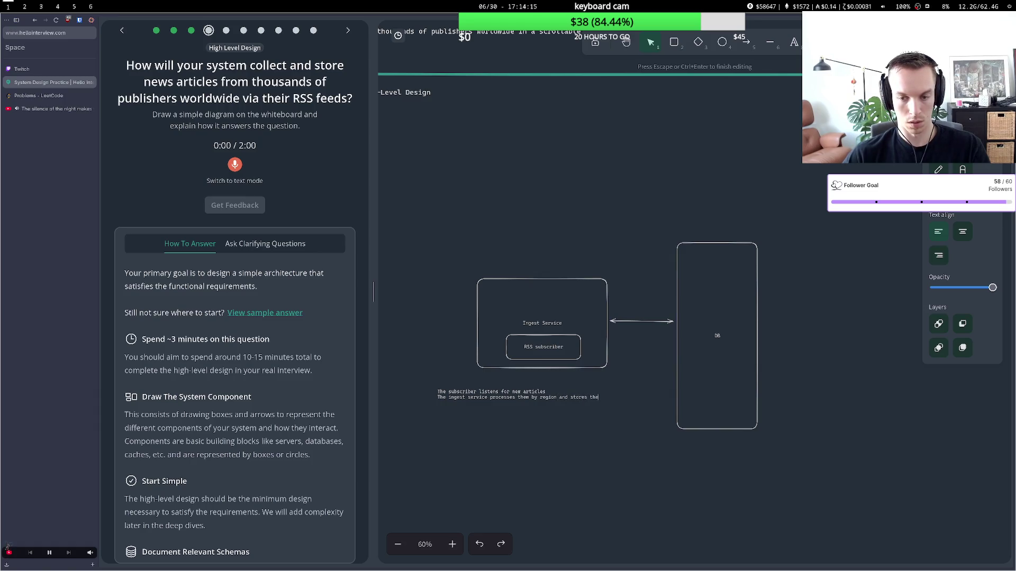
text(m in the DB)
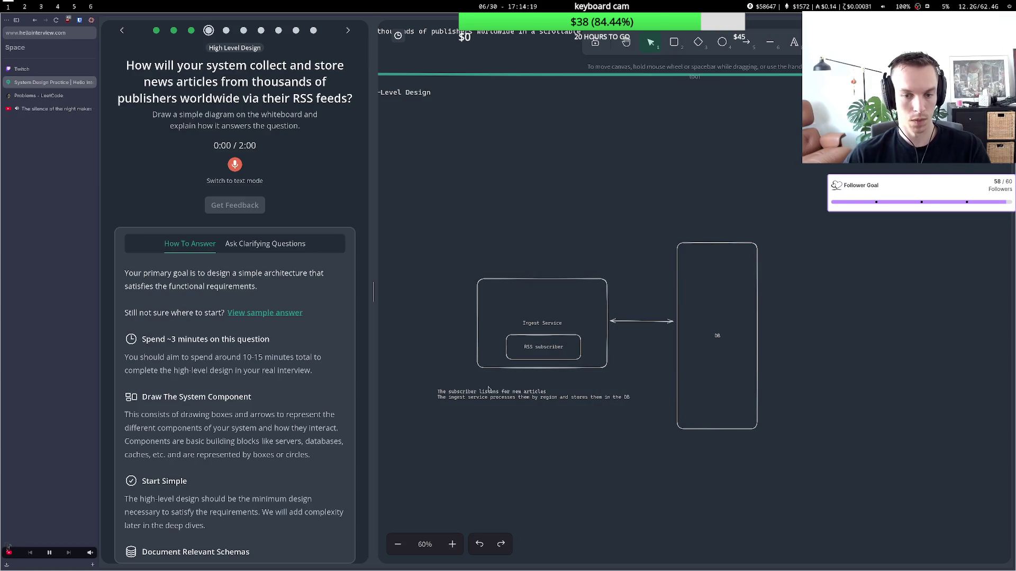
key(Escape)
drag(488, 401, 504, 390)
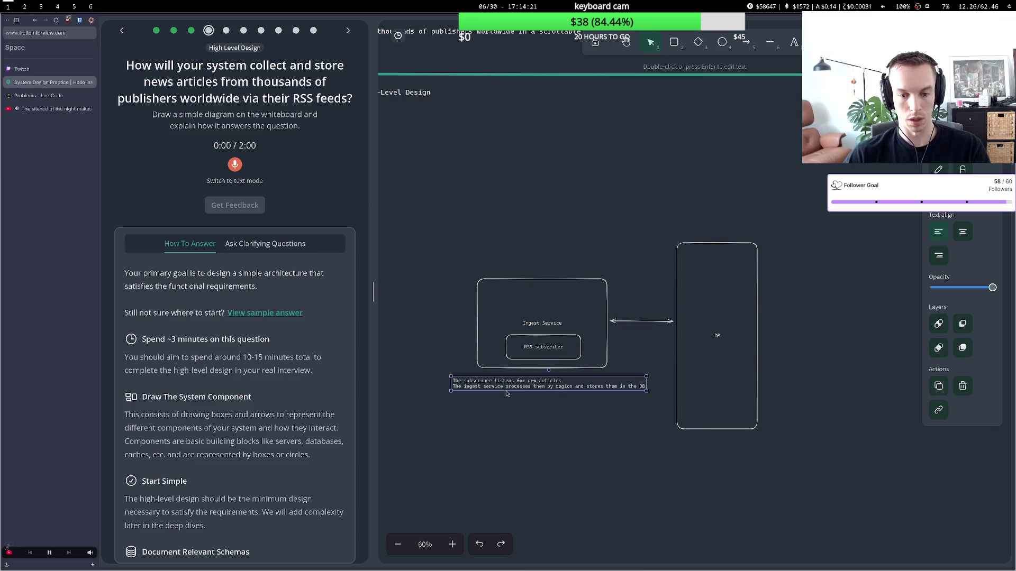
click(711, 228)
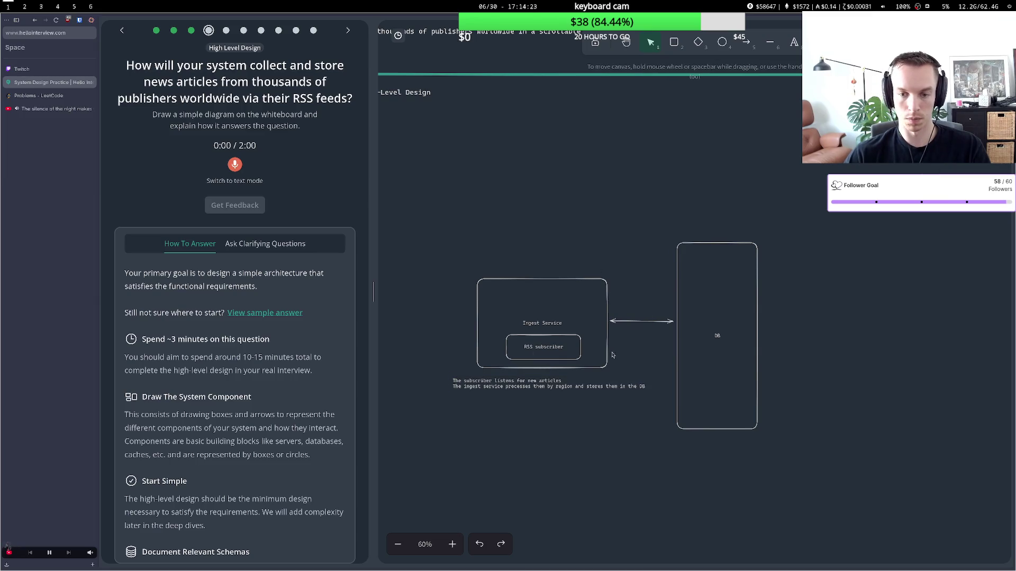
Move RSS subscriber to the top and add a '3RD party rss feeds' diamond above.
click(541, 344)
drag(542, 344, 542, 297)
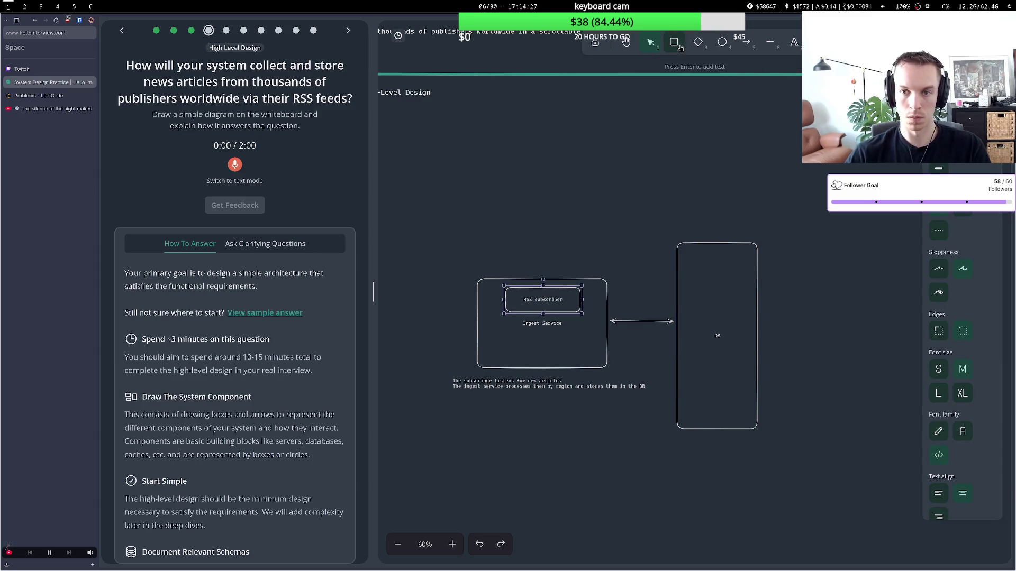
click(698, 43)
mouse_move(517, 142)
mouse_down()
mouse_move(580, 214)
mouse_move(583, 201)
mouse_up()
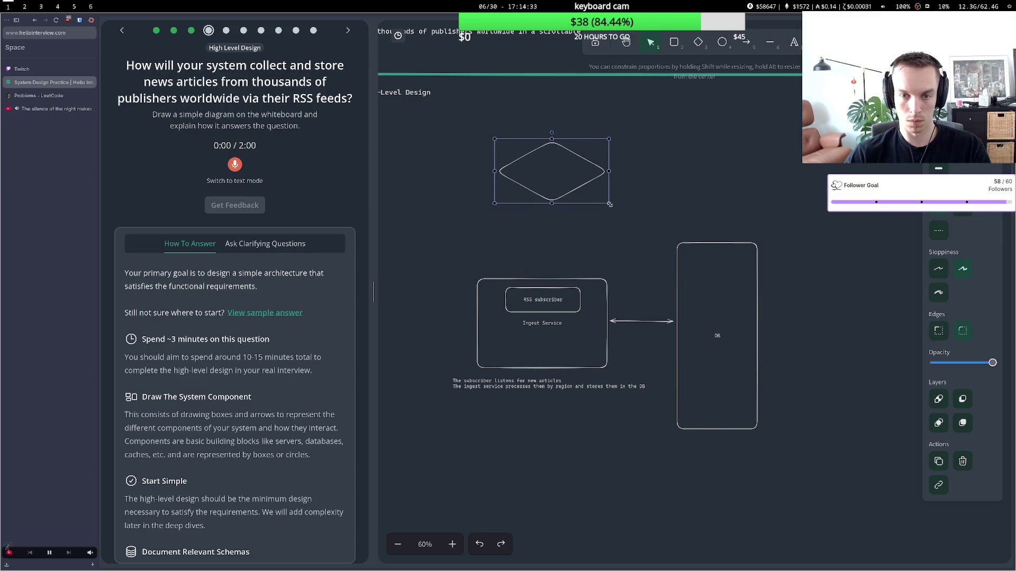
double_click(565, 163)
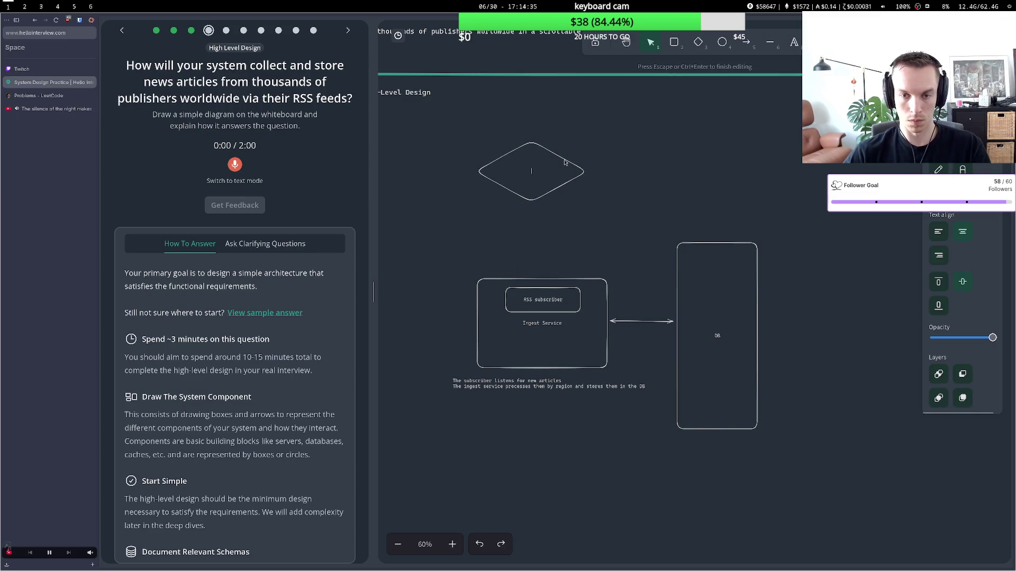
text(2RD party)
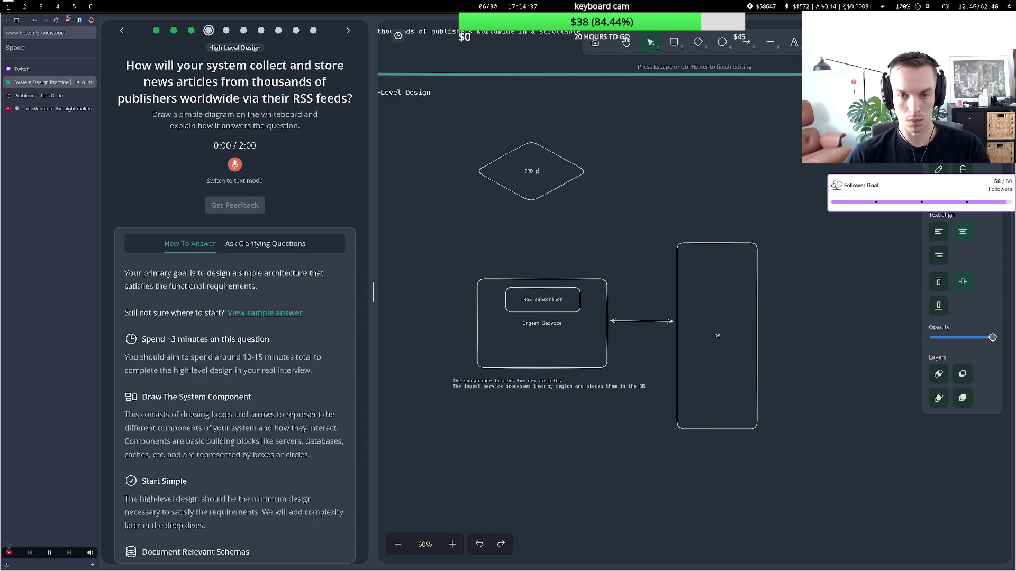
text( rss )
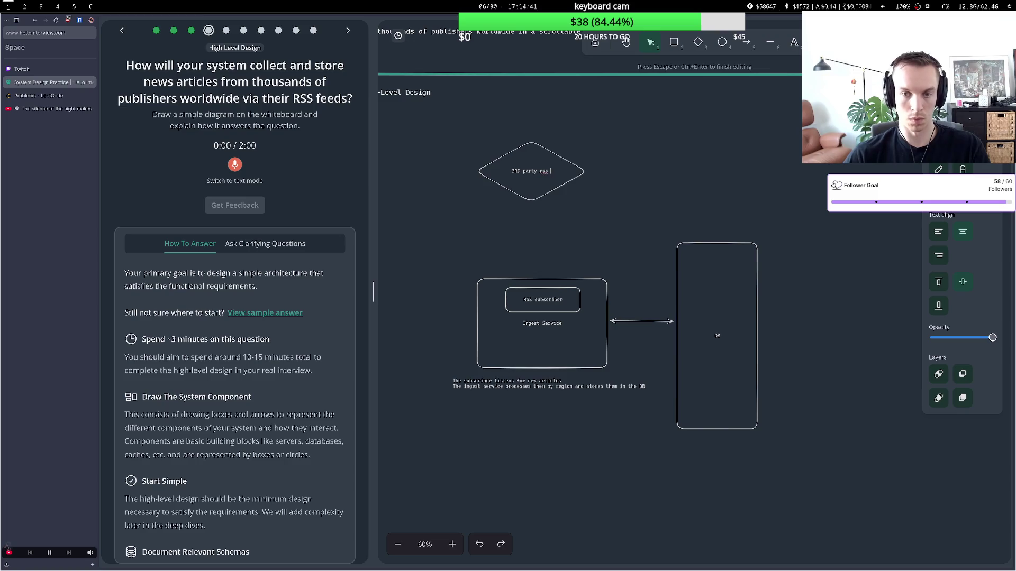
text(feed)
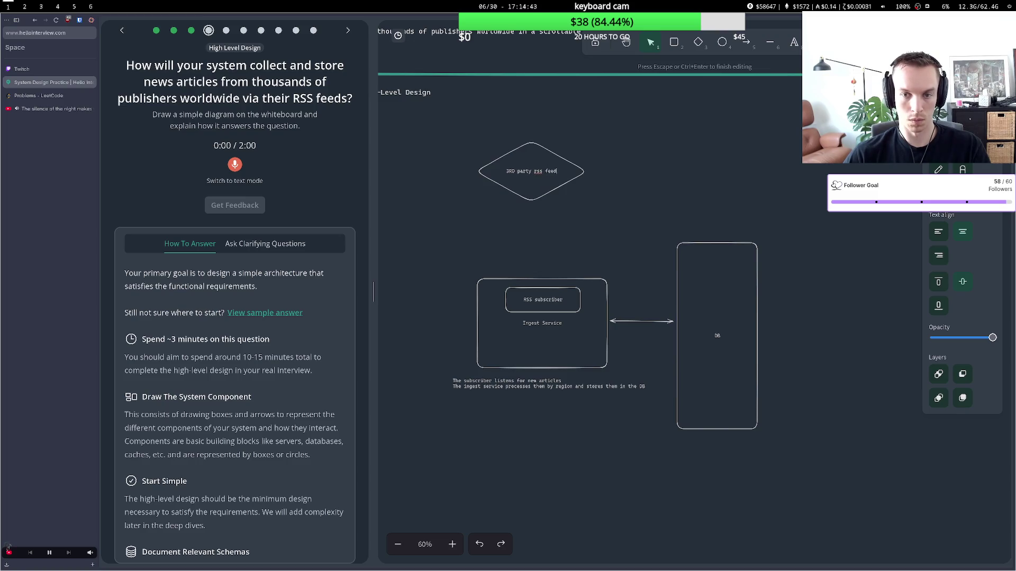
text(s)
key(Escape)
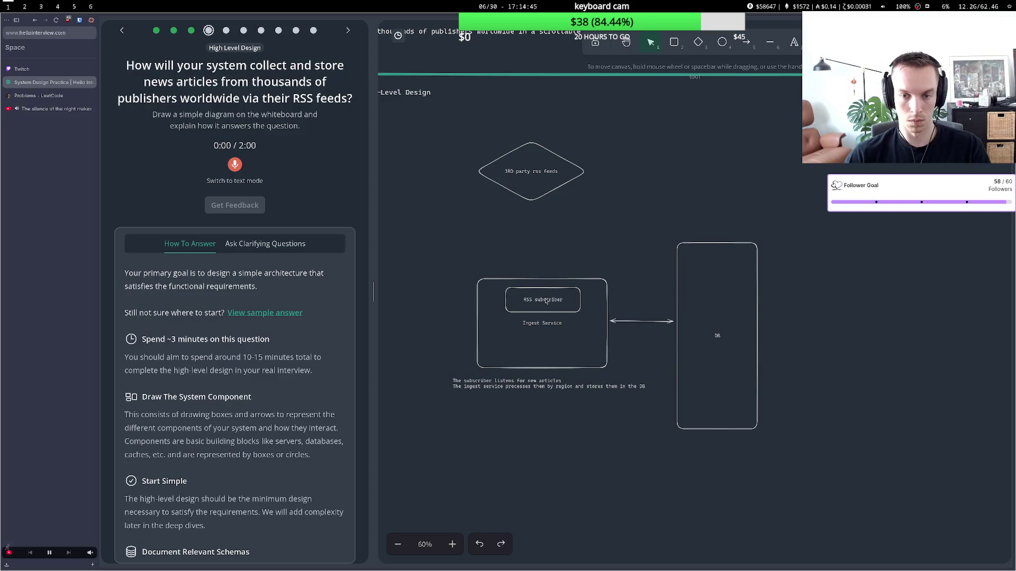
Draw an arrow from Ingest Service up to the rss feeds diamond.
key(a)
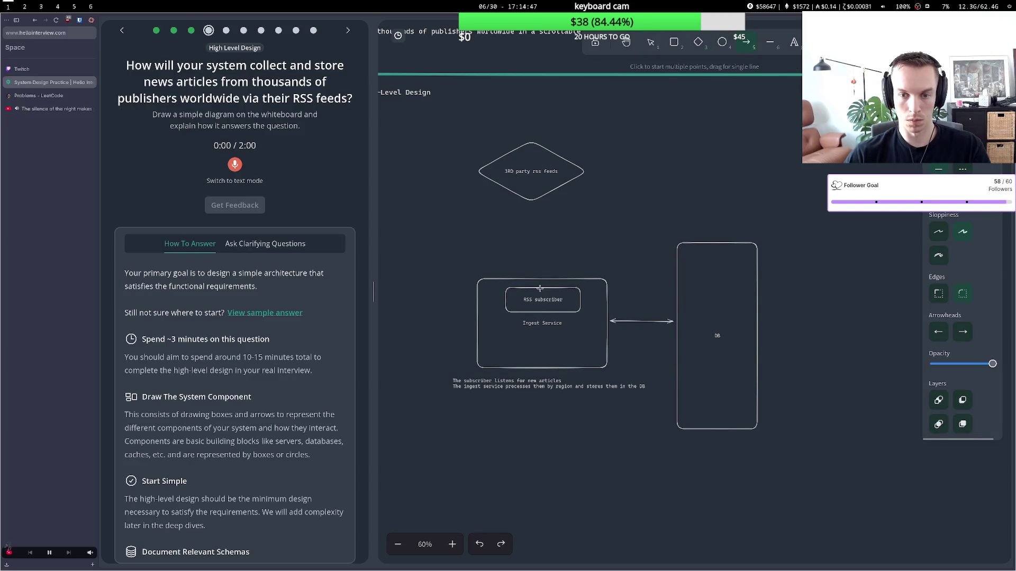
click(535, 283)
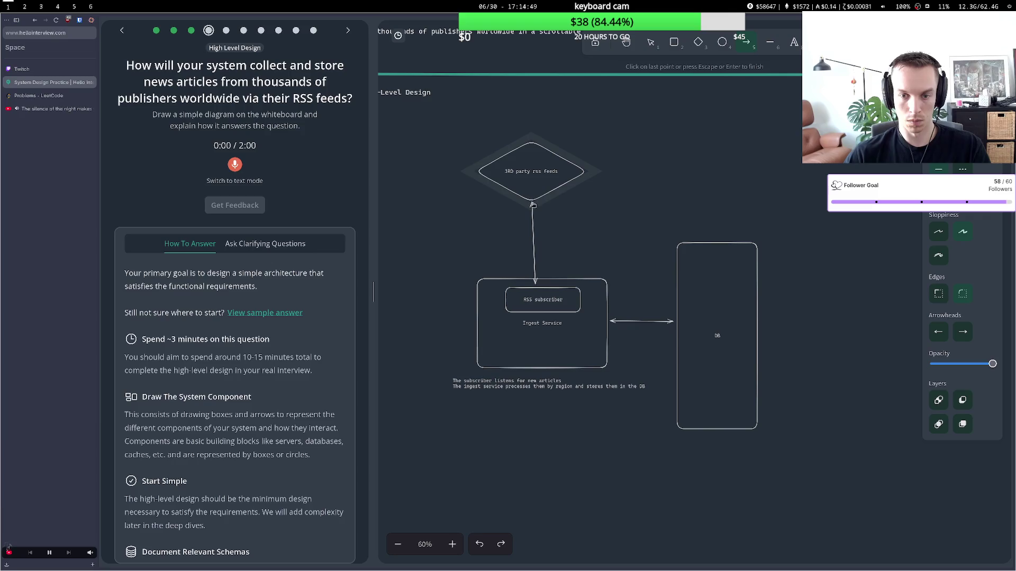
click(533, 205)
click(544, 190)
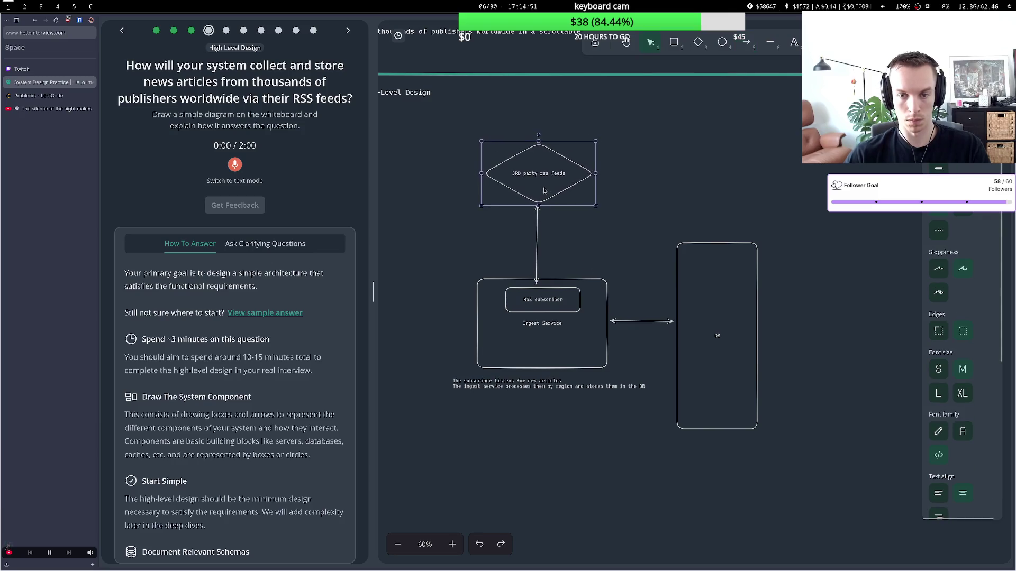
drag(544, 191, 542, 192)
click(587, 256)
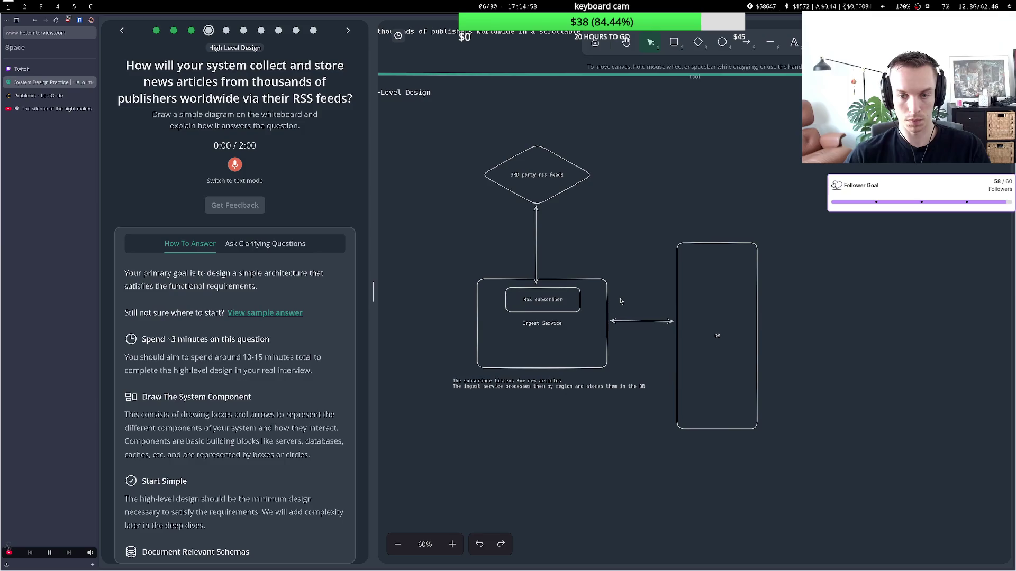
Label the Ingest Service–DB arrow 'store articles'.
double_click(641, 322)
text(store)
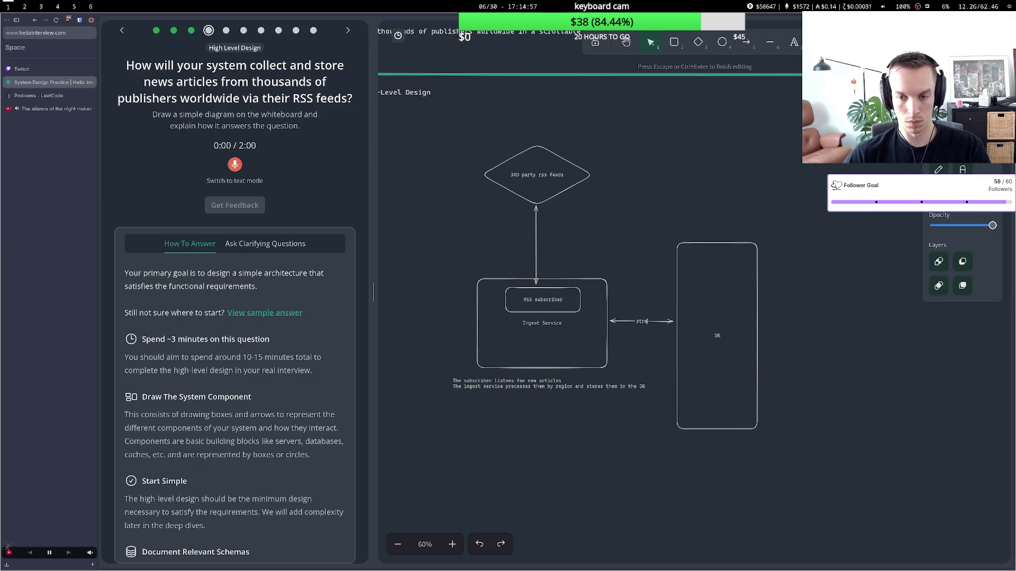
text( articles)
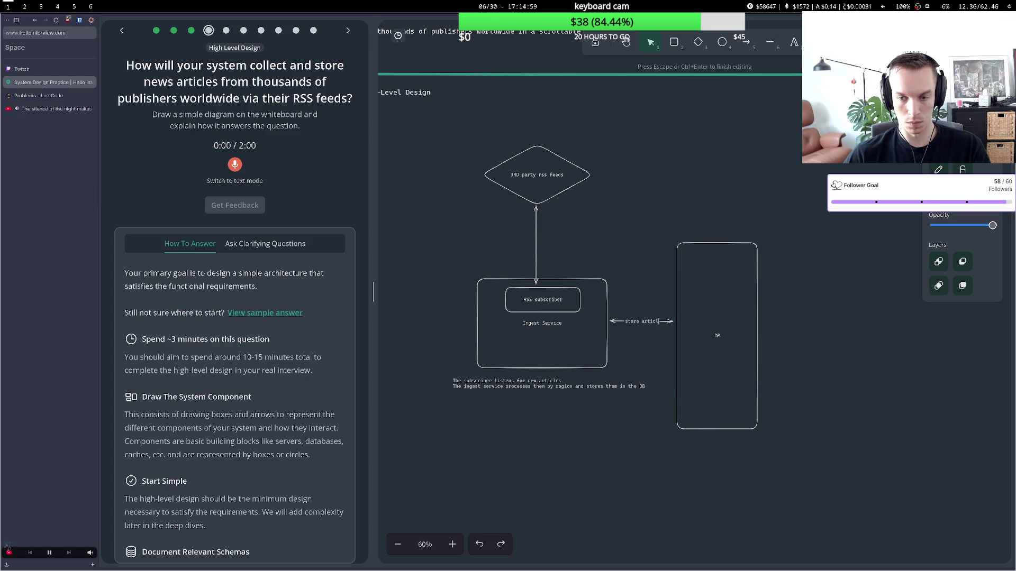
click(710, 234)
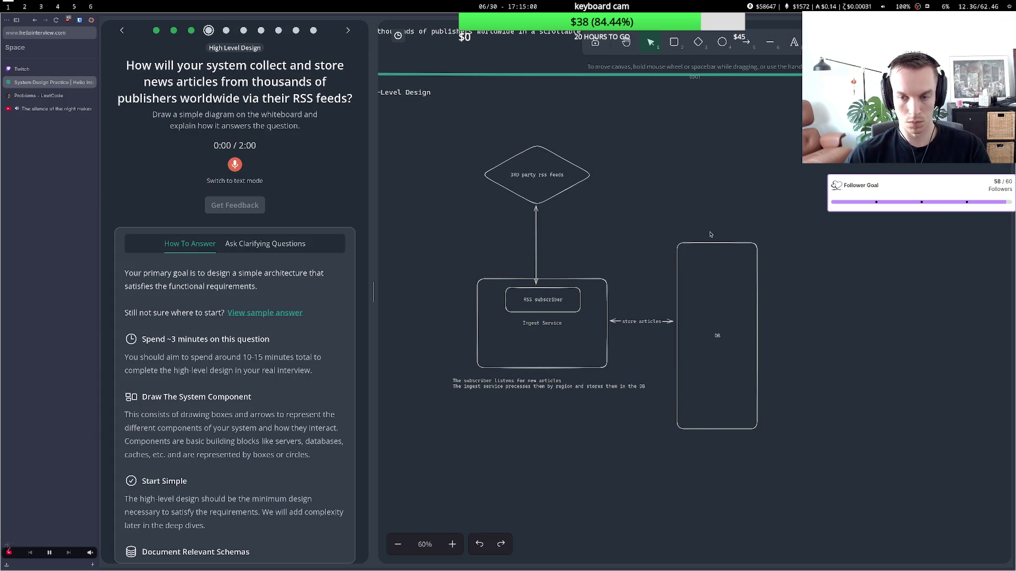
Start an Article schema note right of the diamond with id, title, author and url.
double_click(650, 154)
text(Arti)
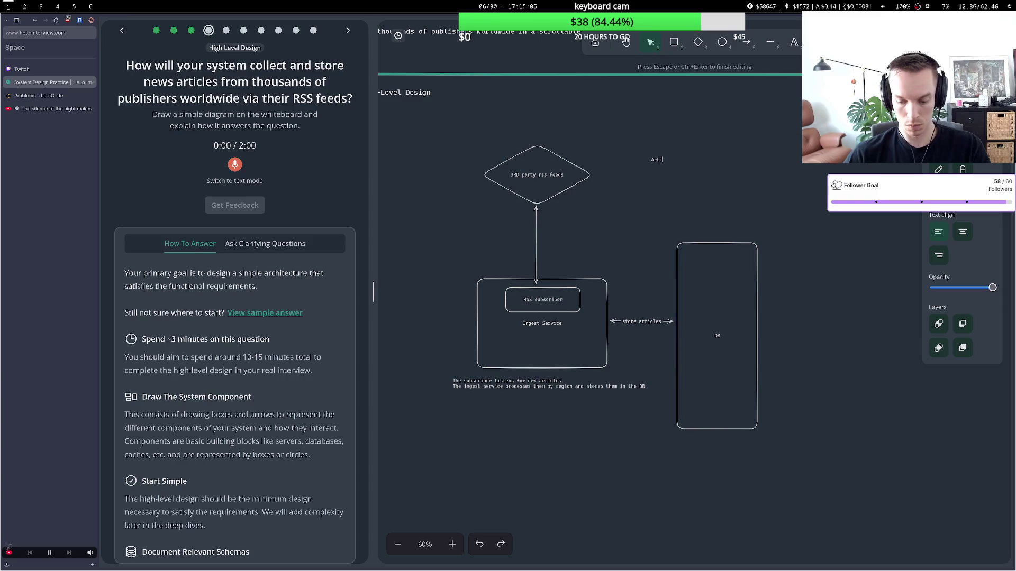
text(cle - )
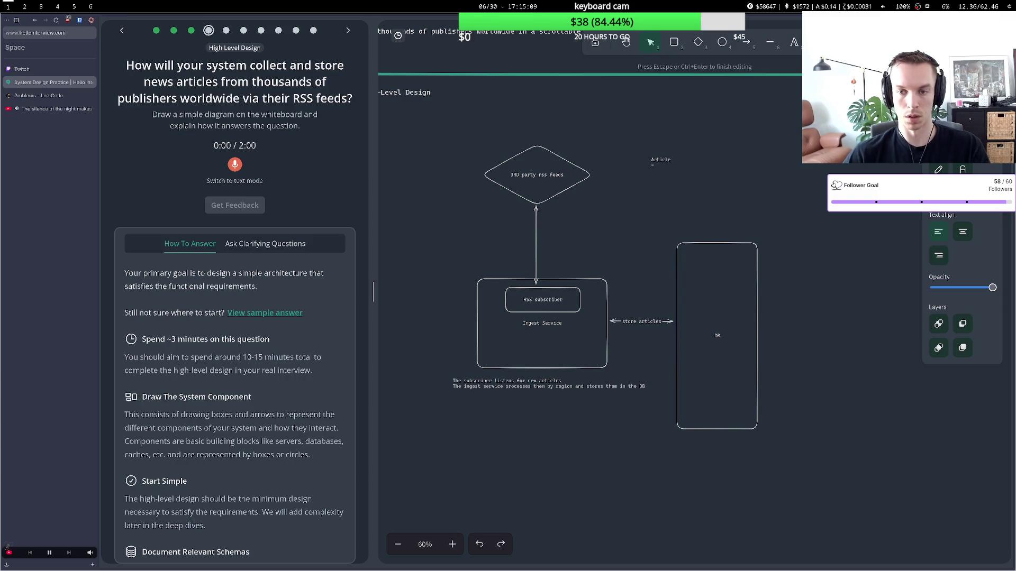
text(id)
key(Return)
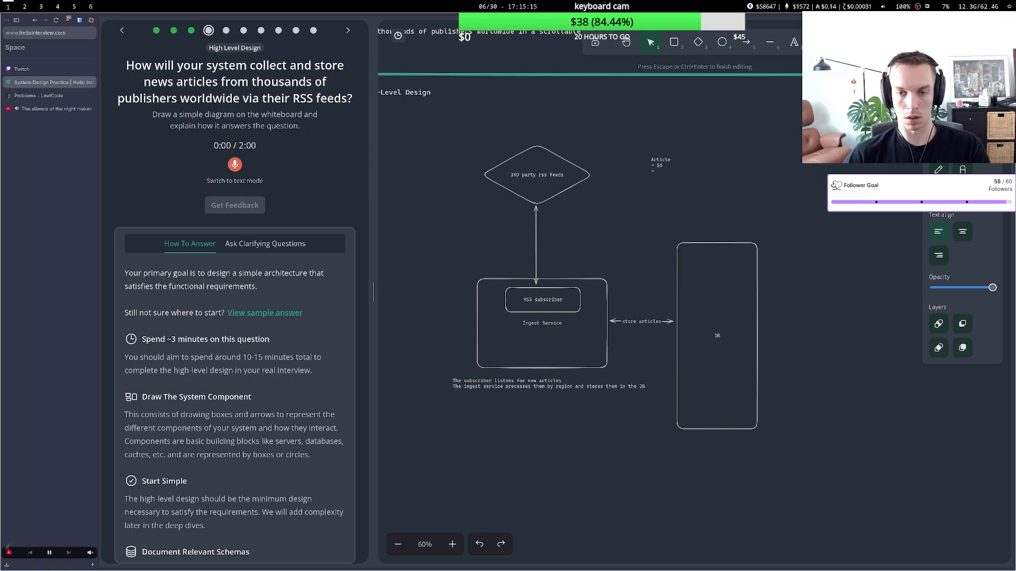
text(title - )
text(auther)
key(Return)
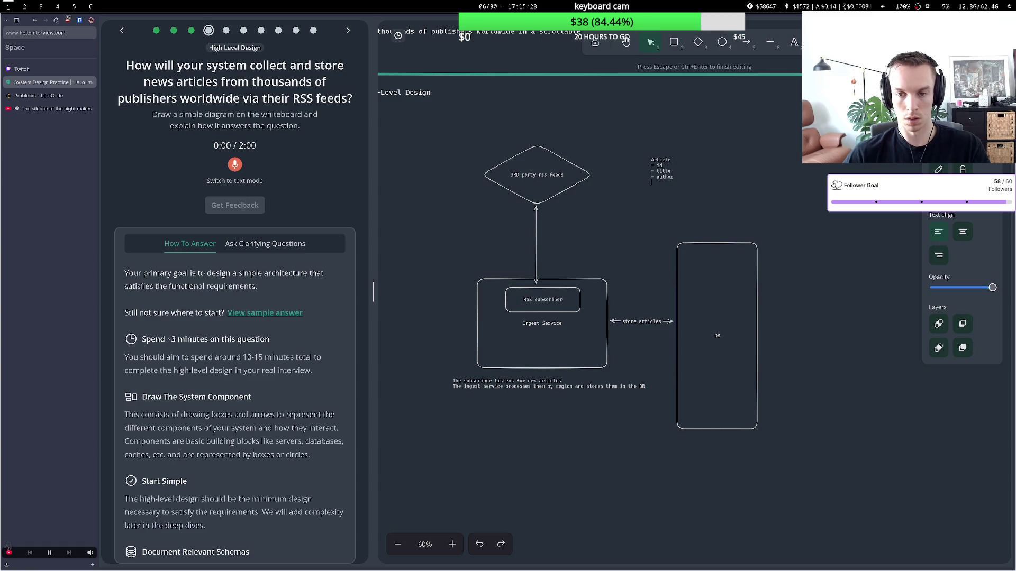
text(- lin)
key(BackSpace)
key(BackSpace)
key(BackSpace)
text(url)
Add metadata and region lines to the Article note and move it down-right.
key(Return)
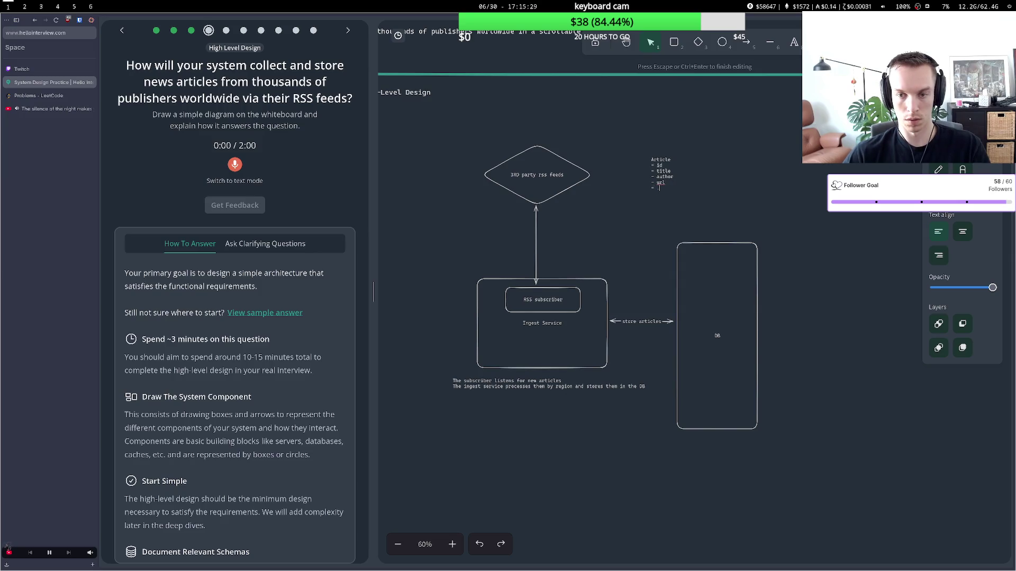
text(...metadata)
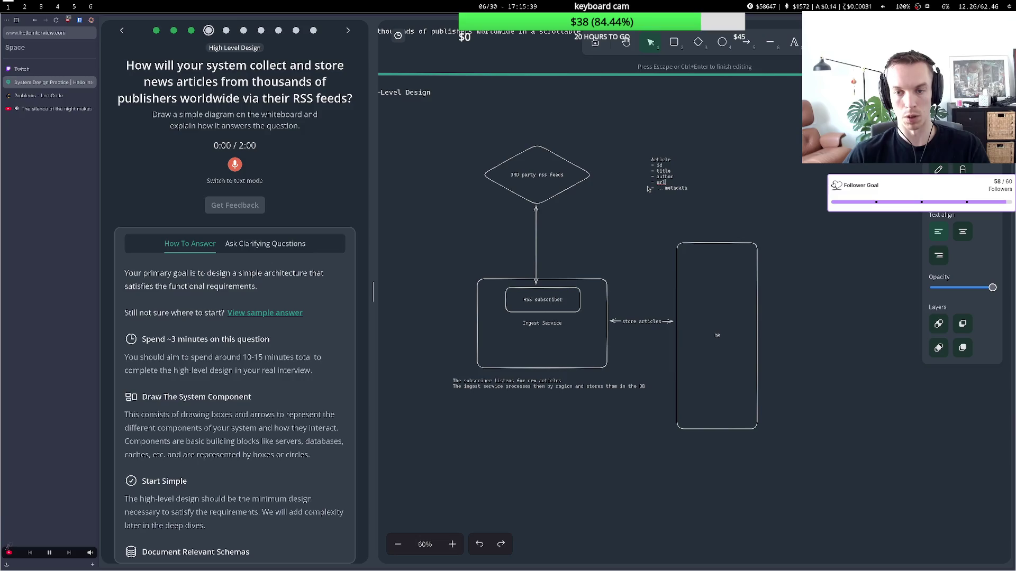
key(Return)
text(- region)
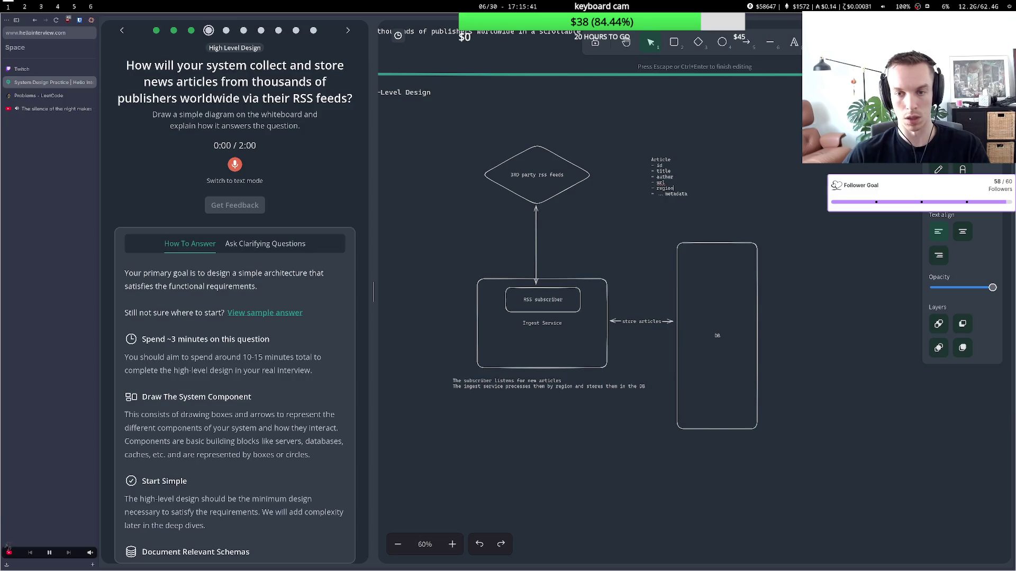
key(Escape)
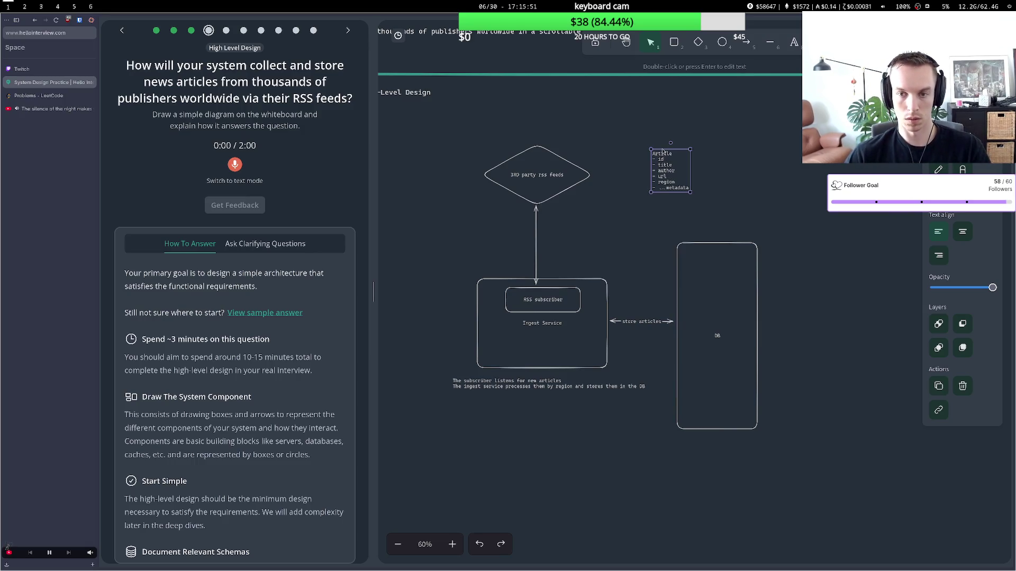
drag(666, 162, 673, 182)
click(625, 173)
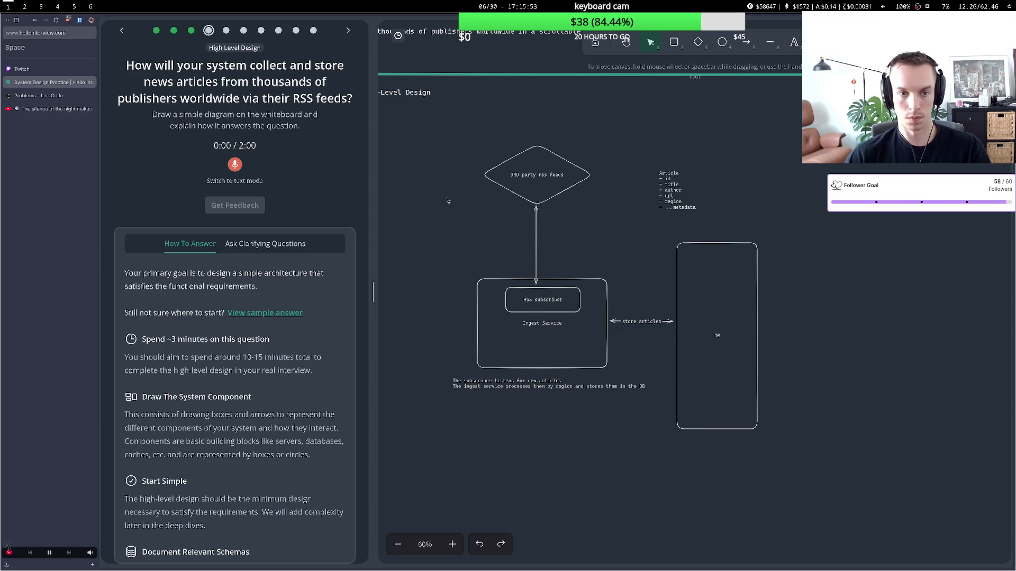
click(235, 166)
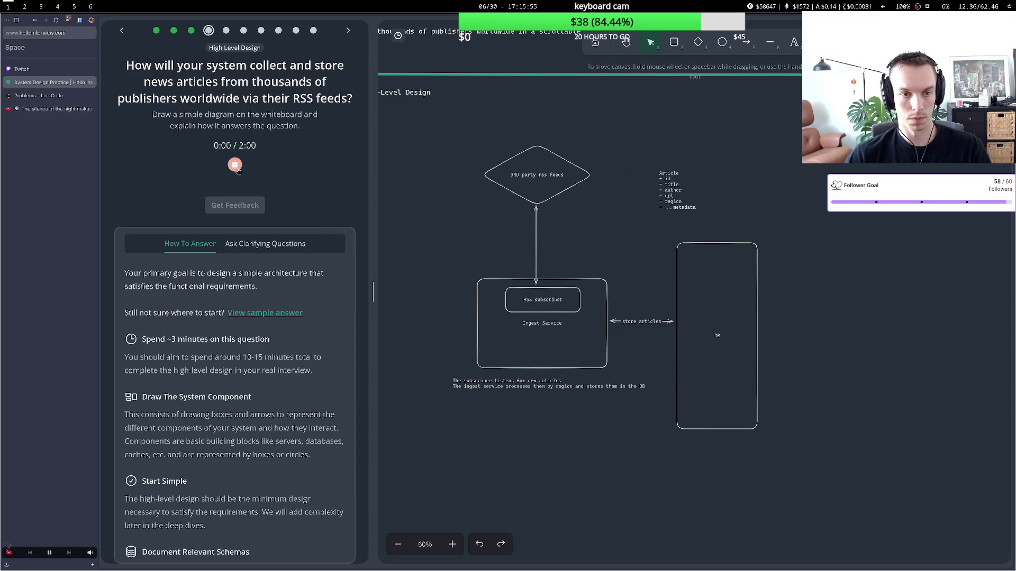
Allow the microphone, discard a first take, then record and submit a 39-second explanation.
click(222, 82)
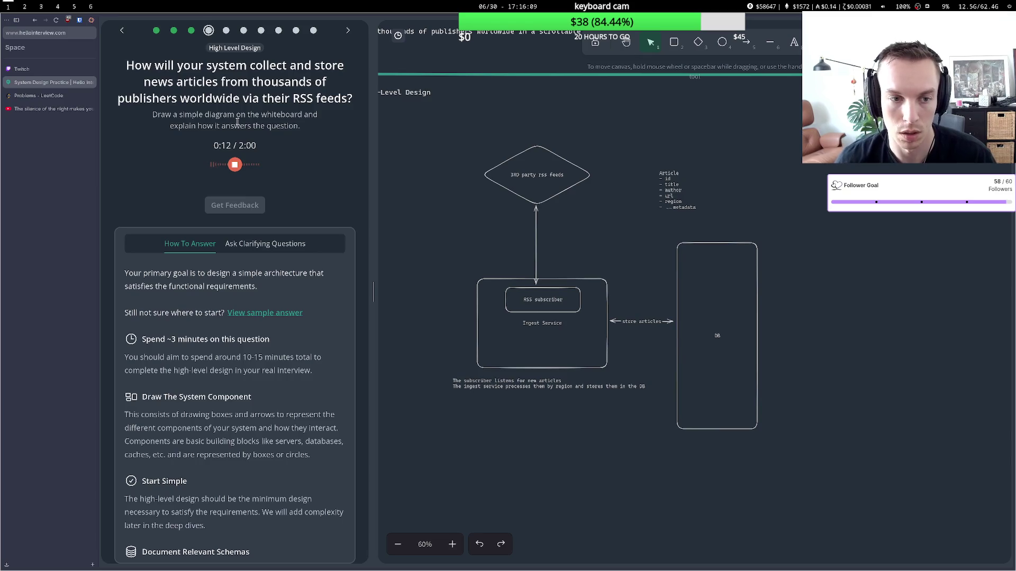
click(235, 165)
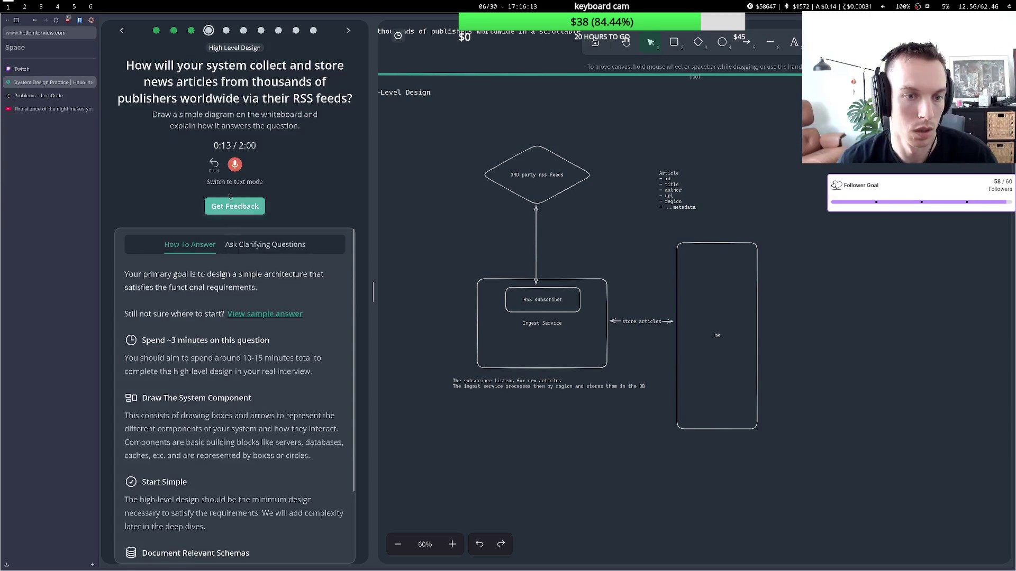
click(214, 166)
click(236, 167)
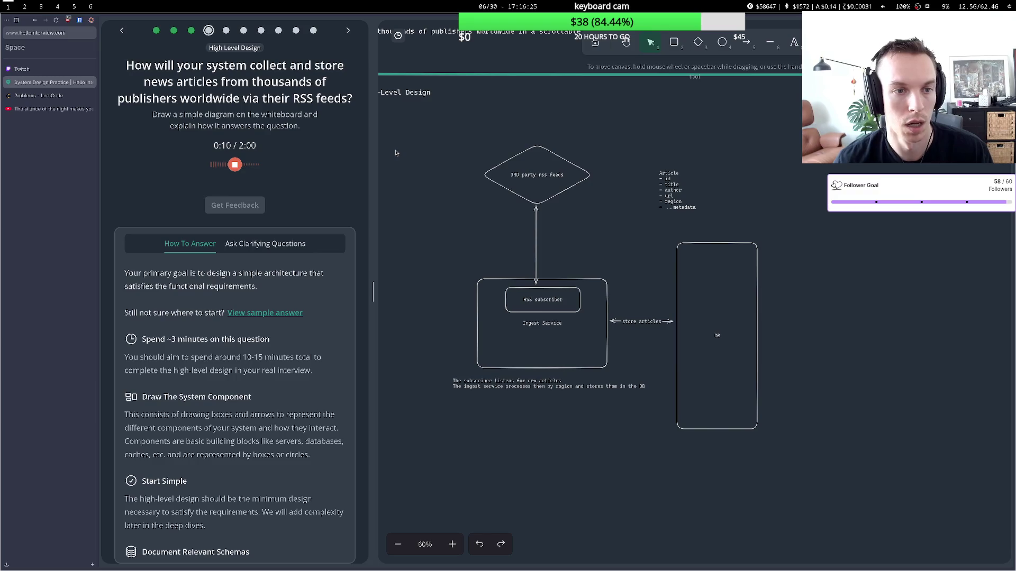
drag(506, 166, 504, 162)
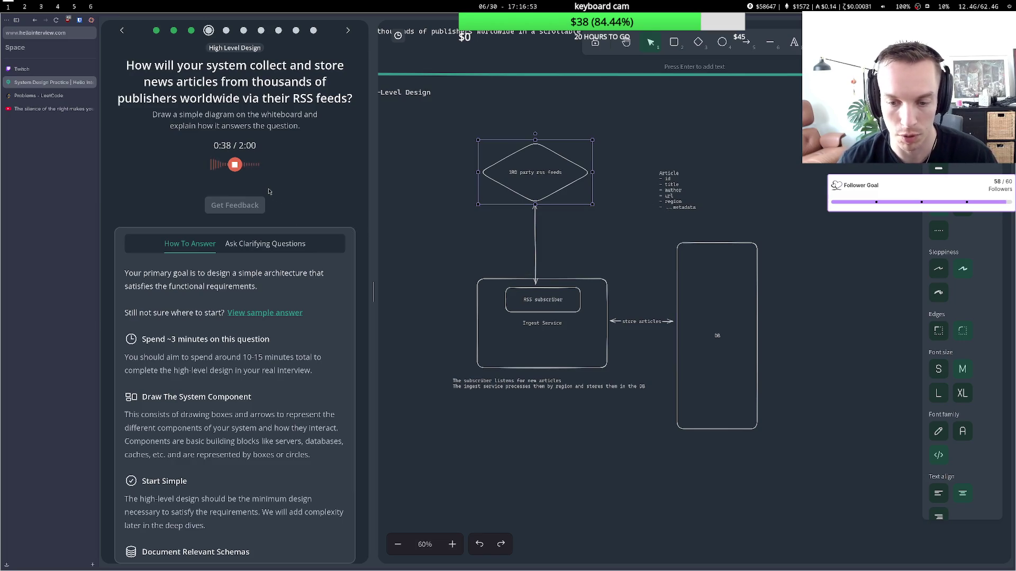
click(234, 164)
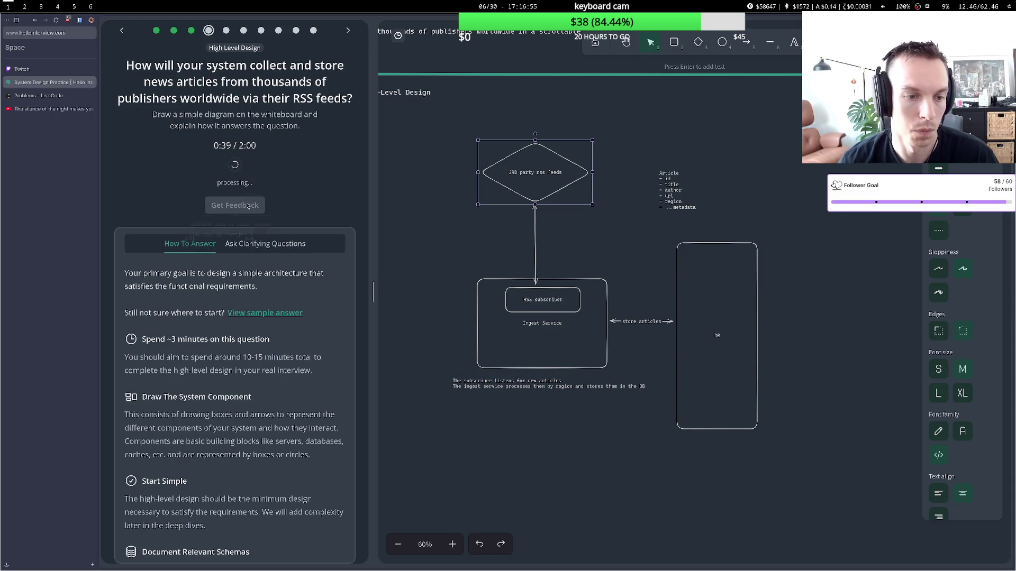
Get feedback on the answer, read through it, and shift the Article note left and down.
click(235, 286)
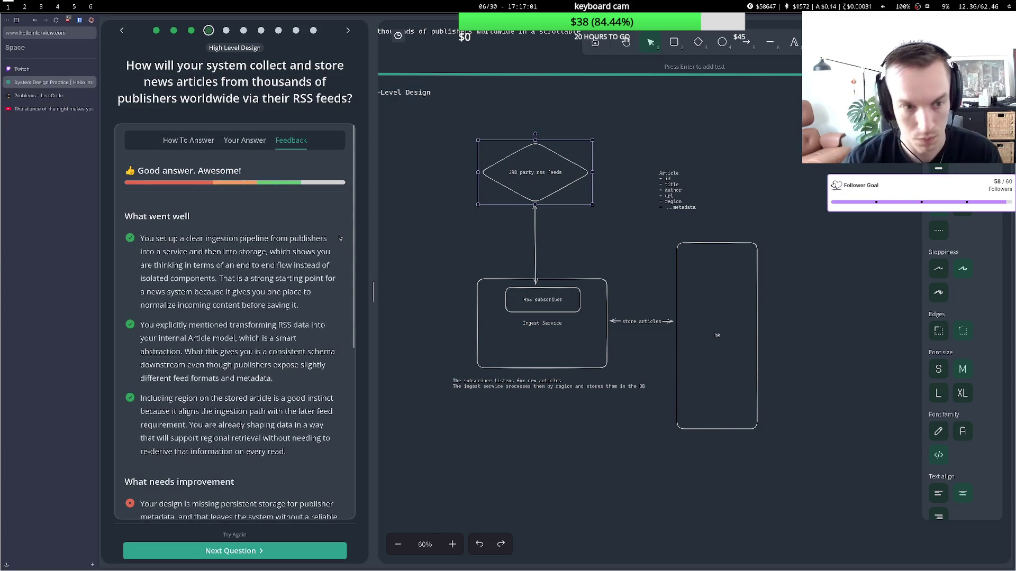
scroll(339, 237, down, 4)
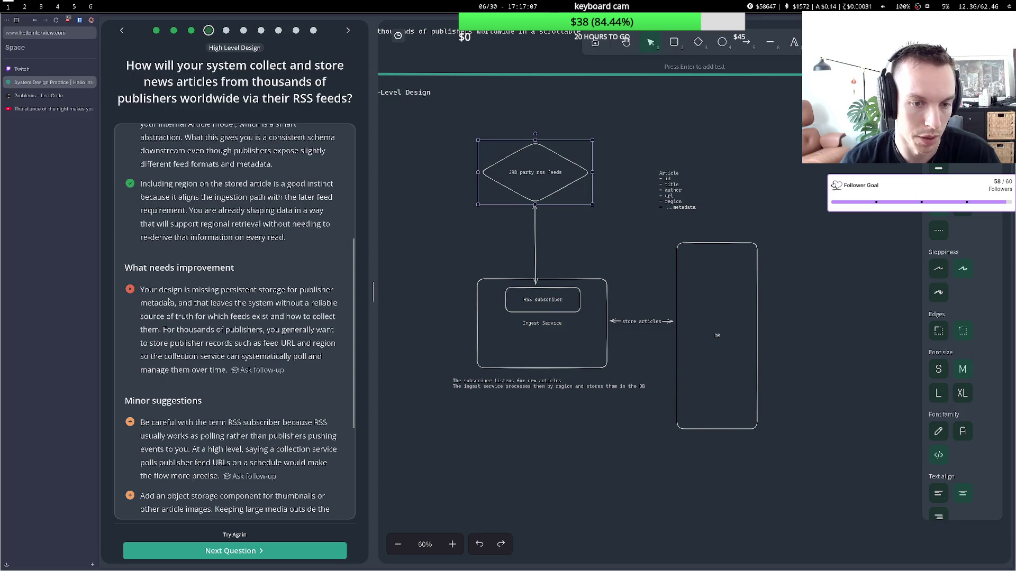
drag(671, 179, 651, 183)
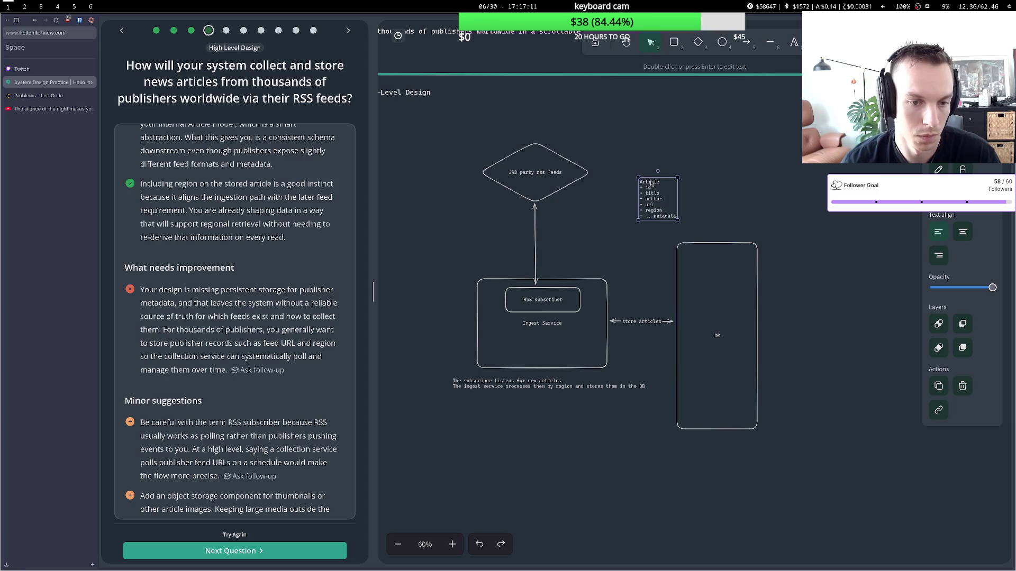
double_click(675, 141)
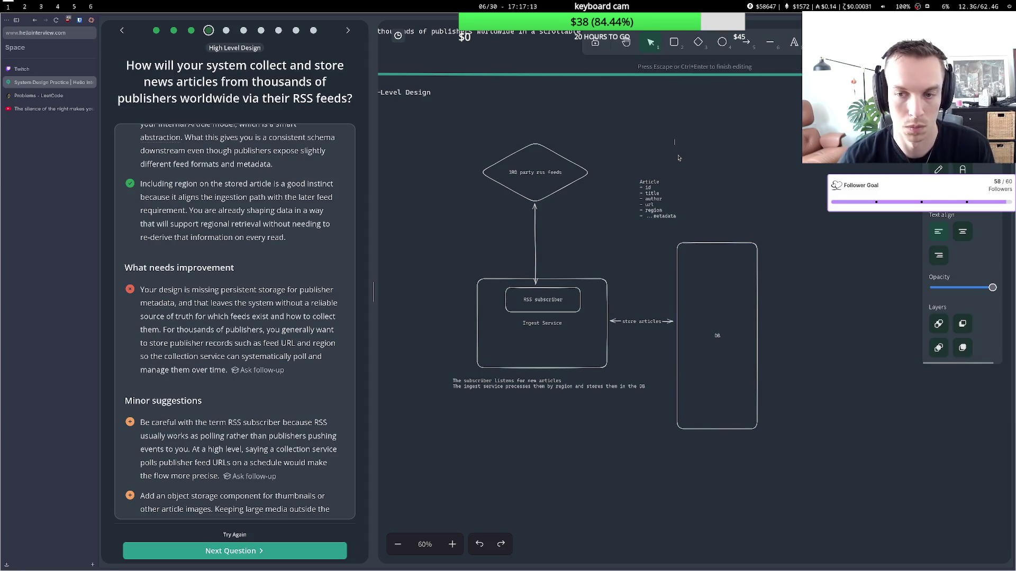
Write a Publisher note listing id, name and region above Article.
text(Publisher)
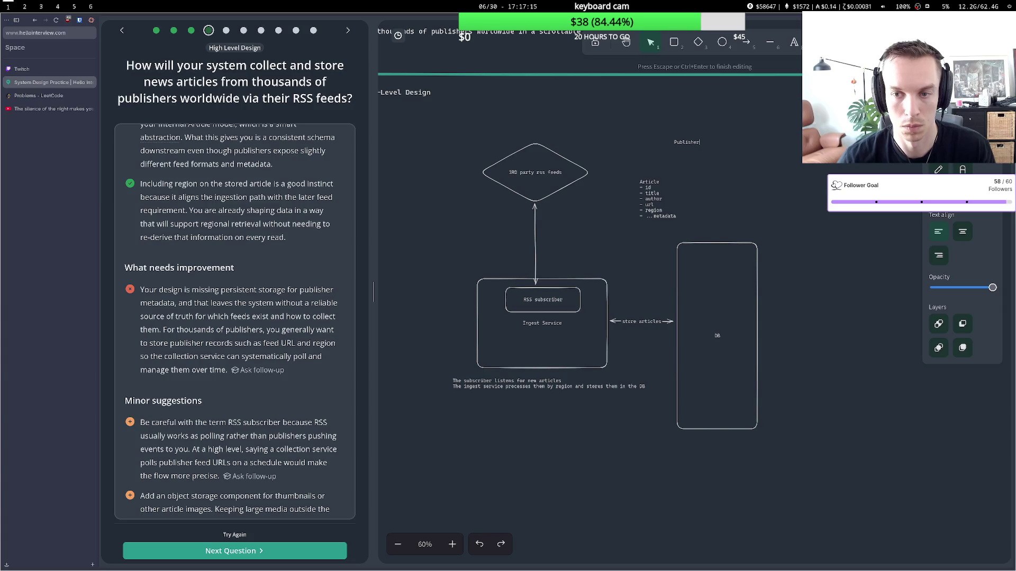
text(egion)
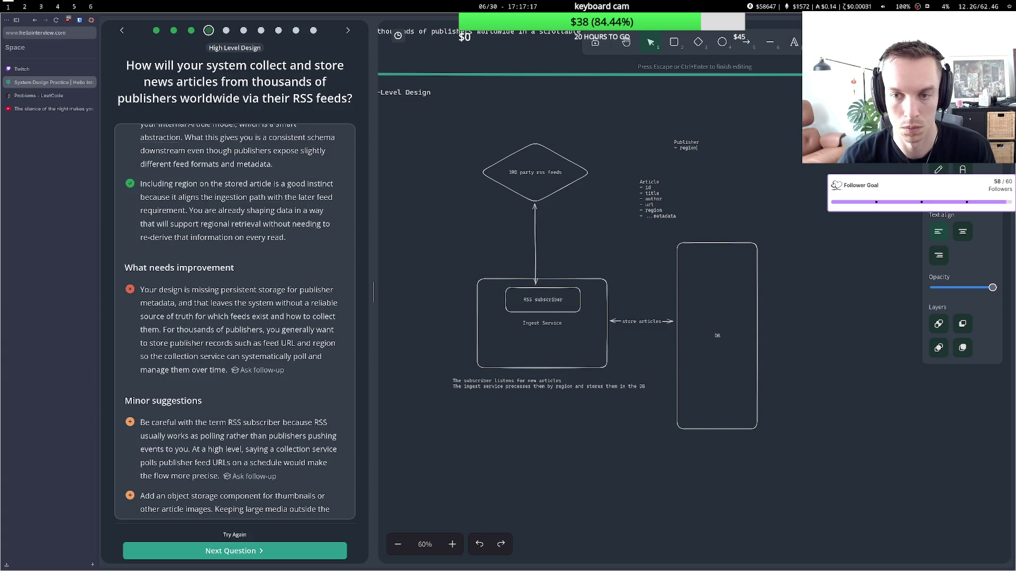
key(BackSpace)
key(BackSpace)
key(BackSpace)
text(- id)
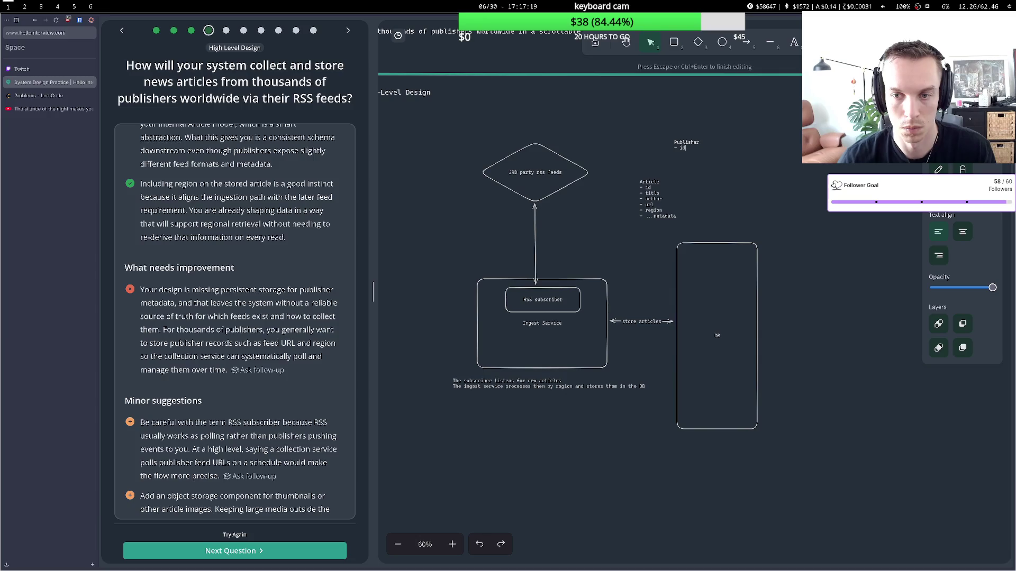
text(name - reg)
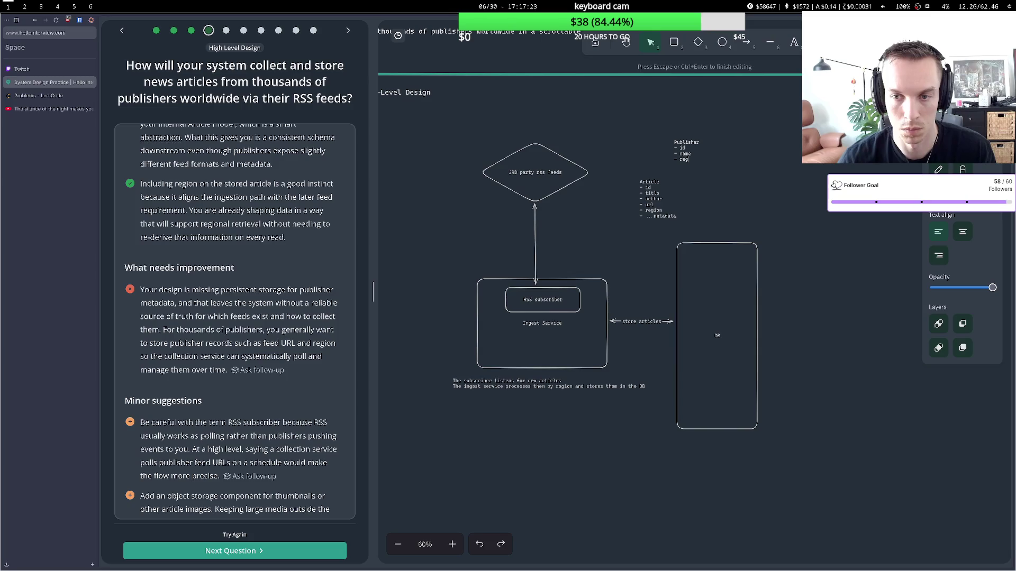
text(ion)
Add a publisher id field to Article and delete its region line.
double_click(661, 198)
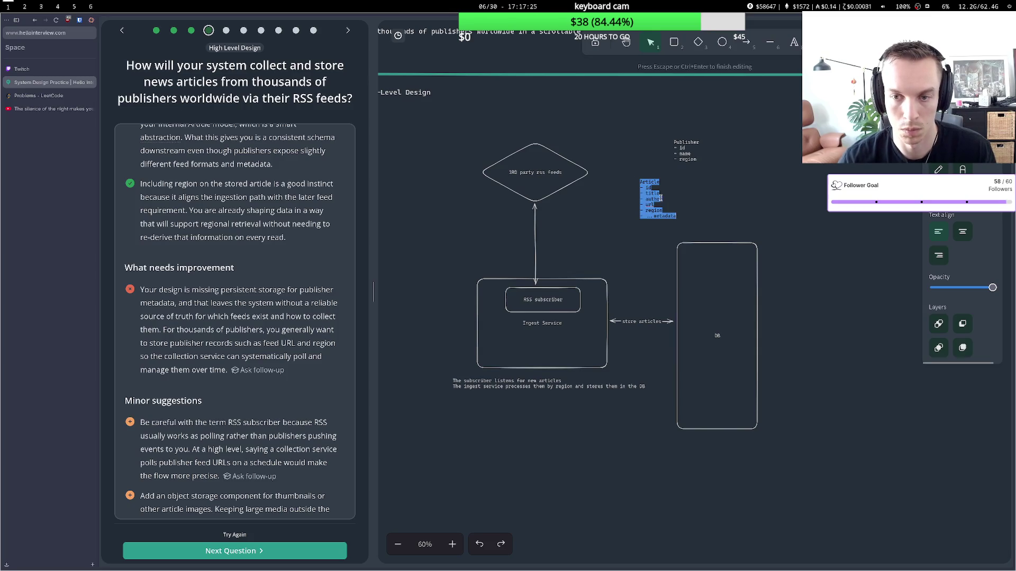
click(661, 198)
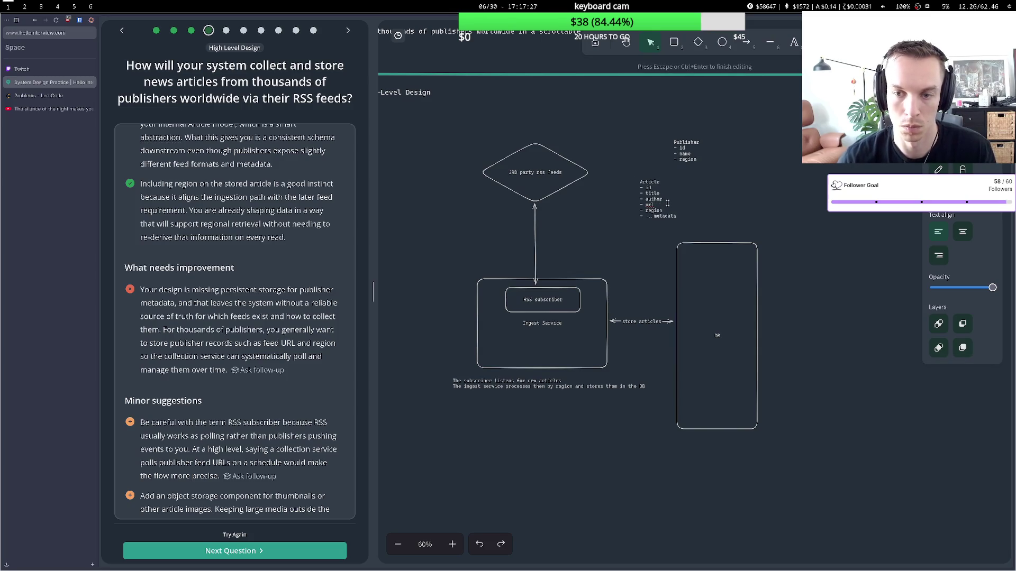
key(Up)
key(End)
key(Return)
text(- publi)
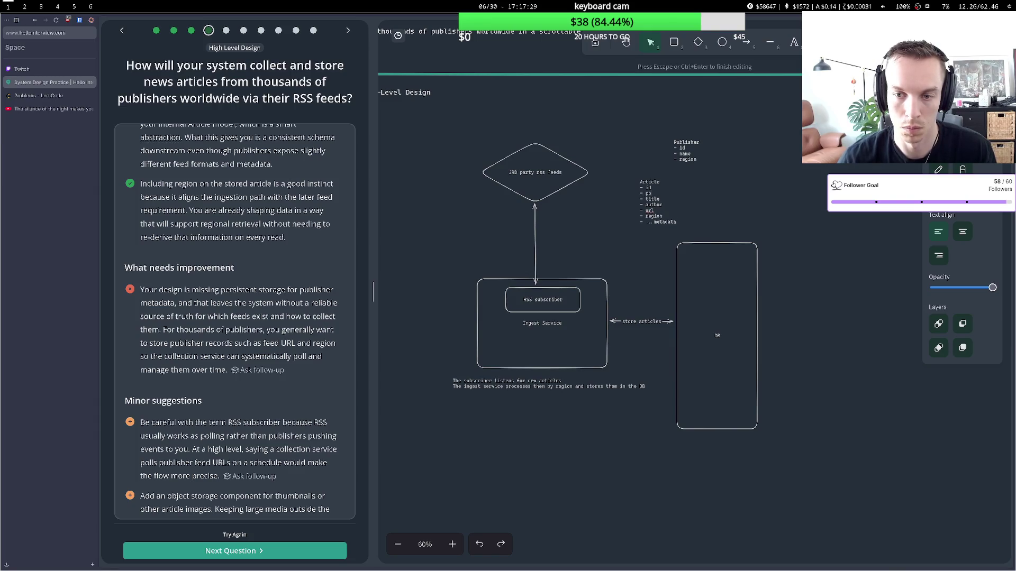
text(sher i)
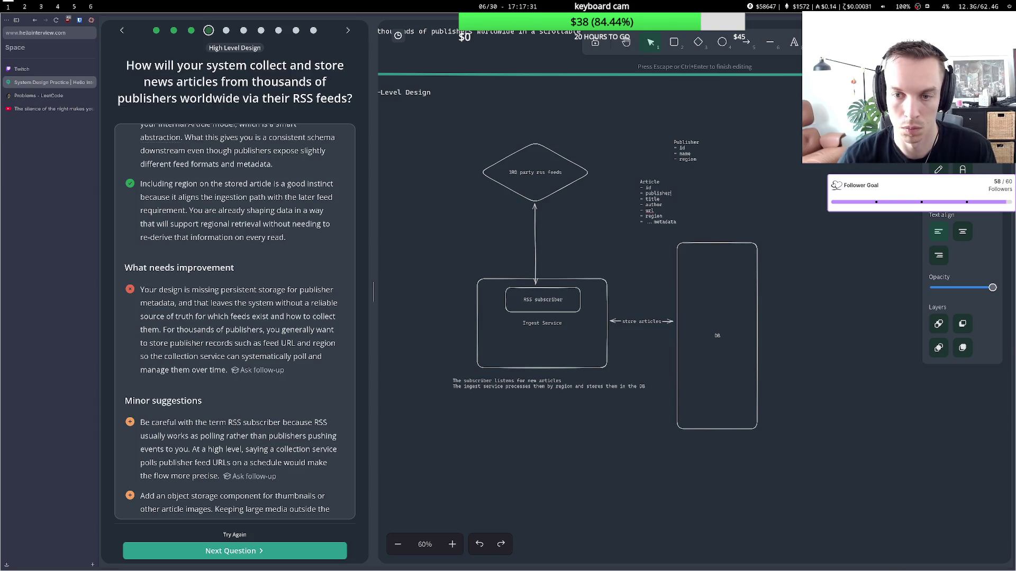
double_click(654, 215)
key(BackSpace)
key(BackSpace)
key(BackSpace)
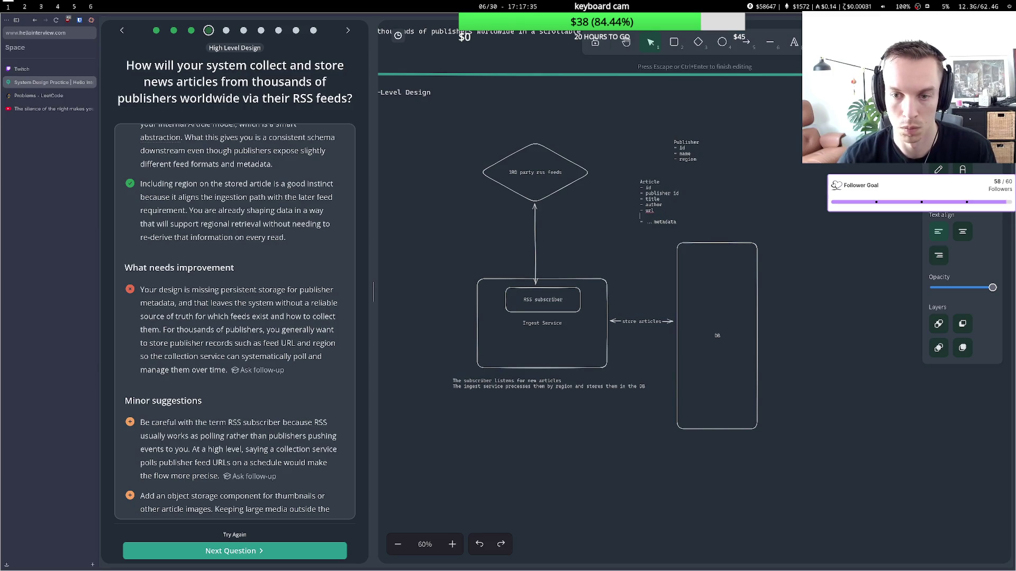
key(Escape)
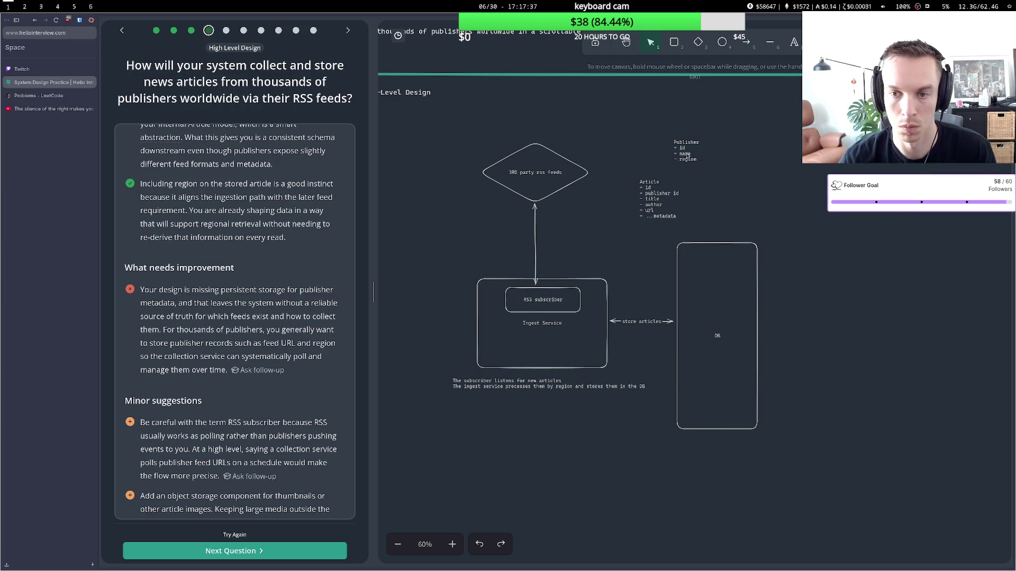
Add feed url to the Publisher note and position it beside Article.
drag(687, 146, 709, 194)
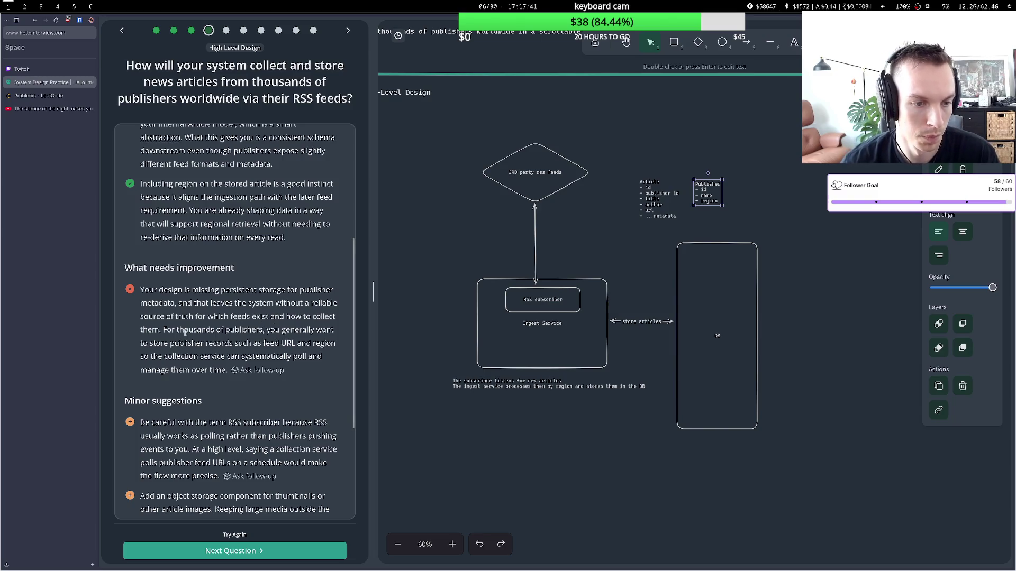
mouse_move(169, 330)
mouse_down()
mouse_move(256, 330)
mouse_move(212, 343)
mouse_move(267, 344)
mouse_up()
click(261, 354)
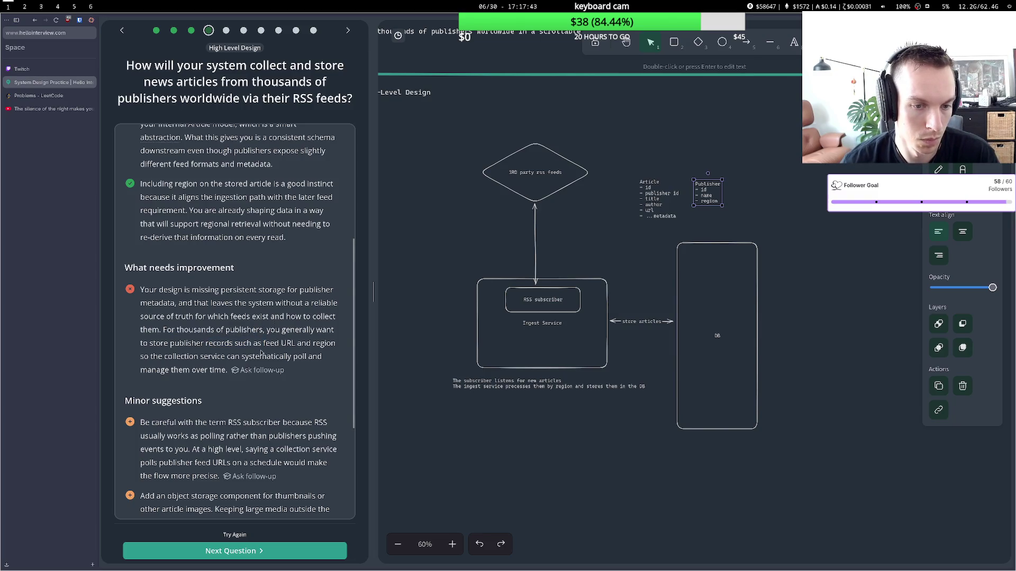
key(Return)
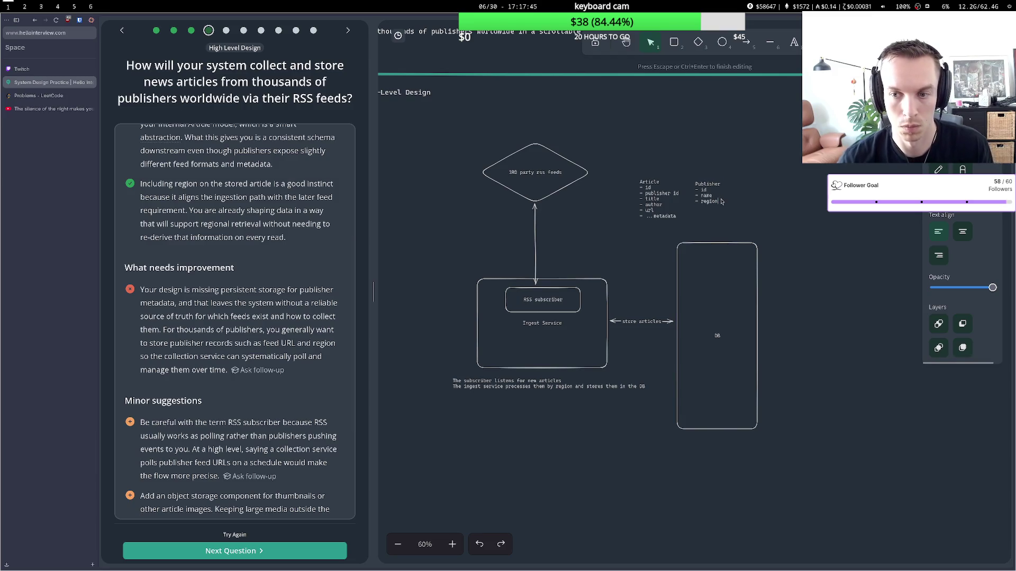
text(- feed url)
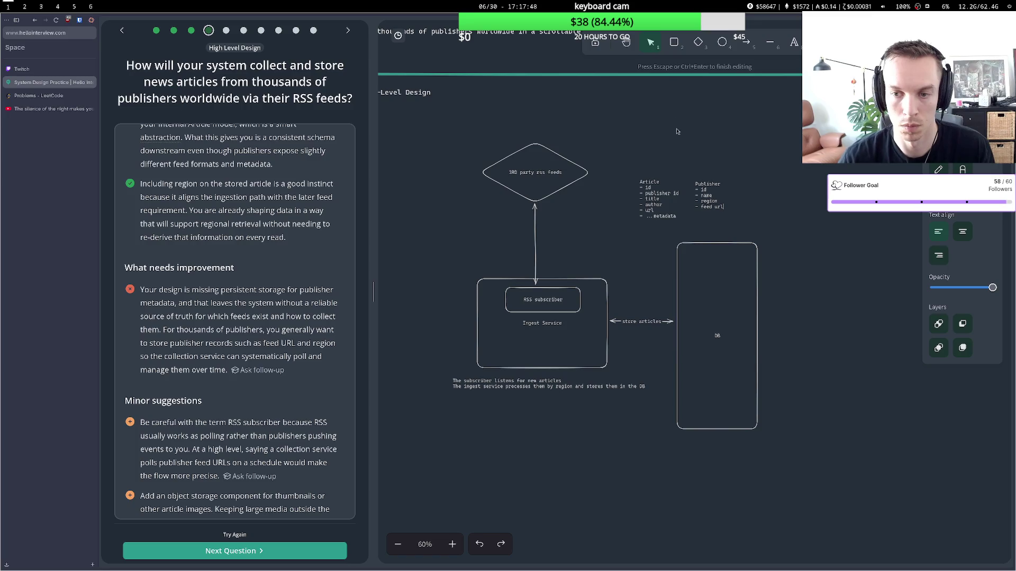
click(671, 159)
click(654, 187)
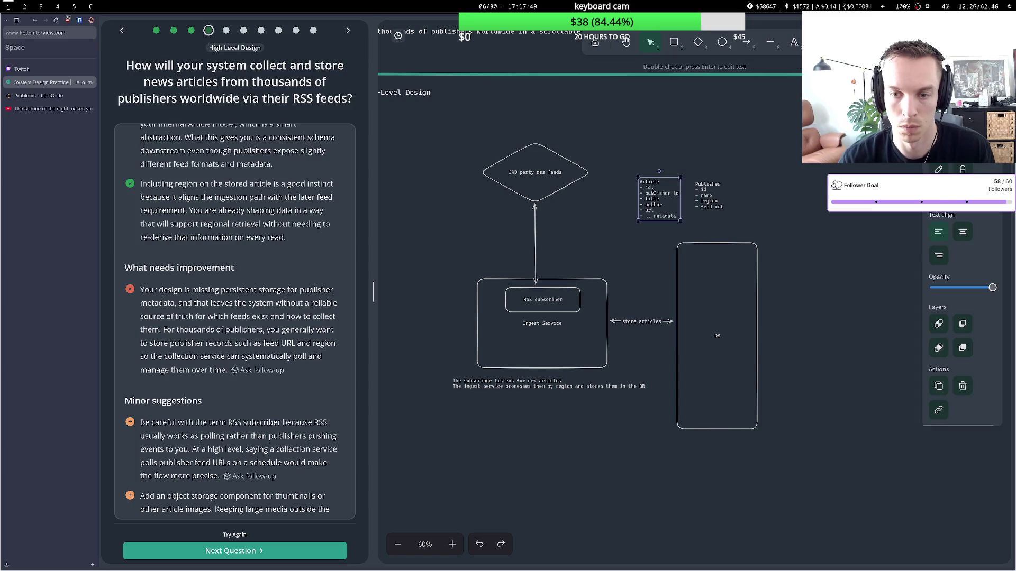
click(700, 190)
drag(699, 189, 696, 186)
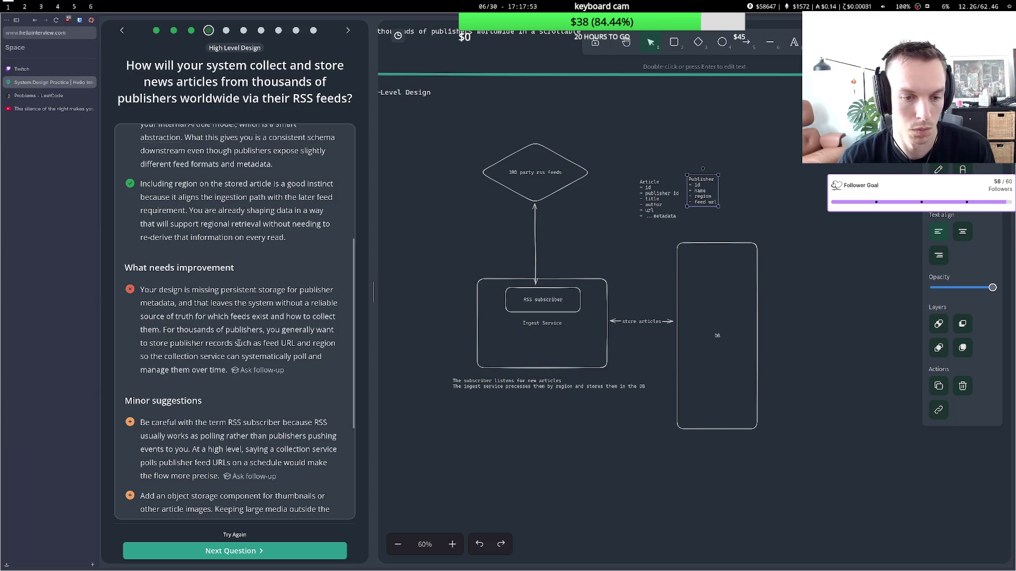
scroll(209, 373, down, 3)
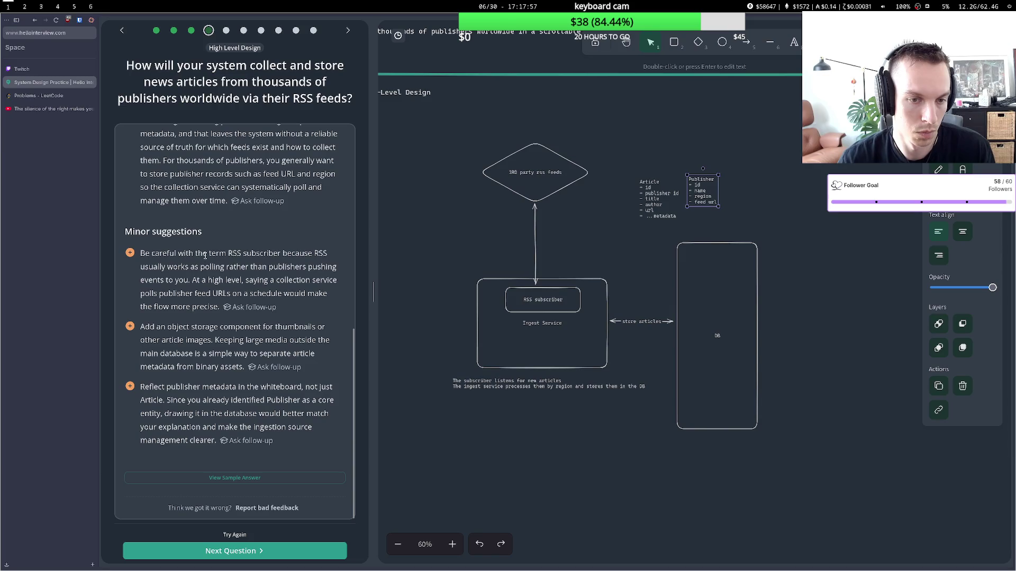
drag(148, 271, 225, 269)
click(217, 275)
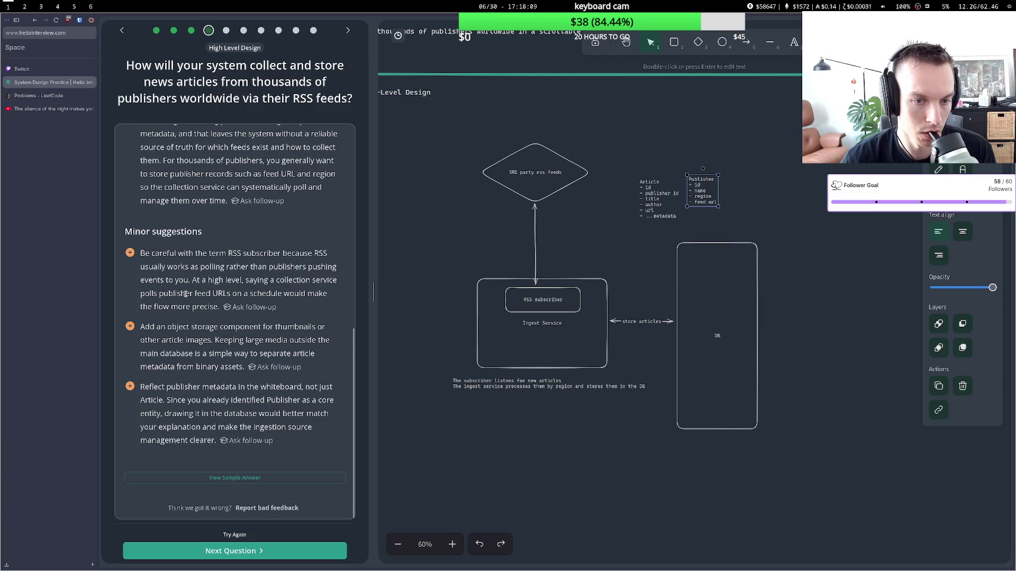
drag(167, 327, 194, 340)
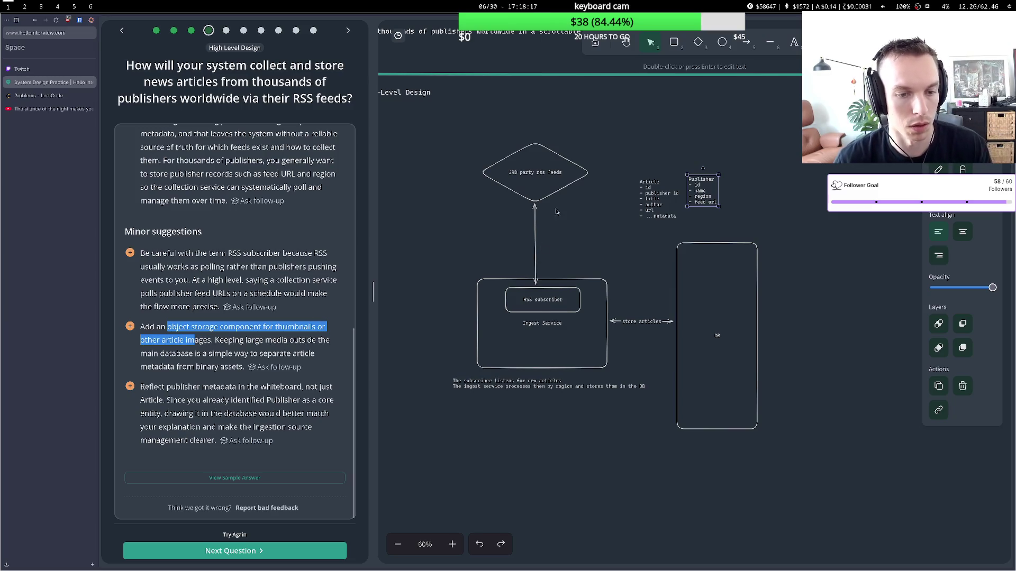
mouse_move(551, 193)
mouse_down()
mouse_move(566, 185)
mouse_move(551, 184)
mouse_up()
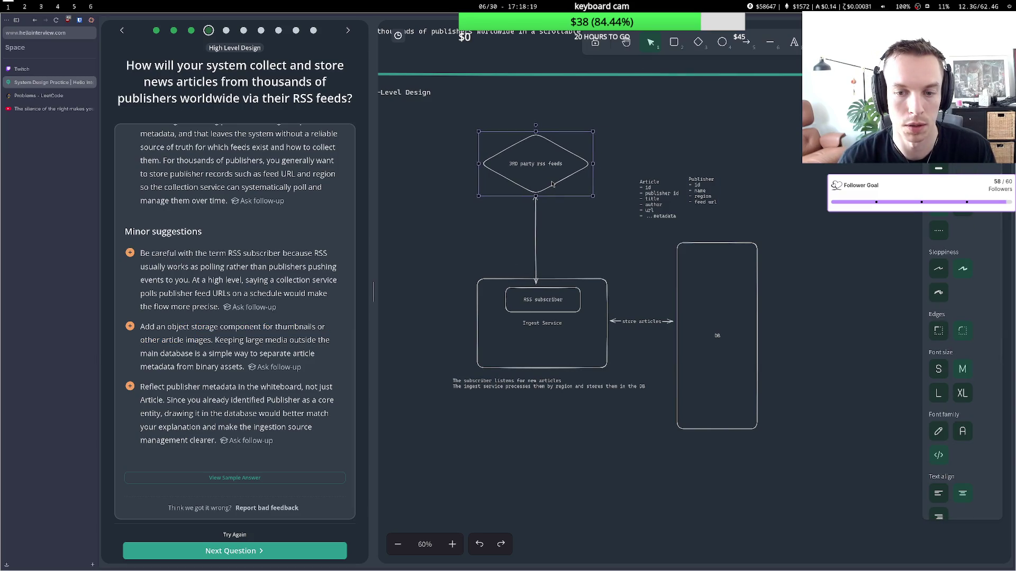
Draw a circle labelled 'blob storage' left of the feeds diamond.
click(722, 41)
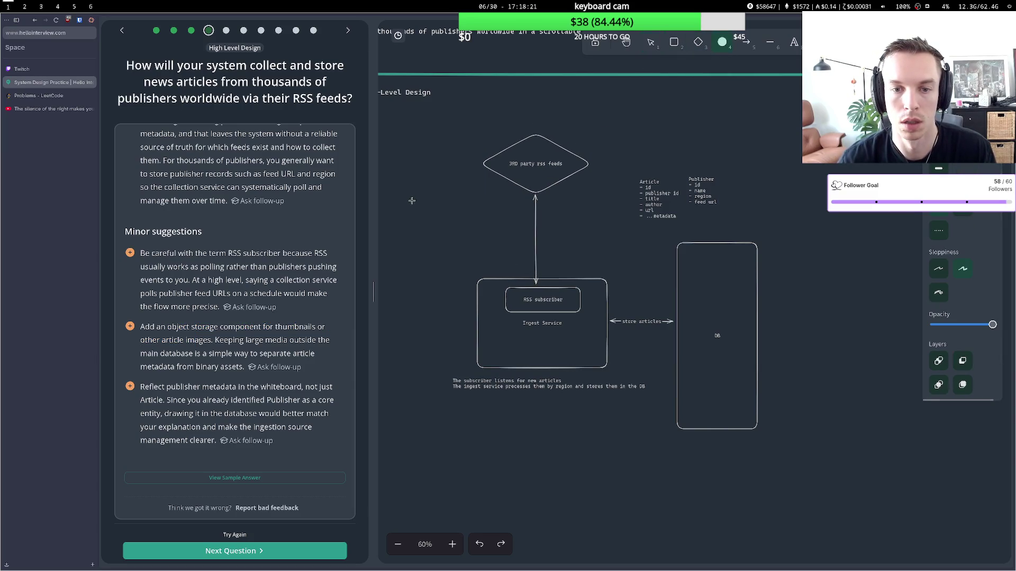
drag(415, 164, 479, 224)
key(Return)
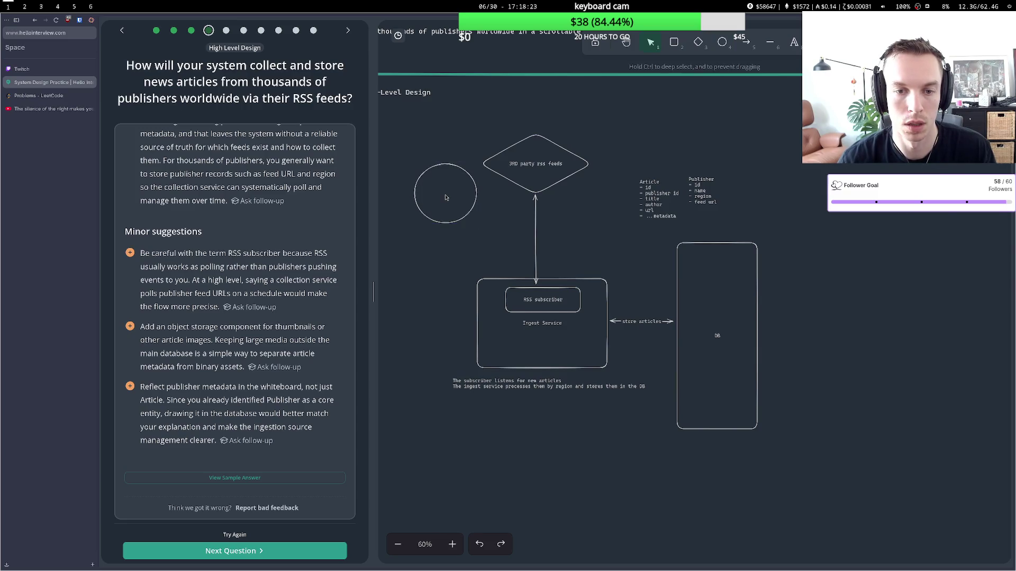
text(blob storage)
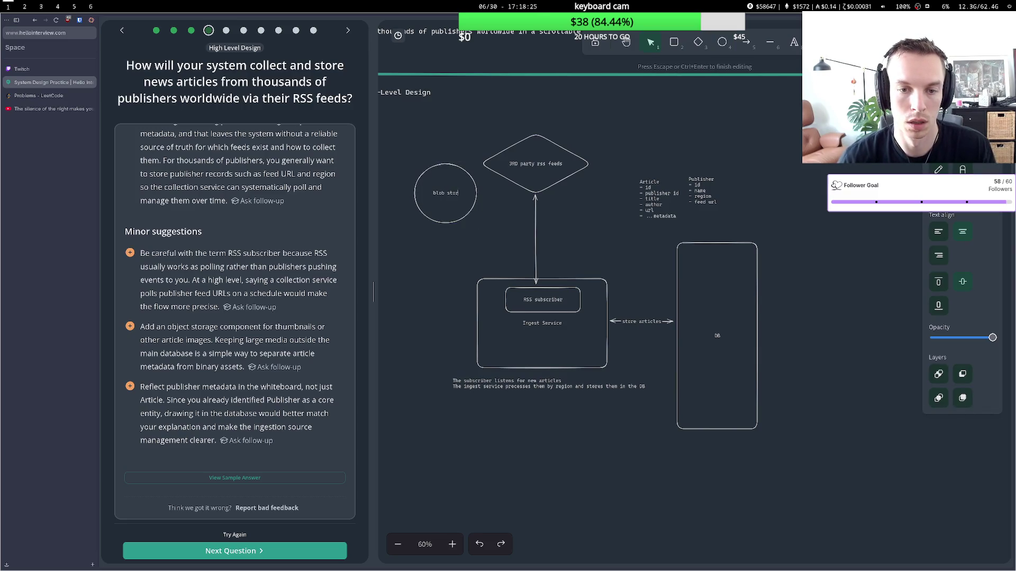
key(Escape)
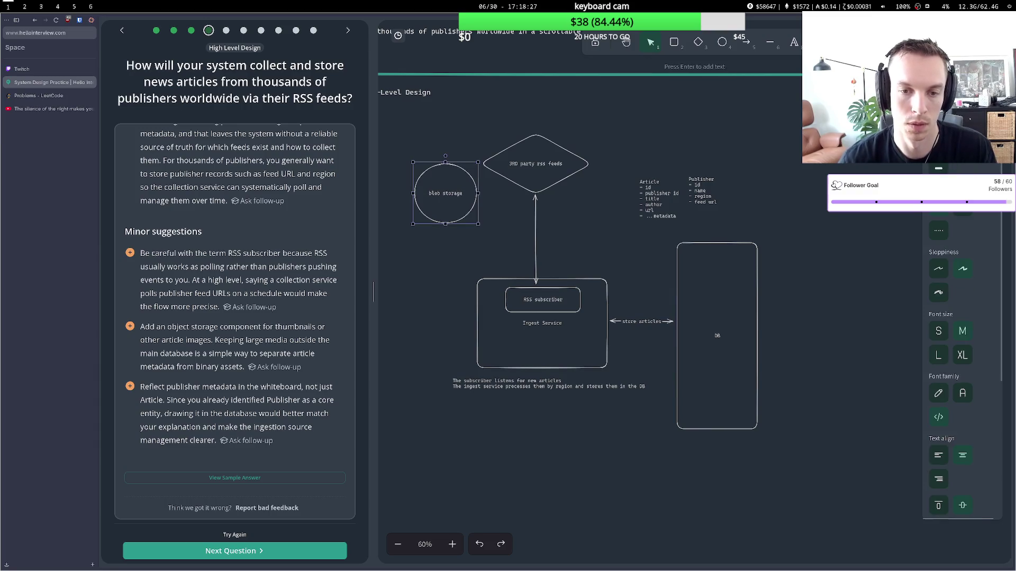
Arrow the blob storage circle to the Ingest Service box and nudge the circle up-left.
key(a)
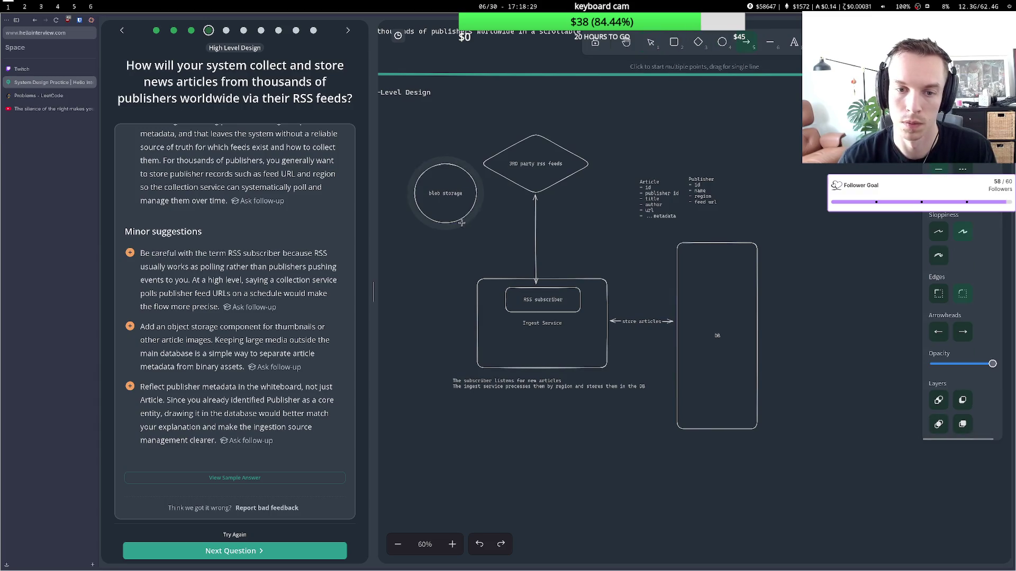
click(462, 224)
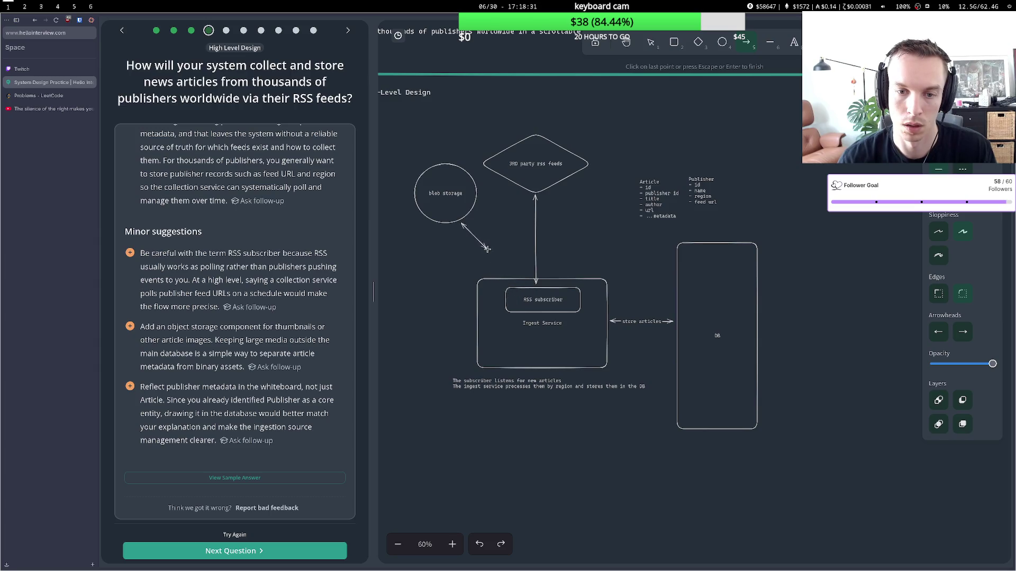
click(490, 276)
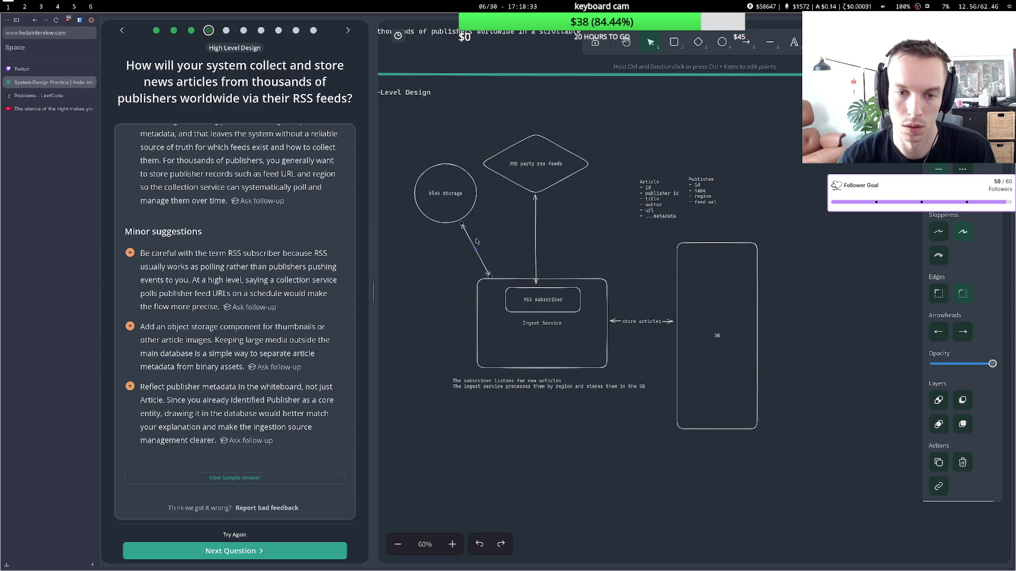
drag(457, 215, 441, 180)
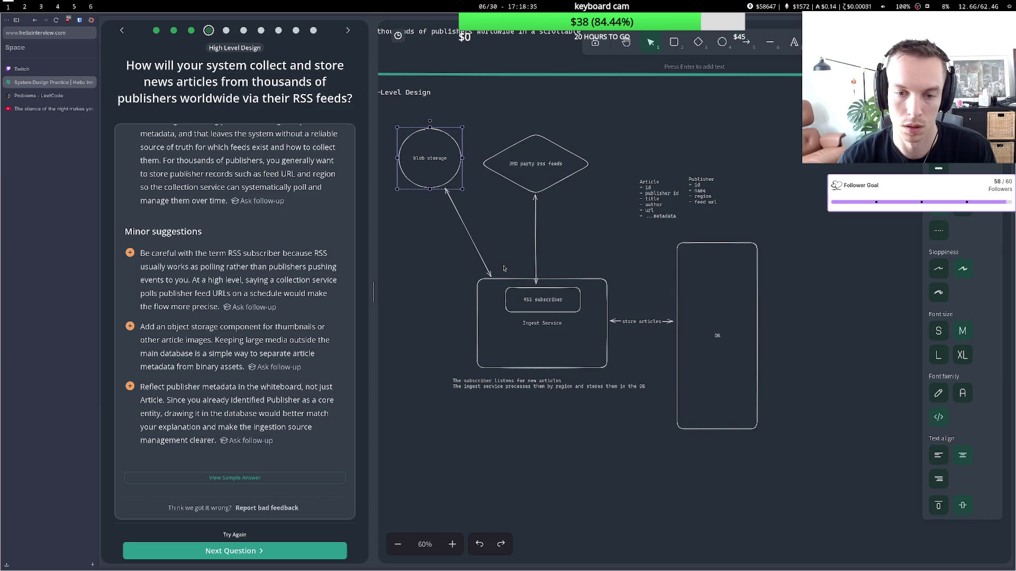
Rename the RSS subscriber box to 'RSS Poller'.
double_click(549, 299)
text(RSS P)
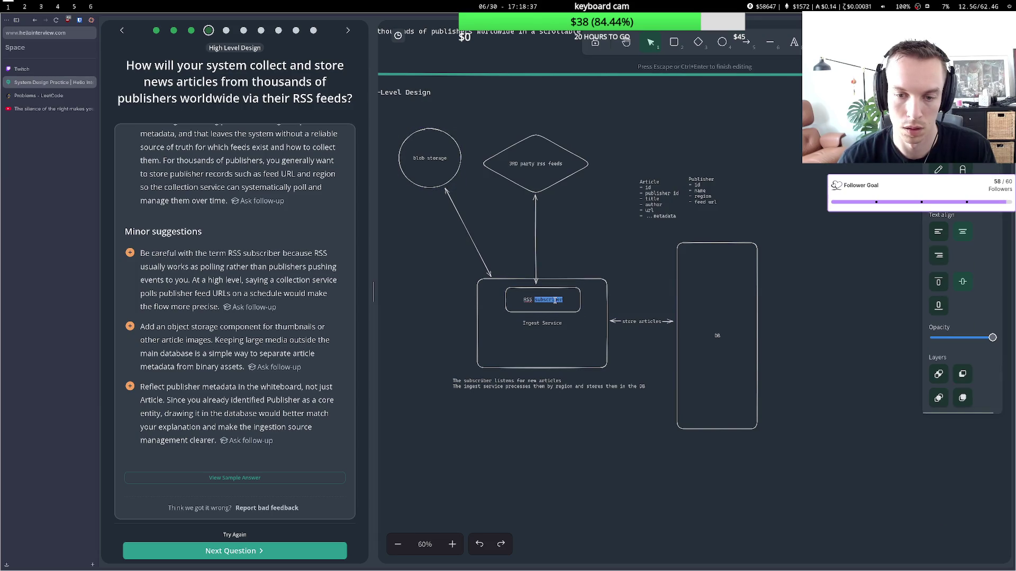
text(oller)
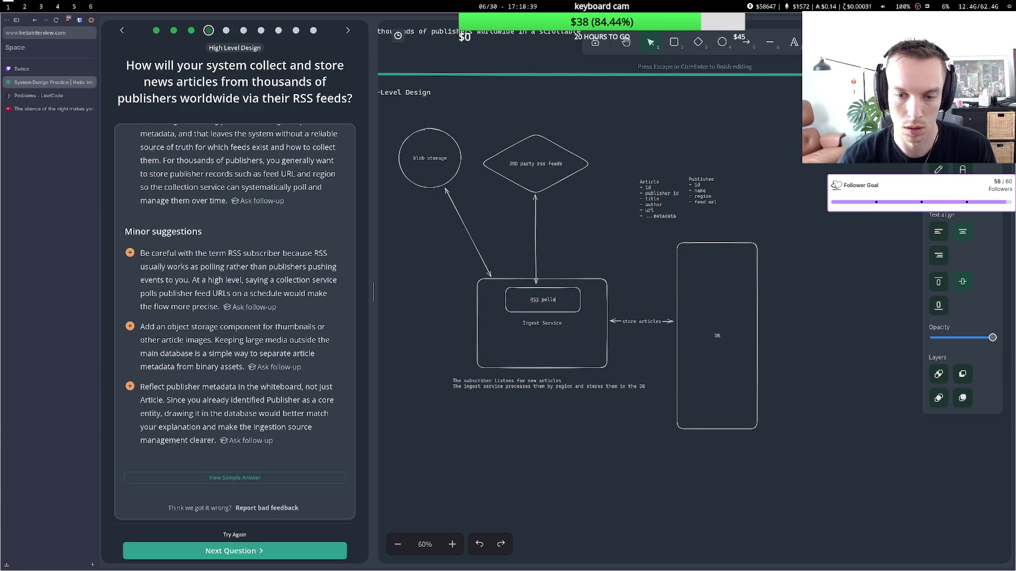
click(606, 261)
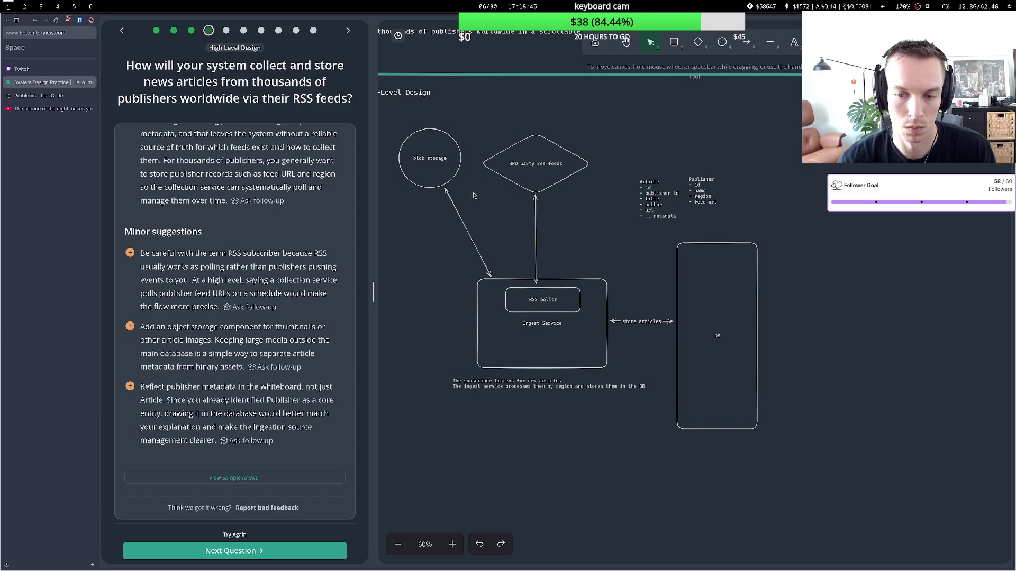
Add an '- assets' field after url in the Article schema.
double_click(658, 211)
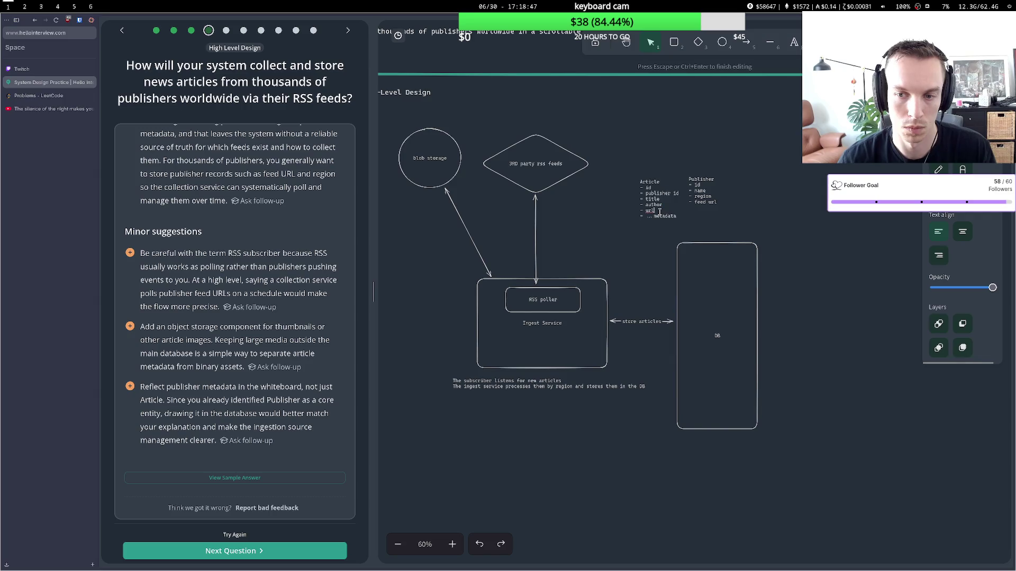
key(Return)
text(- )
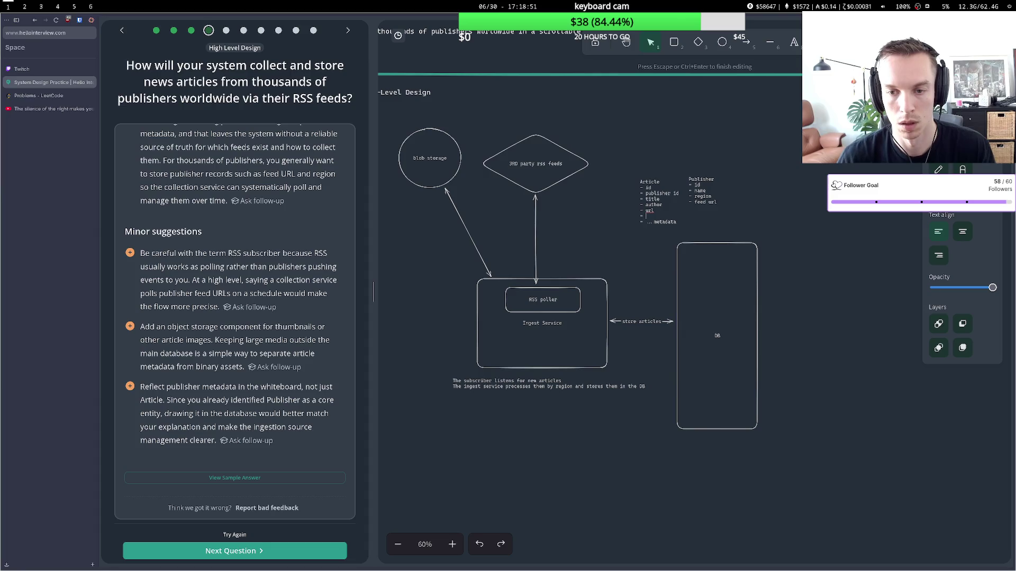
text(i)
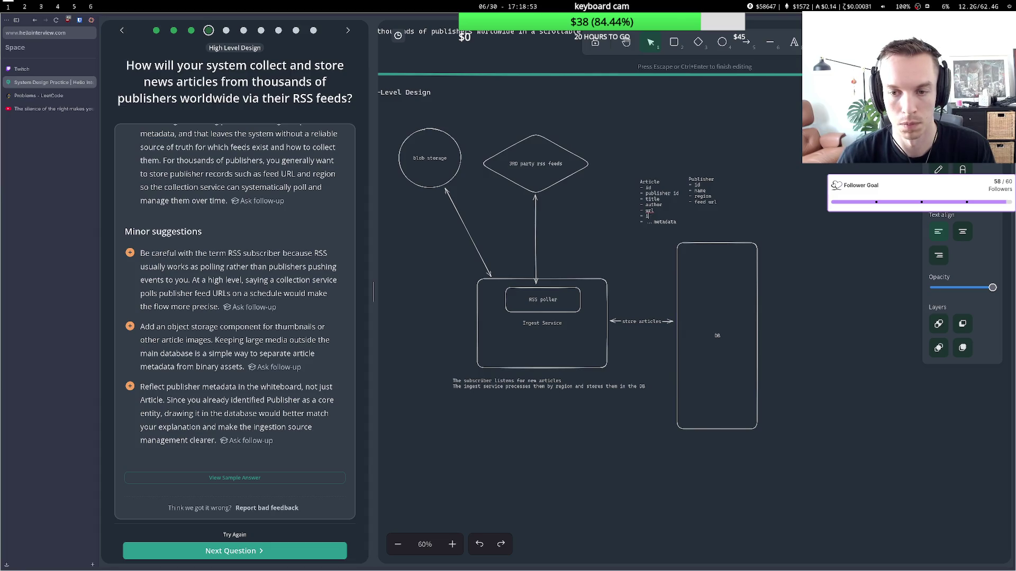
text(sset)
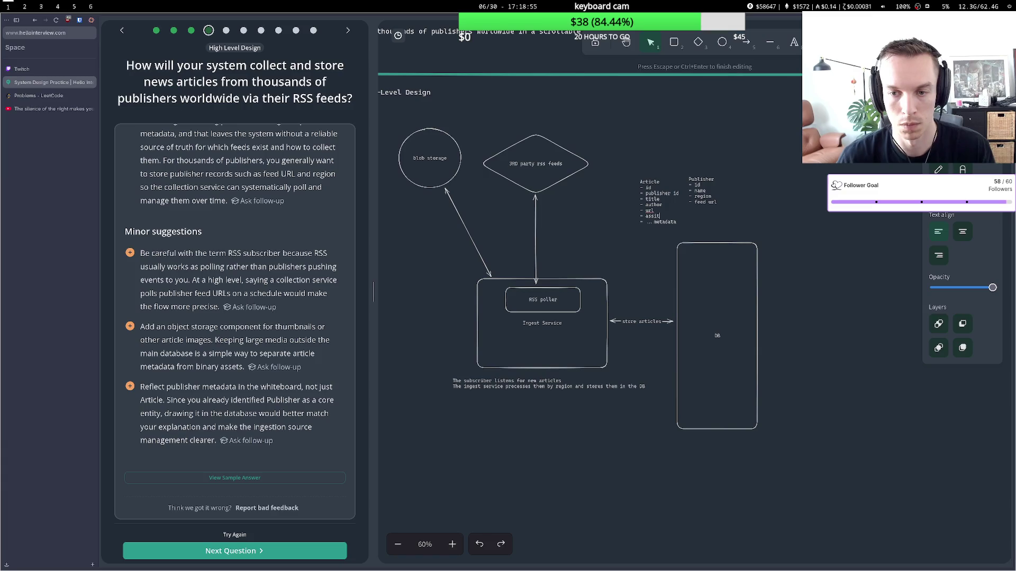
key(BackSpace)
key(BackSpace)
text(ets)
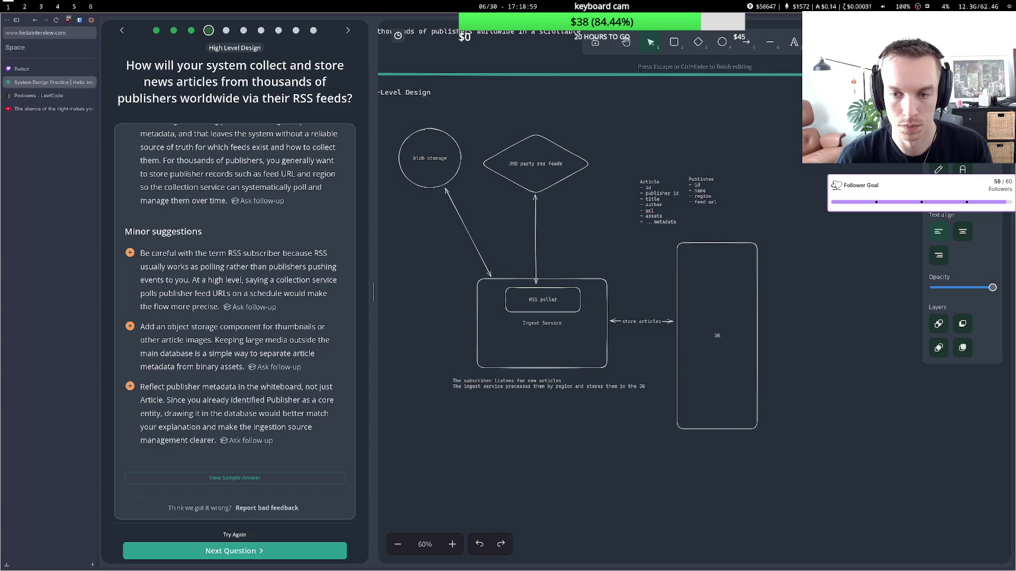
key(Escape)
Following the feedback, add a '- metadata' field below feed url in the Publisher schema.
scroll(270, 251, up, 7)
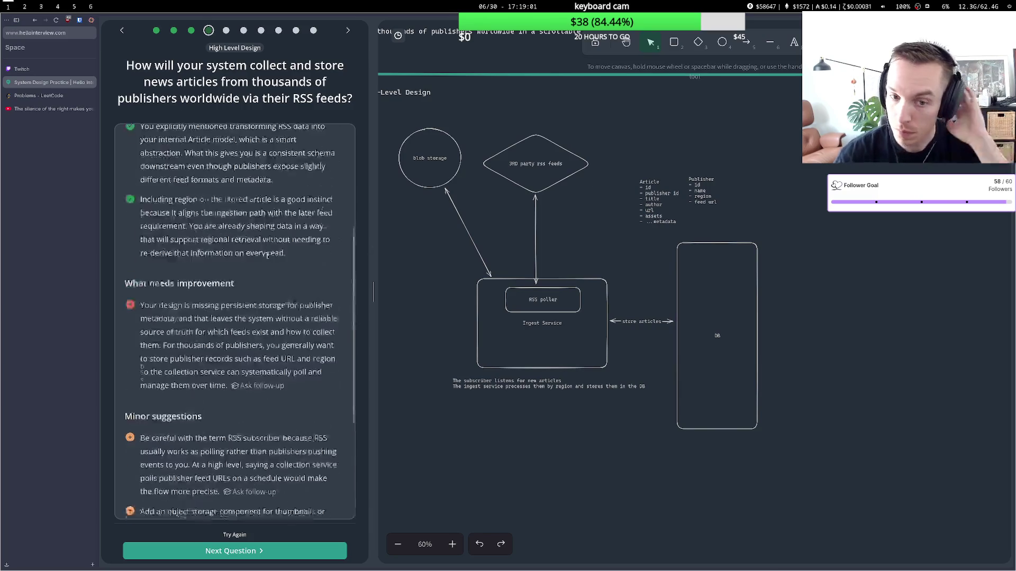
scroll(270, 250, down, 7)
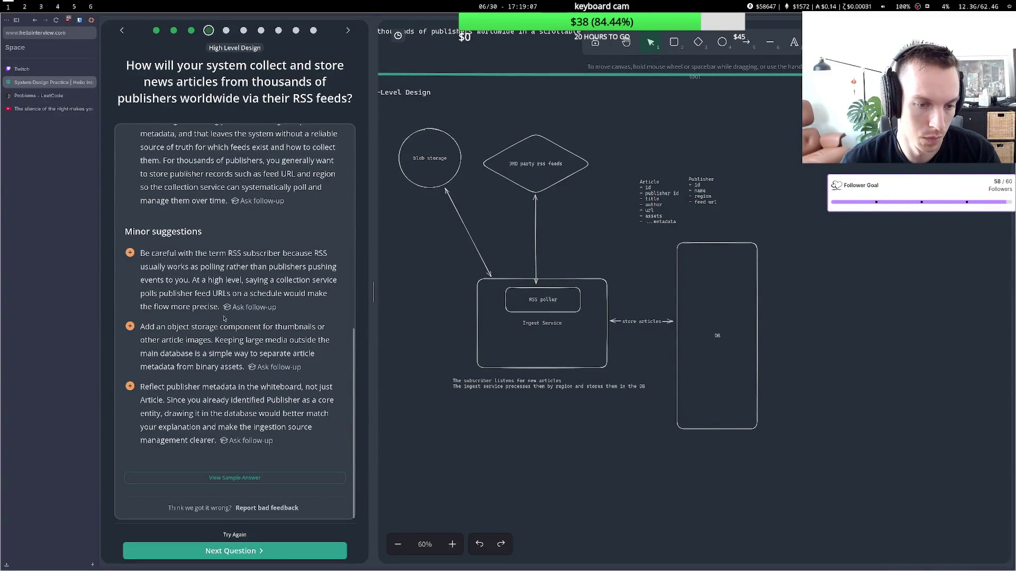
drag(187, 390, 261, 388)
click(269, 386)
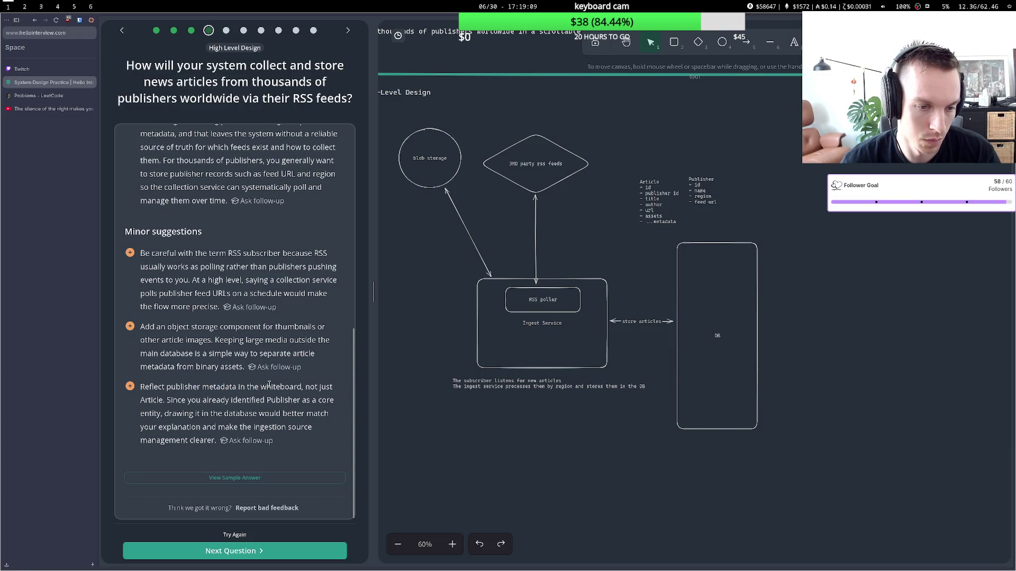
double_click(705, 200)
click(708, 199)
key(Escape)
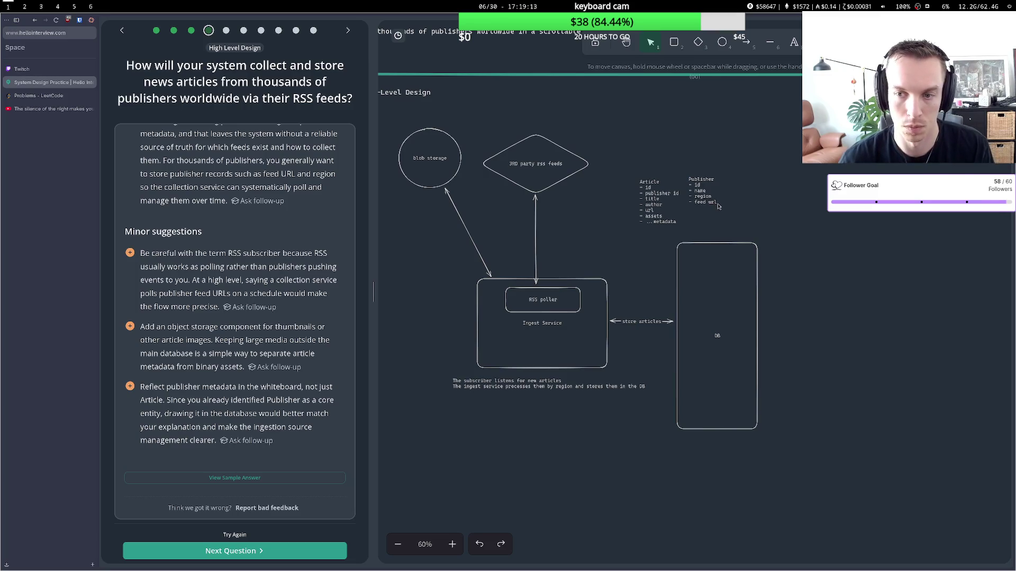
triple_click(715, 203)
key(End)
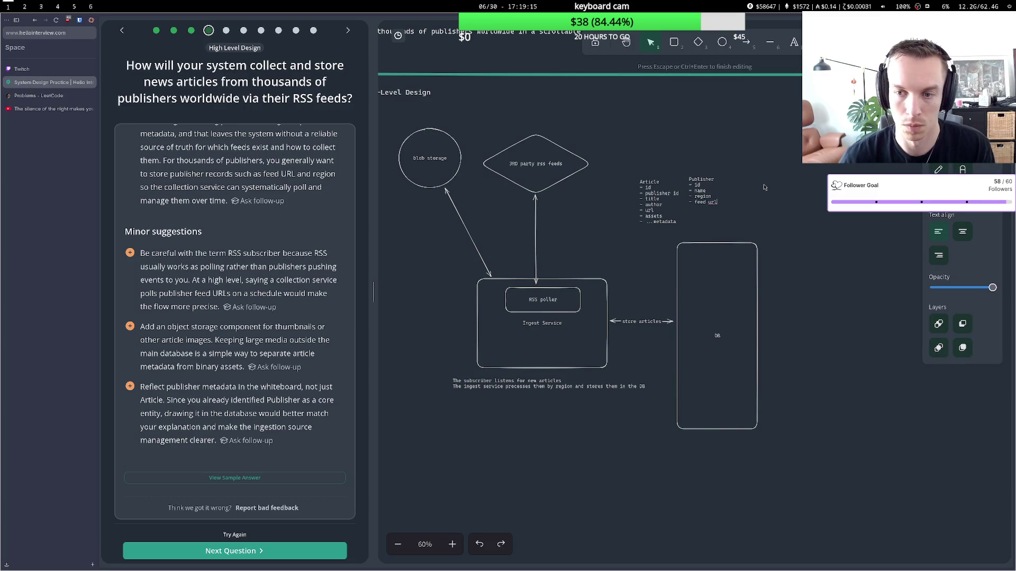
key(Return)
text(- metadata)
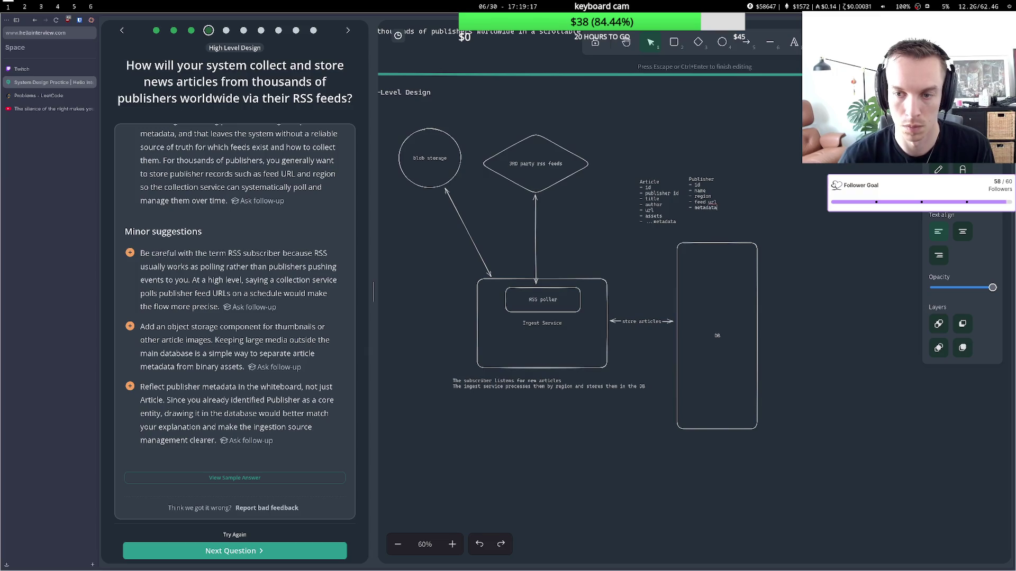
click(758, 205)
Retry in voice mode and record a 48-second answer on the RSS puller, blob storage and article metadata.
scroll(229, 134, up, 10)
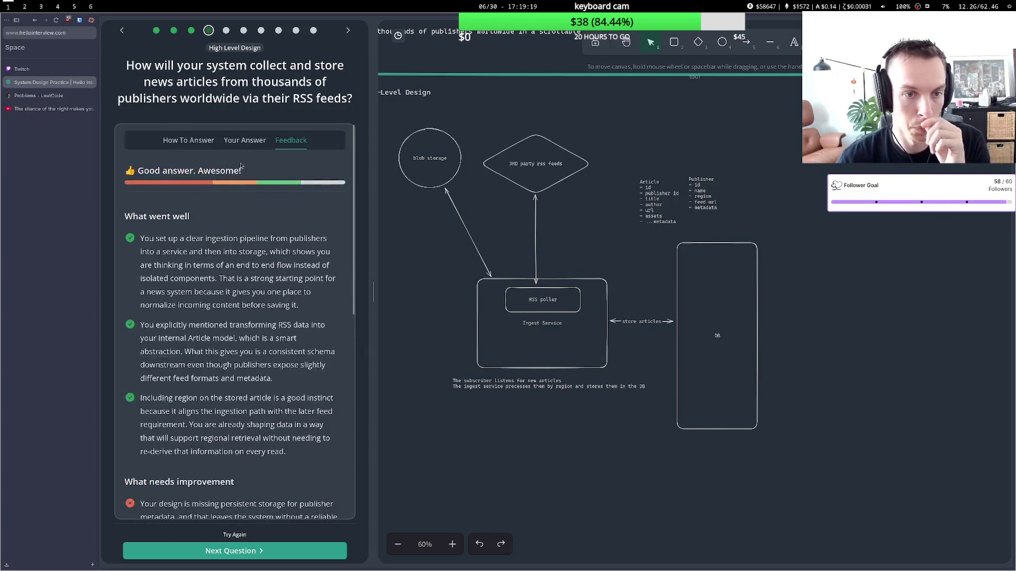
scroll(197, 336, down, 10)
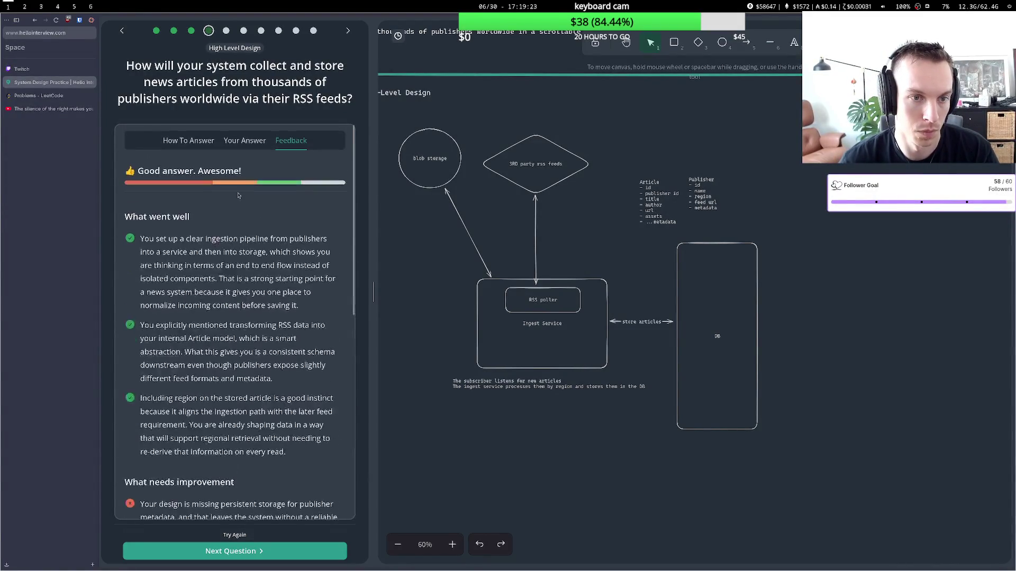
click(227, 536)
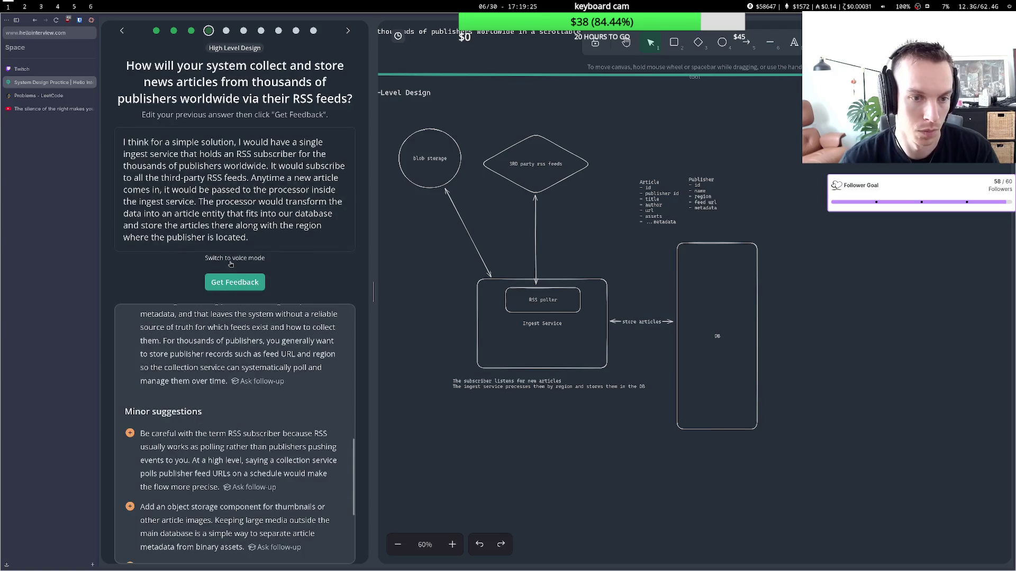
click(228, 260)
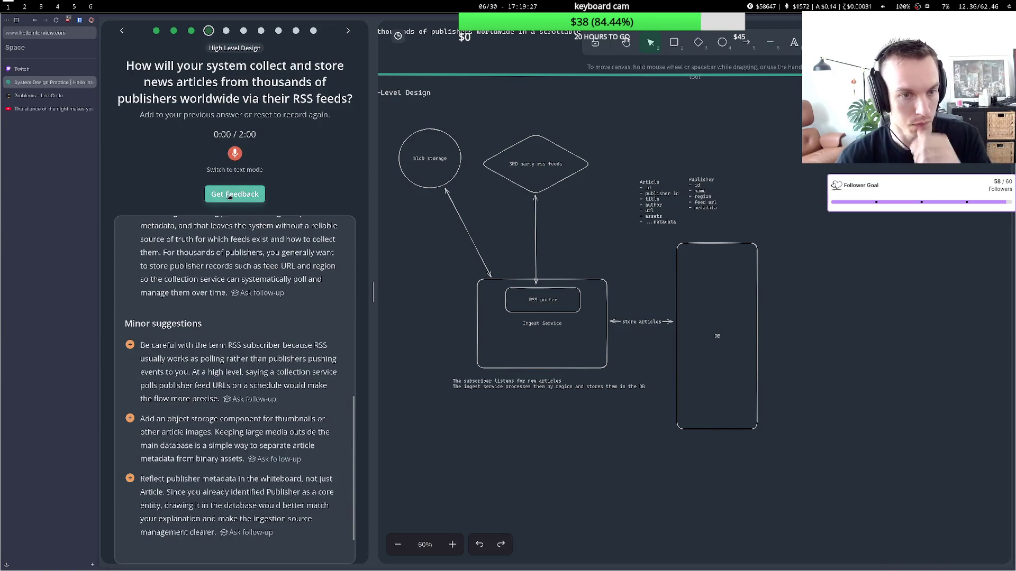
click(236, 154)
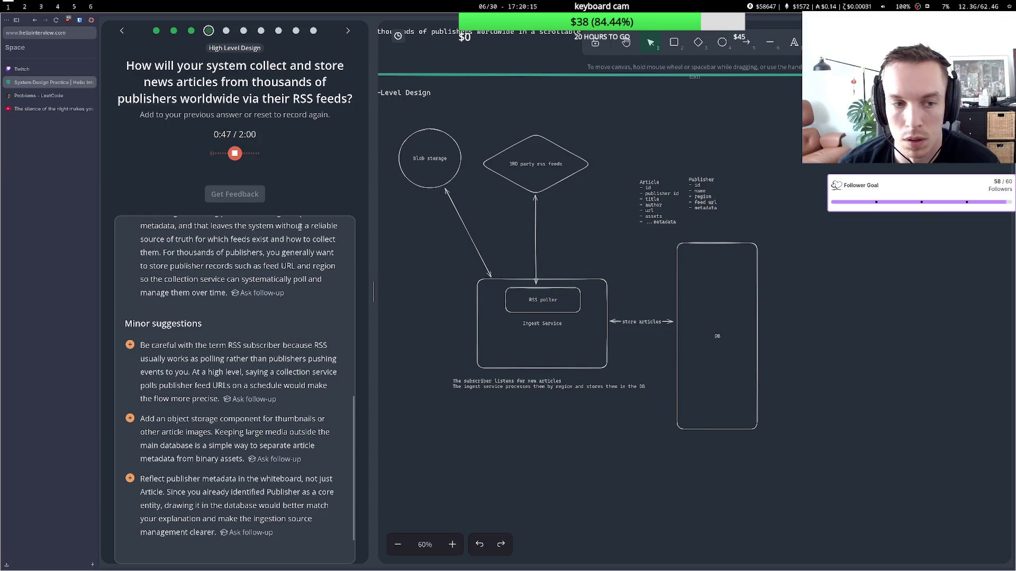
click(239, 154)
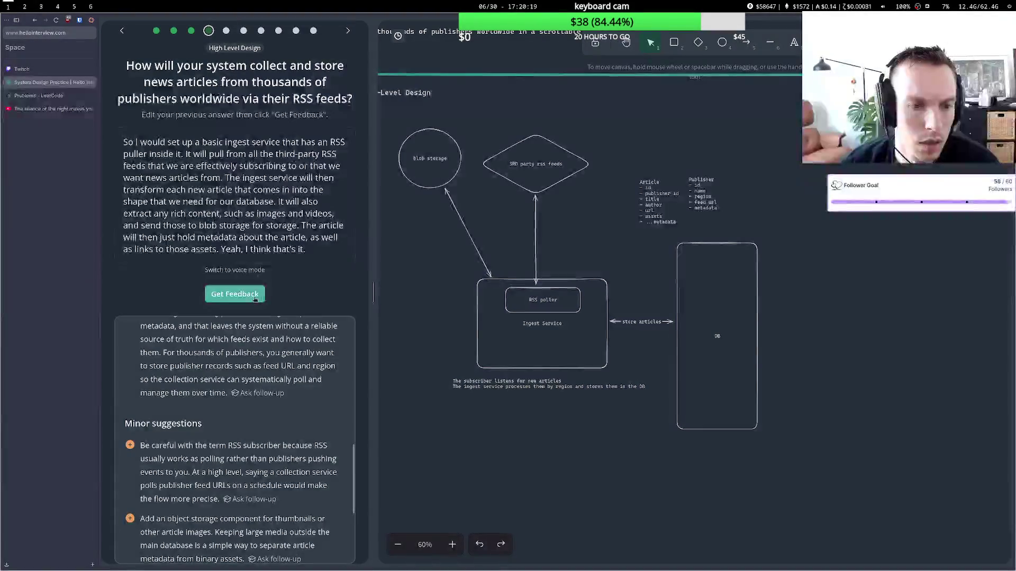
Submit the second attempt and review the feedback's suggestion to use consistent polling wording.
click(259, 295)
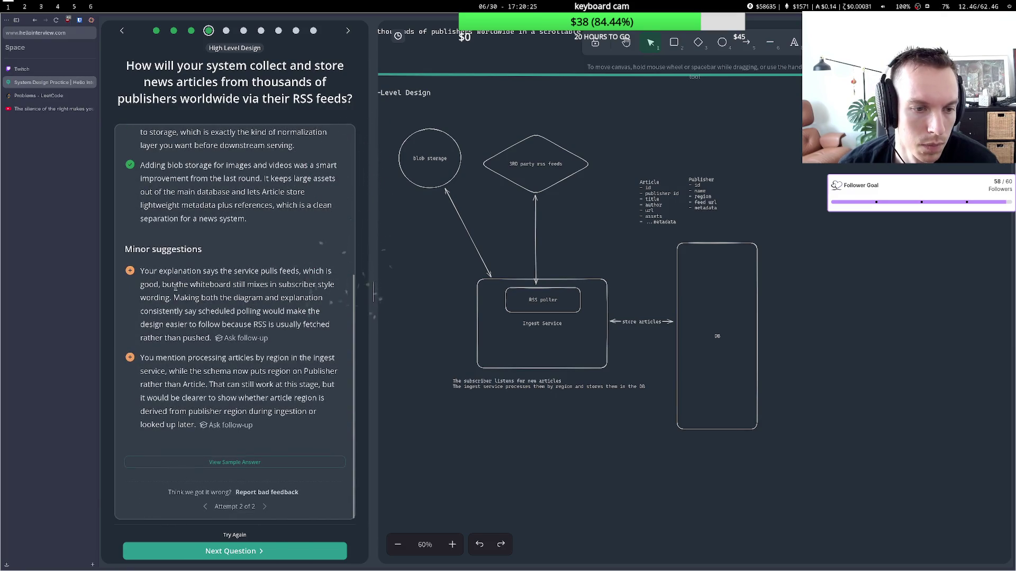
drag(177, 286, 292, 287)
click(274, 295)
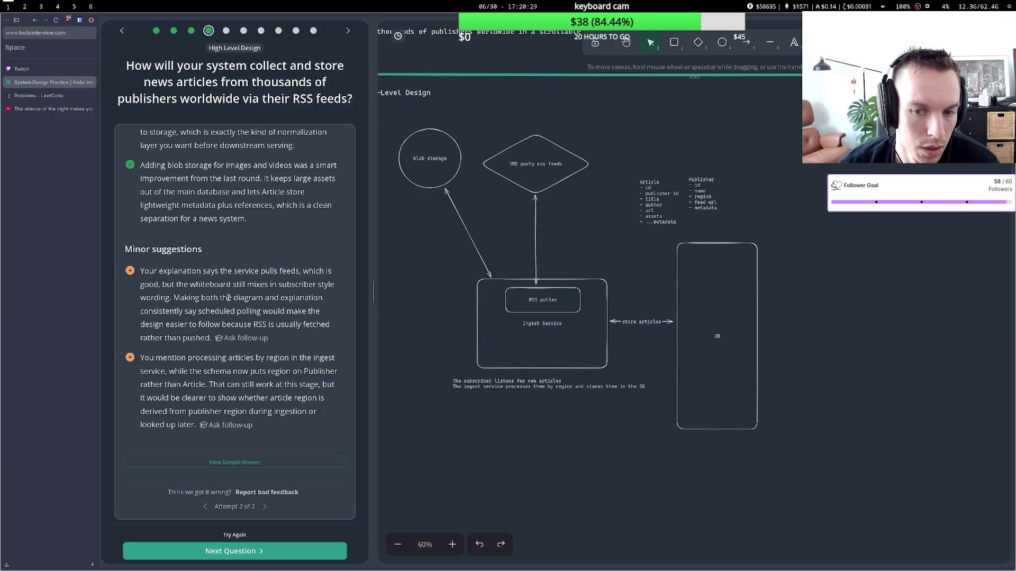
double_click(488, 381)
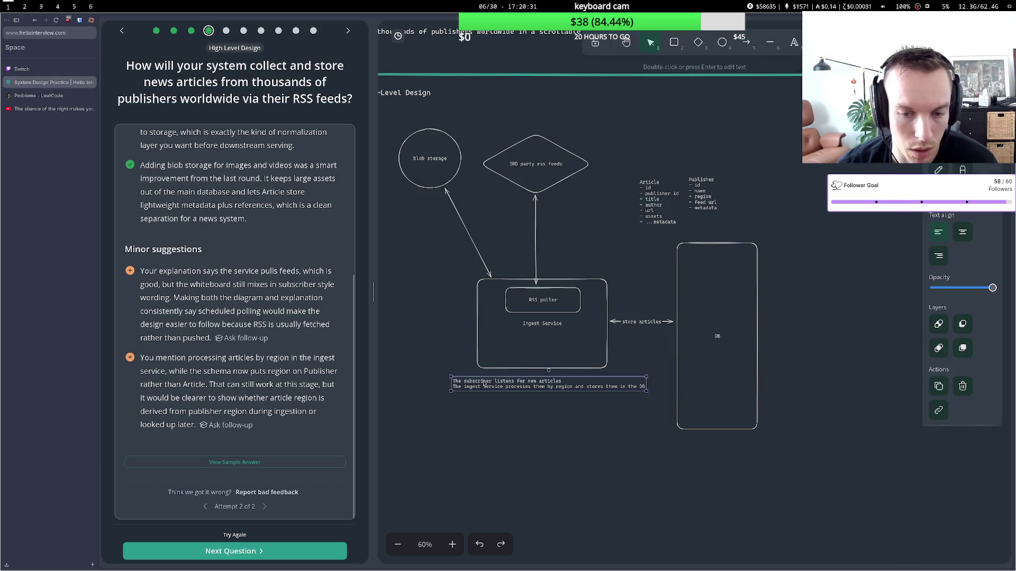
Reword the Ingest Service caption so the rss poller requests new articles from publishers periodically.
double_click(487, 381)
text(polle)
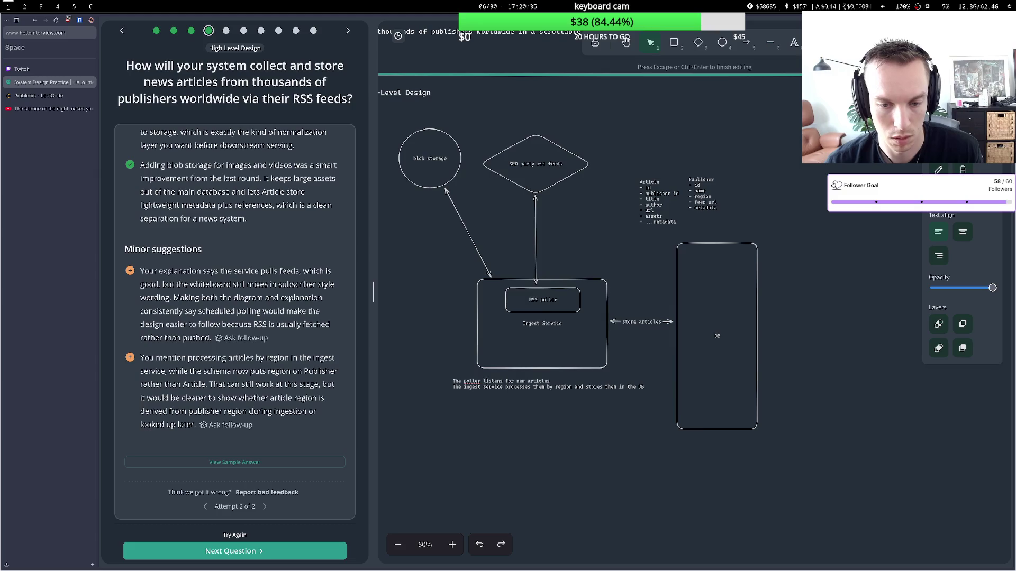
key(BackSpace)
key(BackSpace)
key(BackSpace)
text(rs)
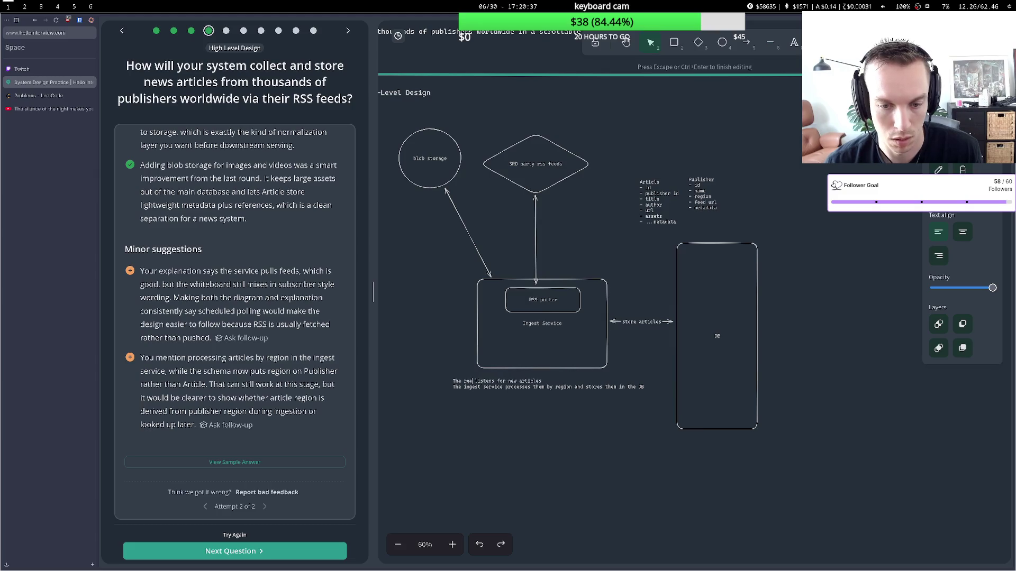
text(s polle)
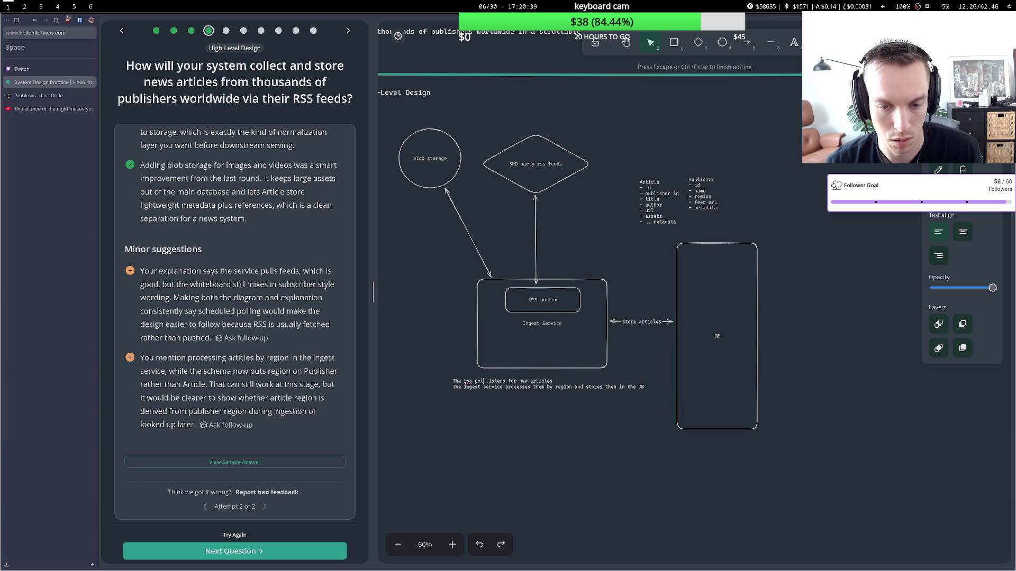
text(r gets)
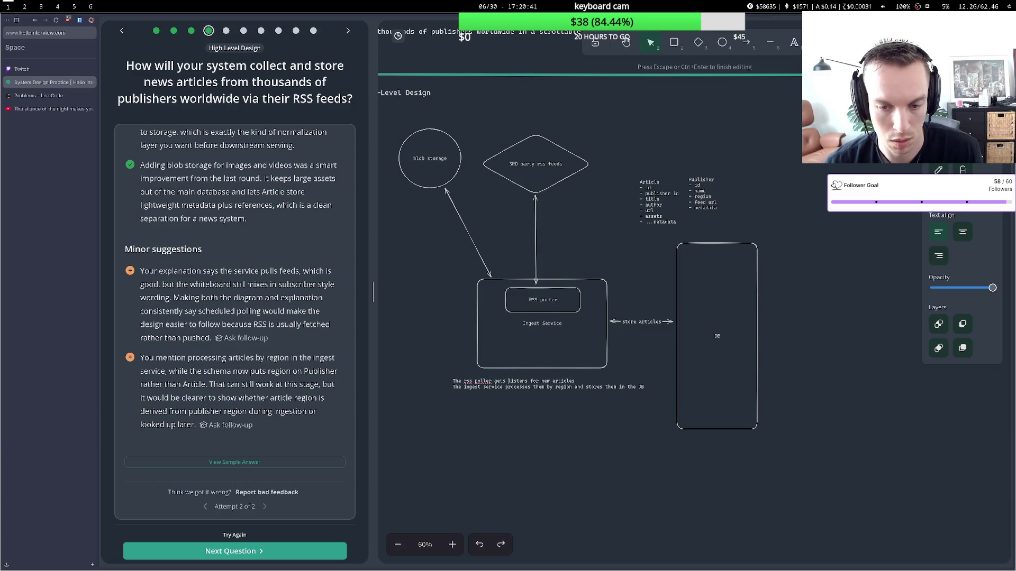
key(BackSpace)
key(BackSpace)
key(BackSpace)
key(BackSpace)
key(BackSpace)
text(reque)
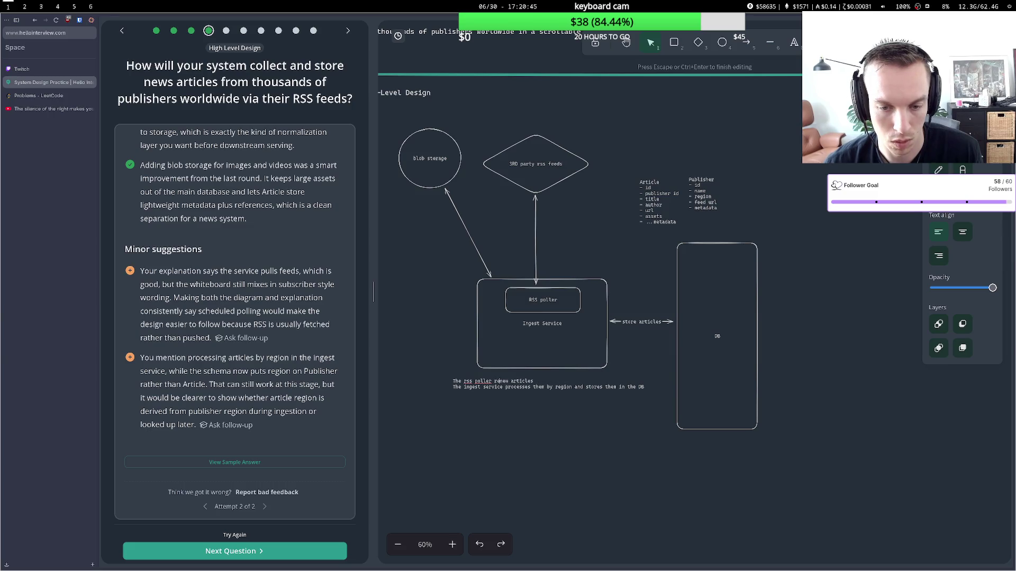
text(sts )
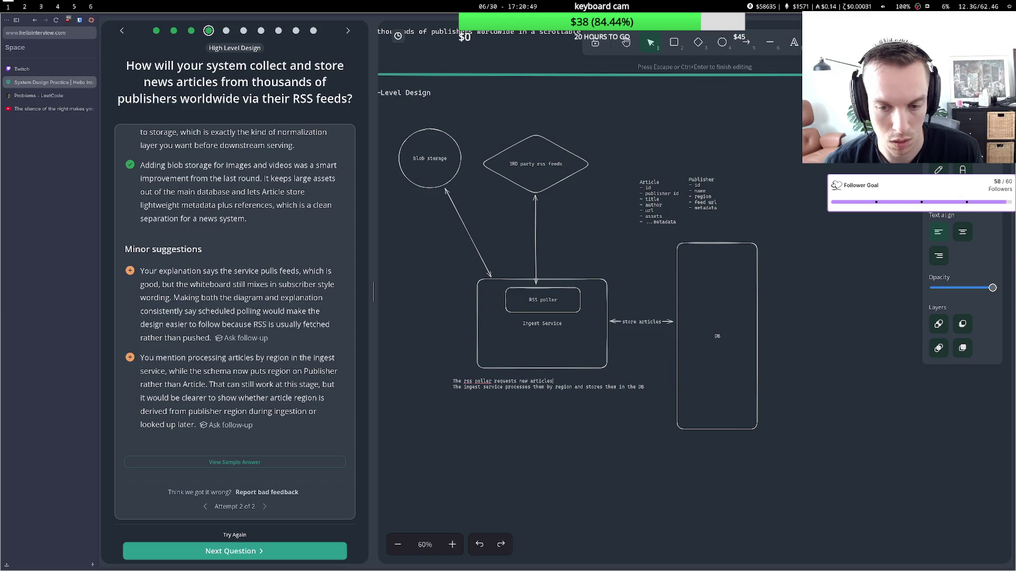
text(m publi)
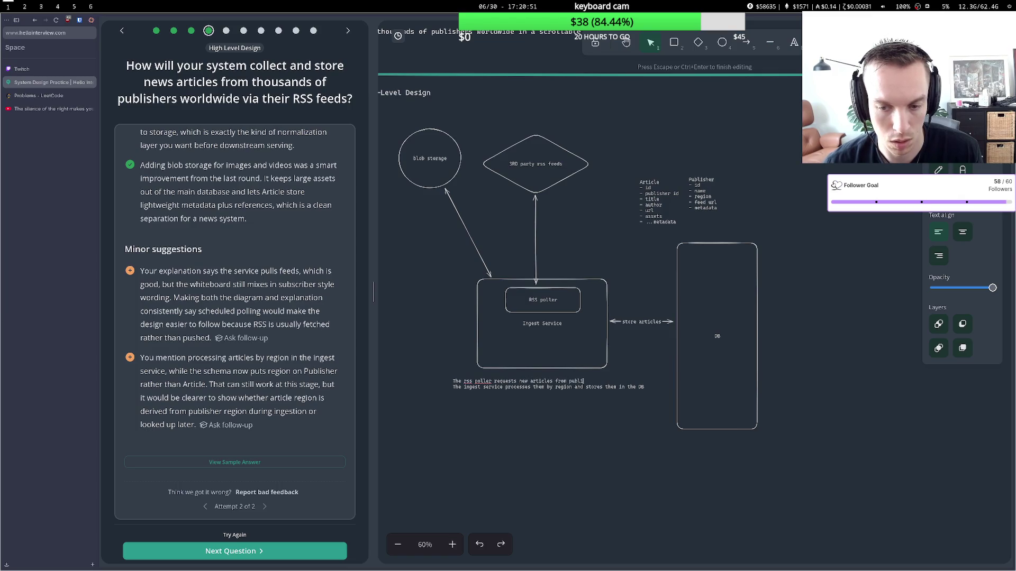
text(shers period)
text(ically)
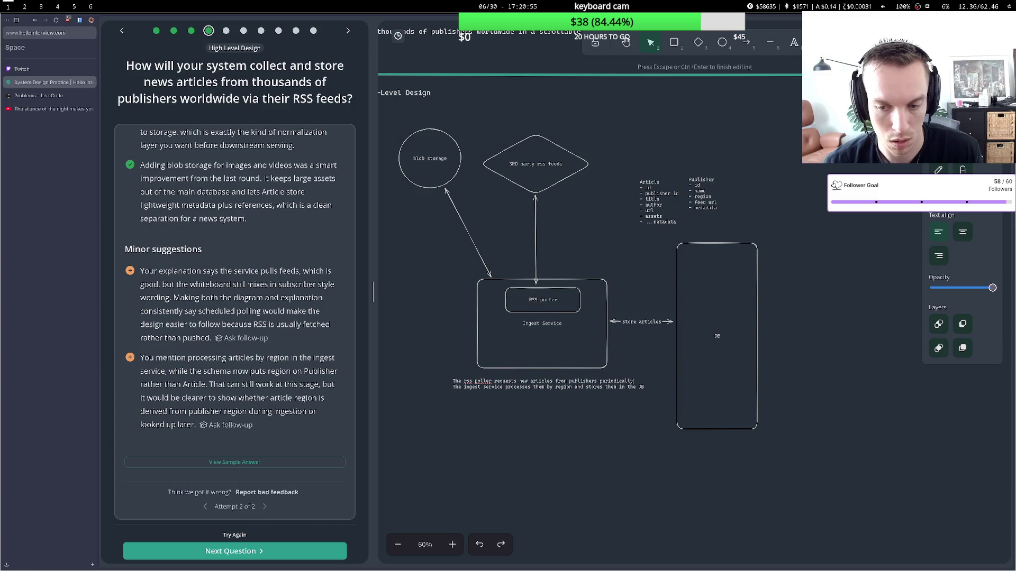
key(Escape)
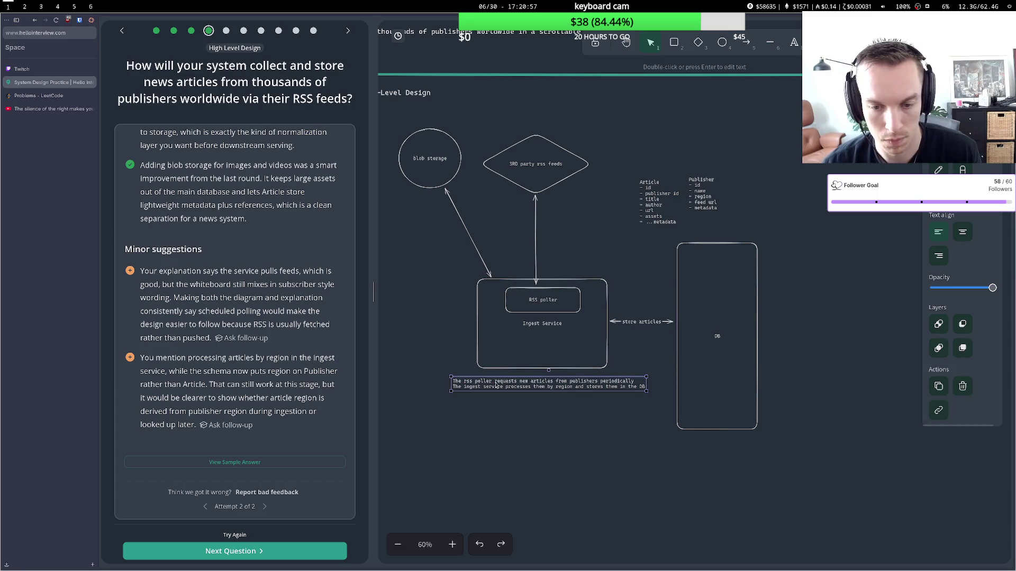
click(461, 357)
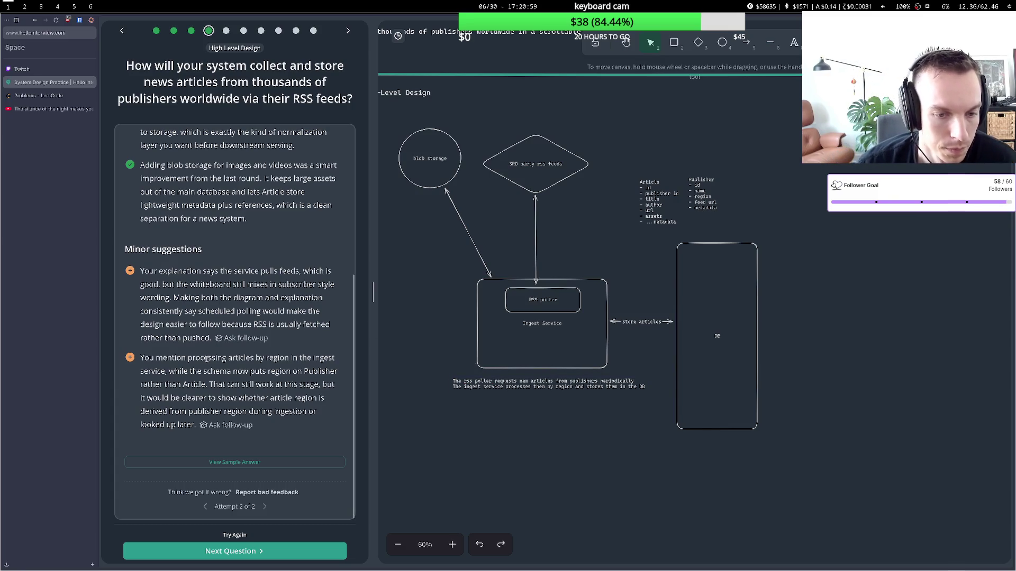
drag(212, 358, 299, 355)
click(241, 370)
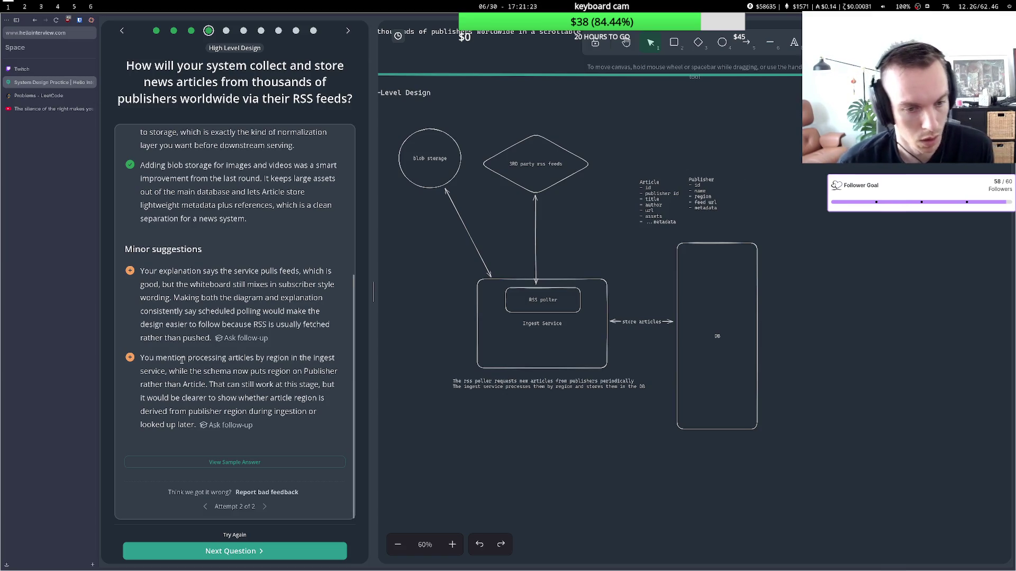
drag(181, 359, 264, 360)
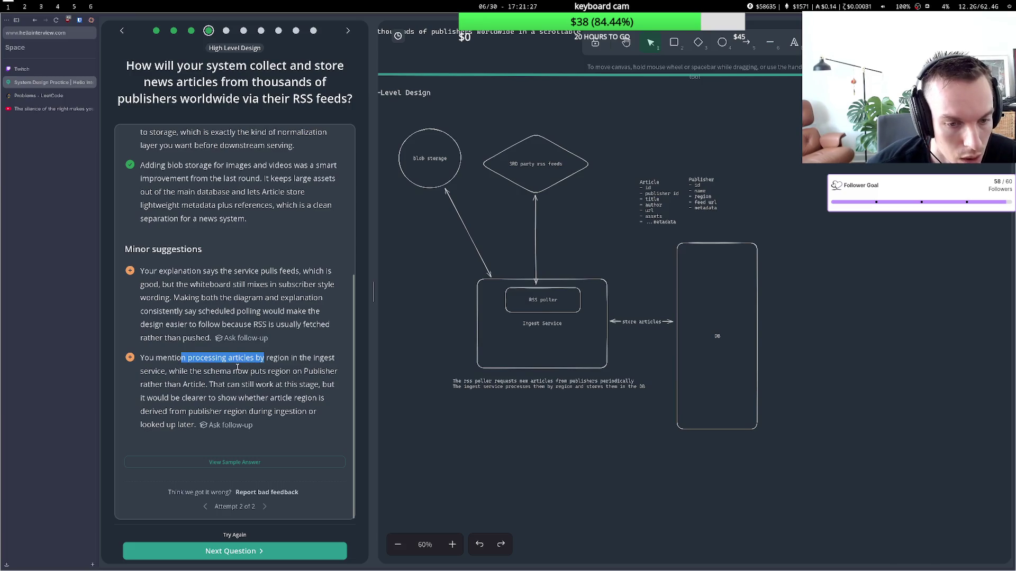
drag(203, 372, 231, 383)
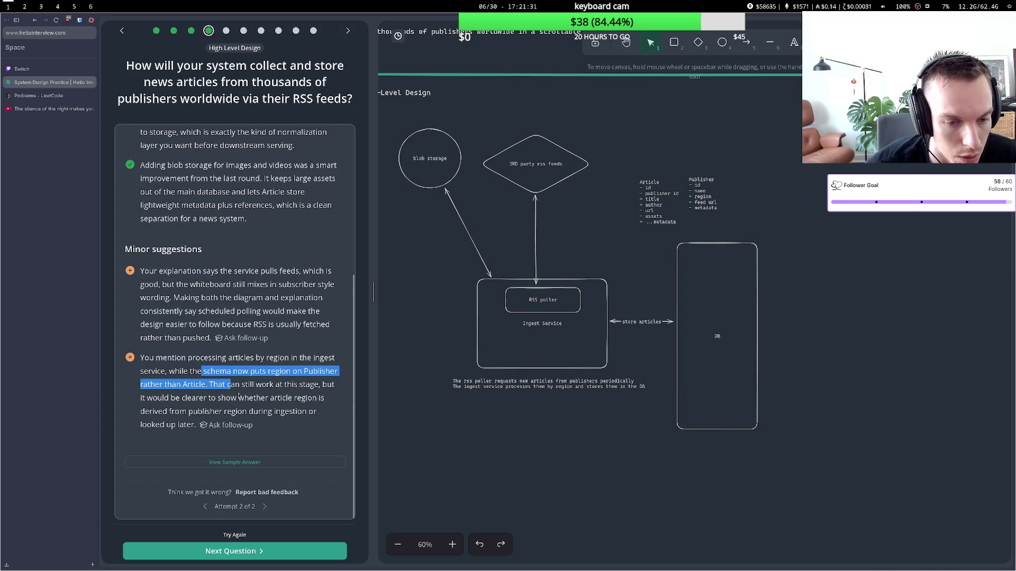
drag(231, 385, 312, 385)
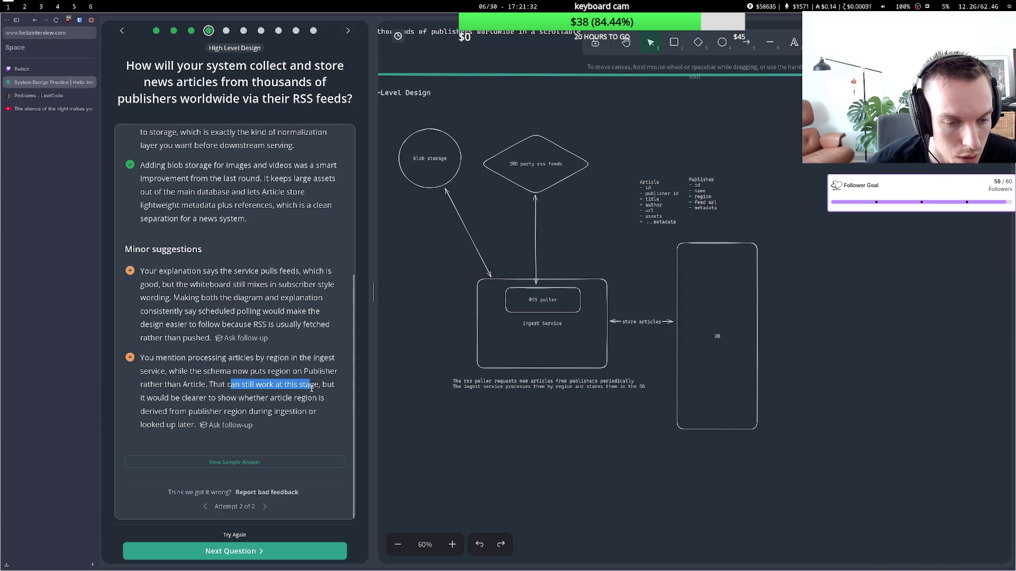
click(269, 395)
double_click(193, 398)
click(230, 398)
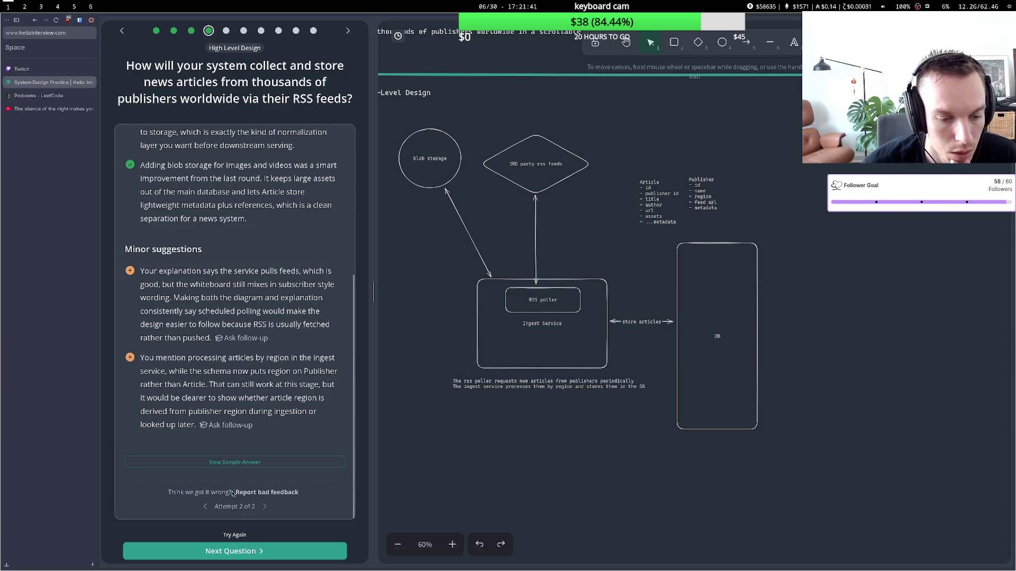
click(234, 535)
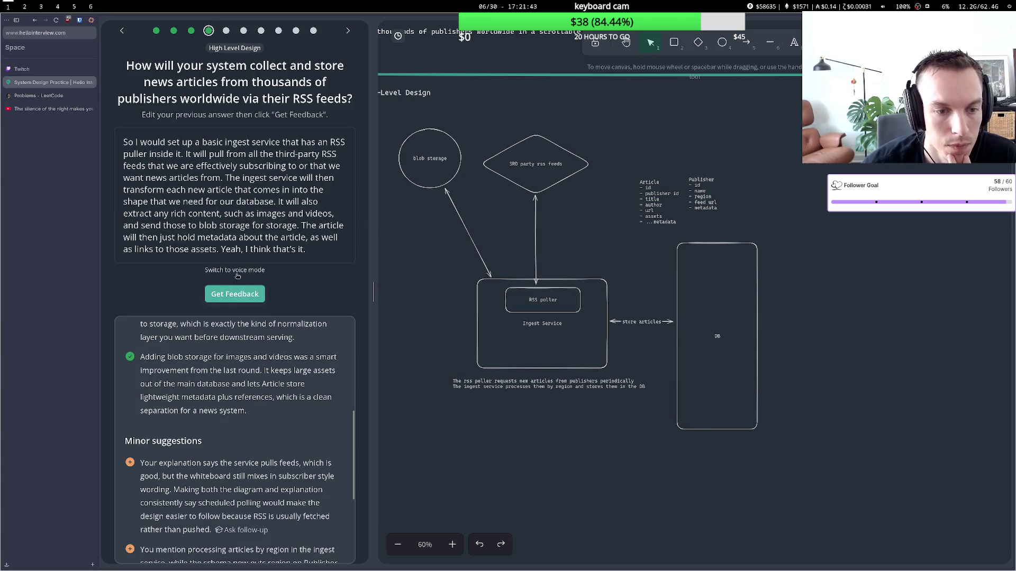
Re-record the answer, adding that article region comes from the publisher in the database, and submit it.
click(236, 156)
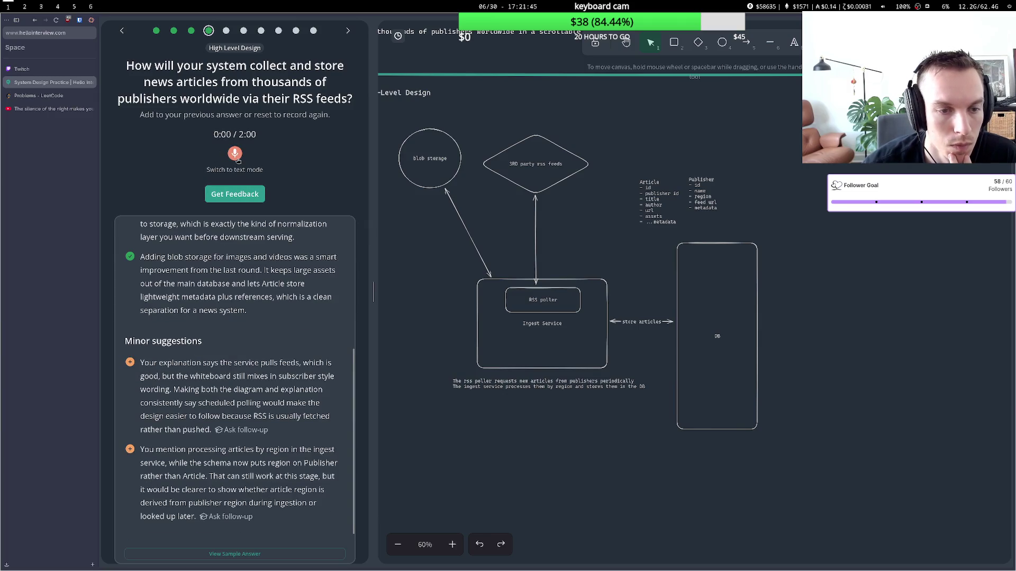
click(236, 155)
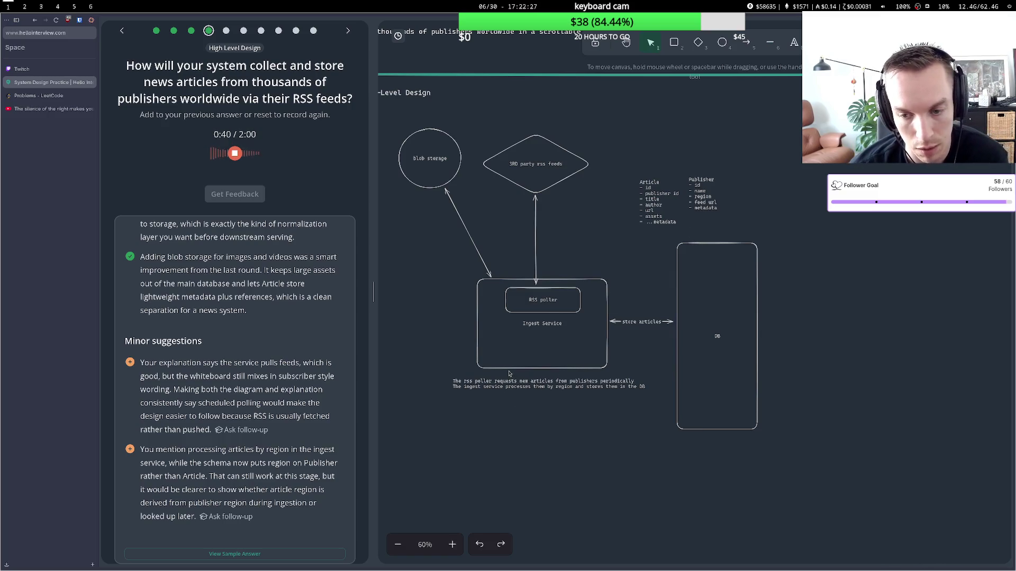
click(235, 153)
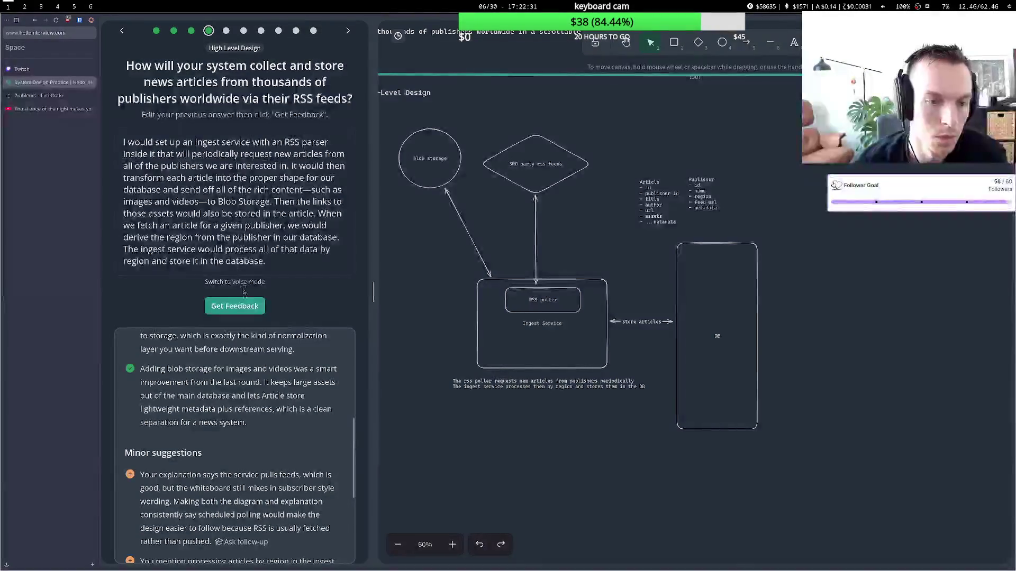
click(235, 307)
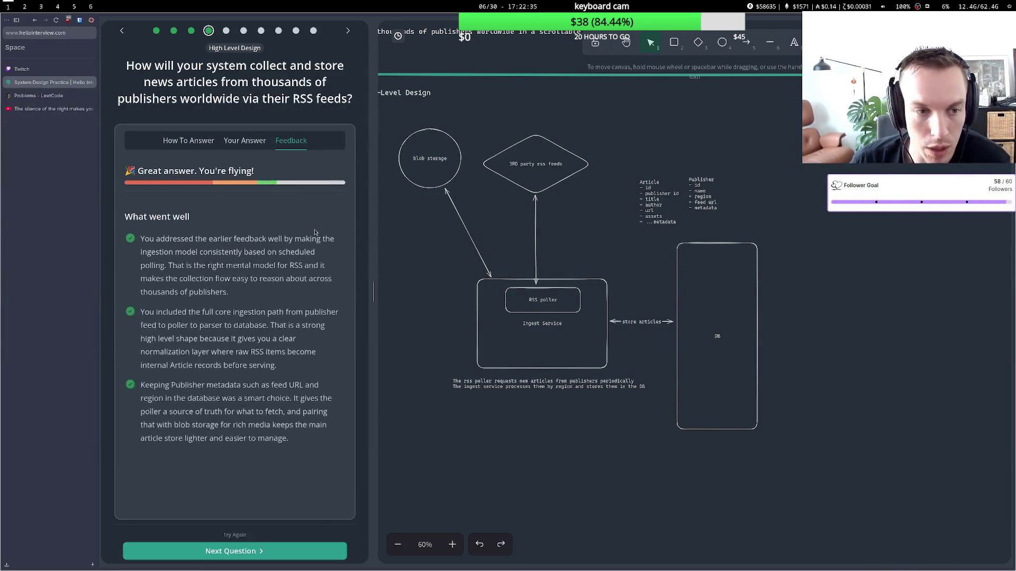
Read the minor suggestions on alignment and parsing labels, then advance to the regional feed question.
scroll(269, 311, down, 3)
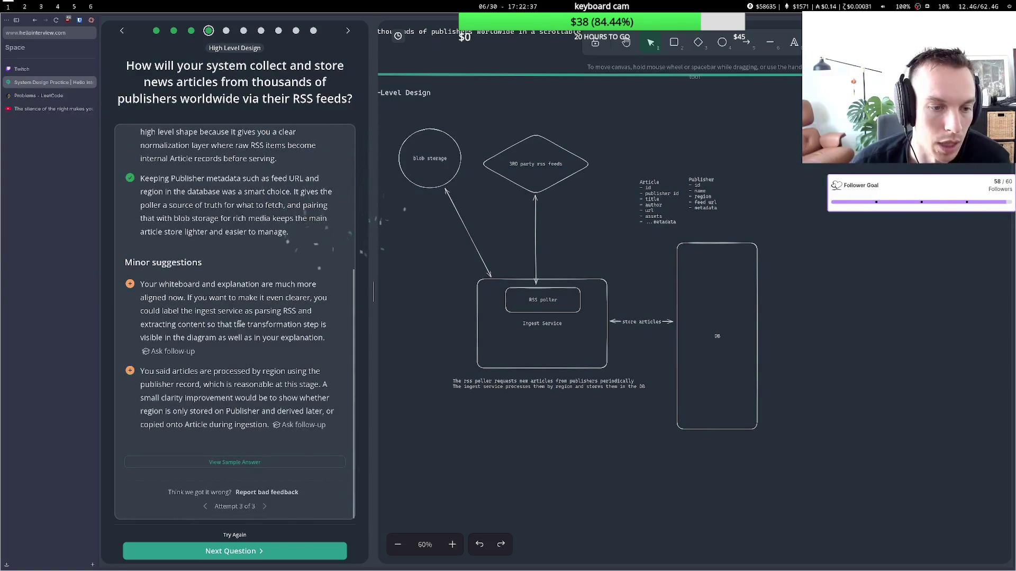
drag(149, 286, 293, 339)
click(293, 346)
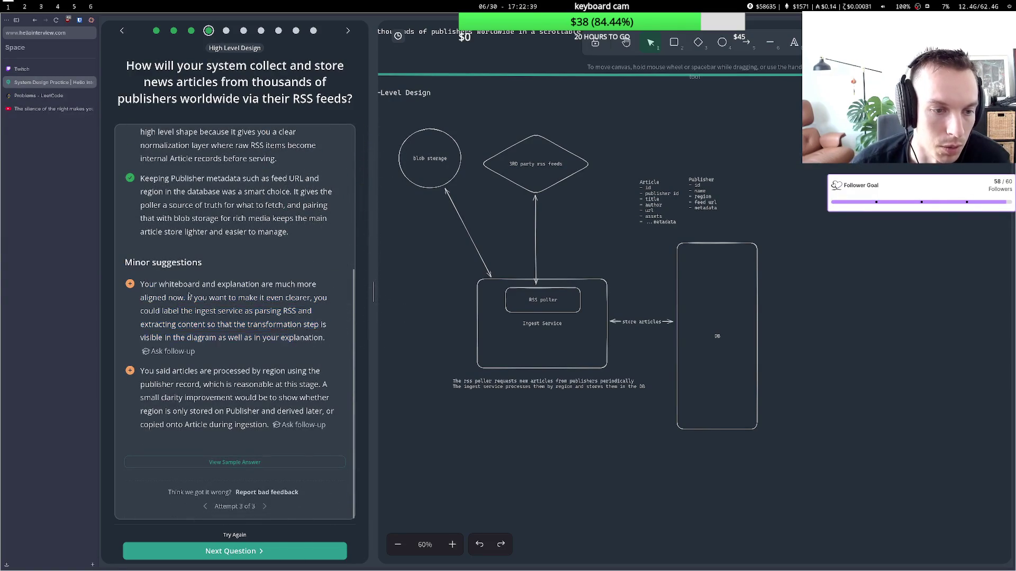
mouse_move(153, 286)
mouse_down()
mouse_move(317, 325)
mouse_move(292, 341)
mouse_up()
click(292, 350)
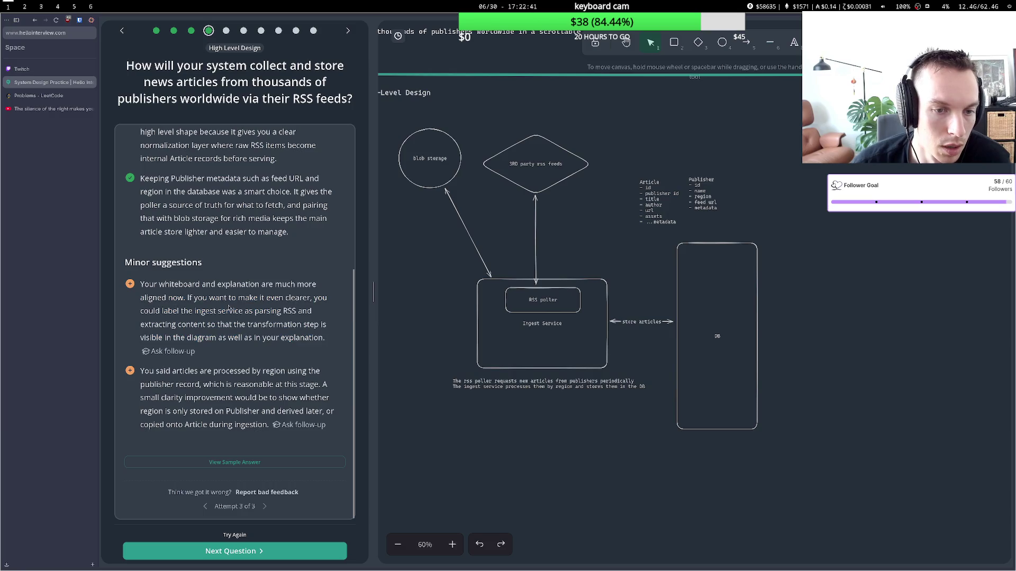
scroll(241, 320, up, 5)
scroll(228, 307, down, 5)
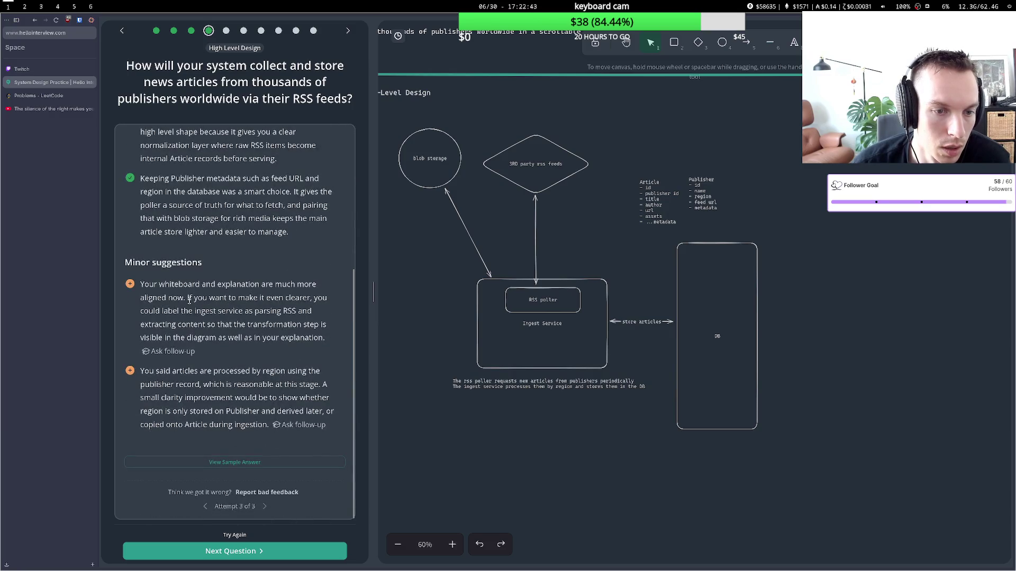
mouse_move(190, 300)
mouse_down()
mouse_move(238, 312)
mouse_move(251, 325)
mouse_move(245, 335)
mouse_up()
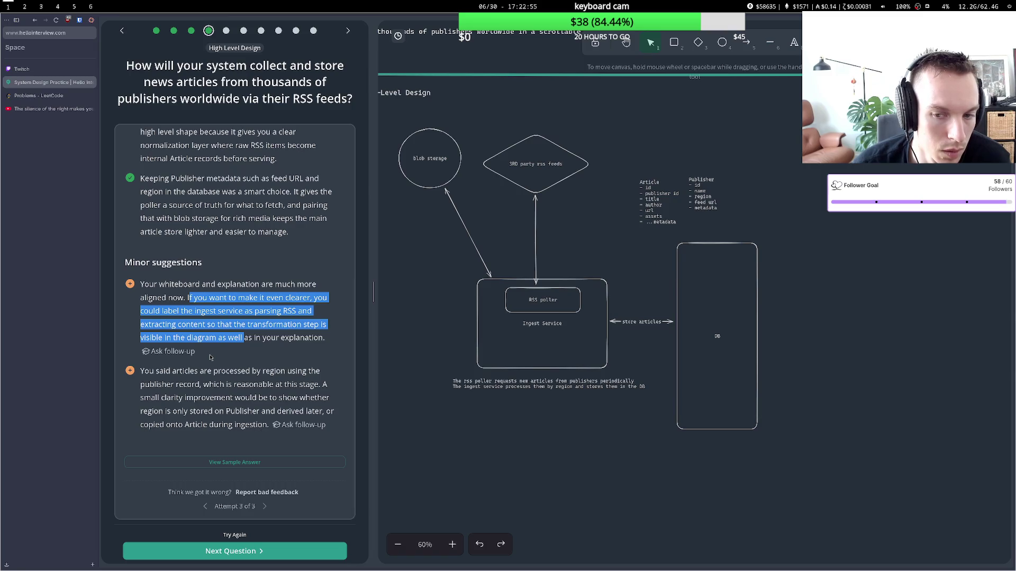
click(178, 374)
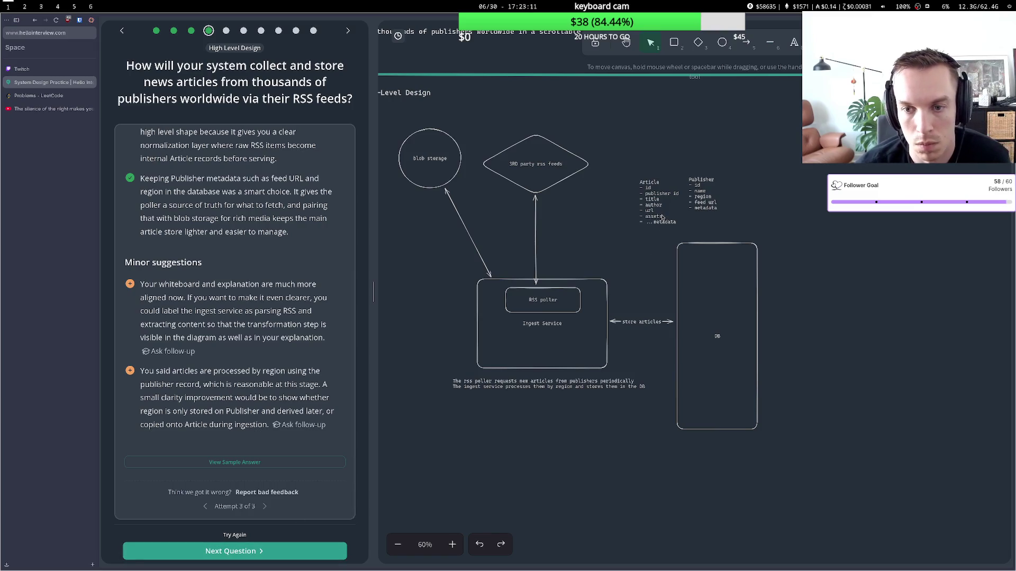
click(226, 553)
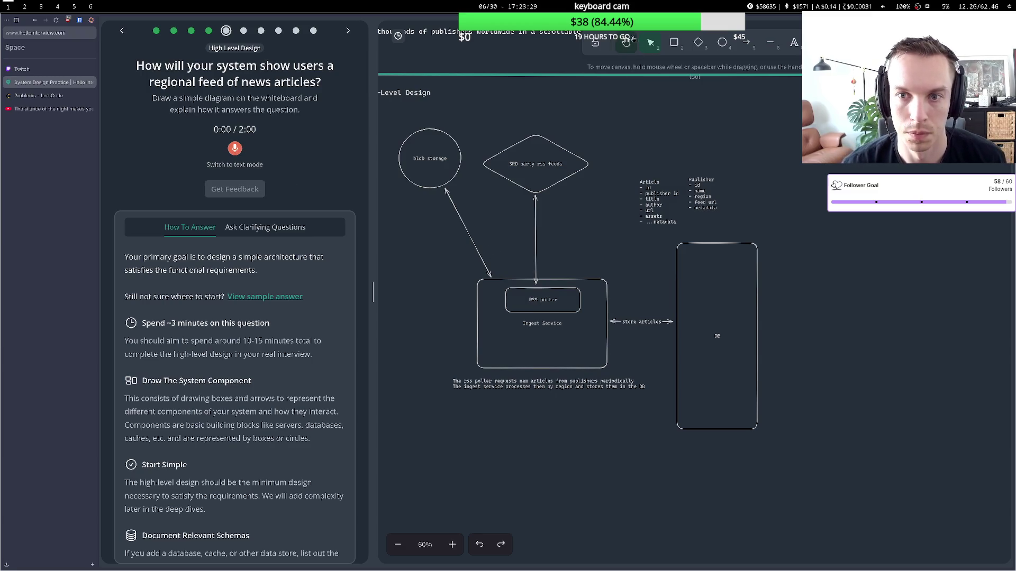
Shift the whole existing diagram right to make room on the left.
click(626, 42)
mouse_move(589, 199)
mouse_down()
mouse_move(641, 176)
mouse_move(708, 182)
mouse_move(654, 182)
mouse_up()
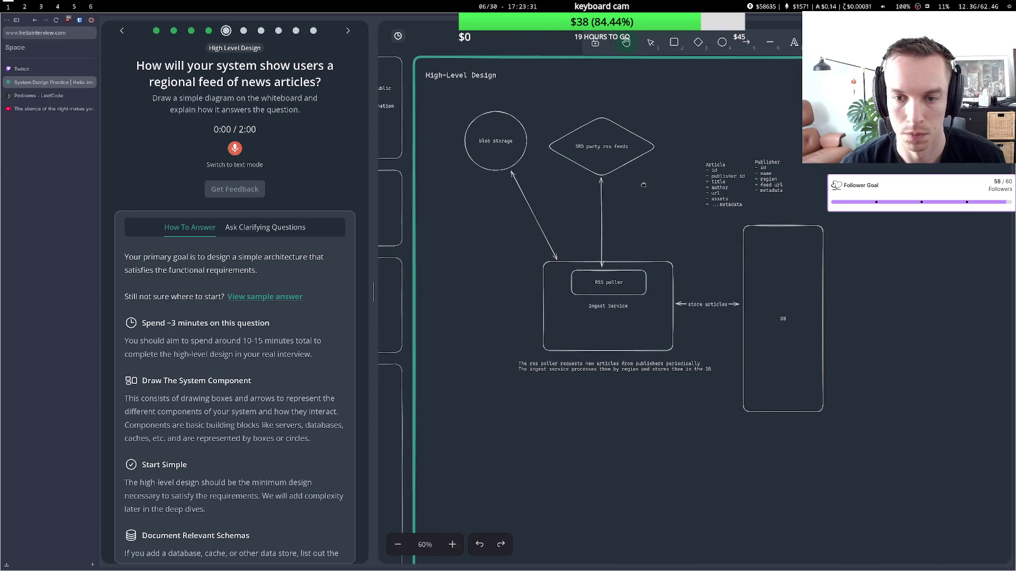
key(1)
drag(449, 89, 868, 422)
drag(684, 238, 773, 241)
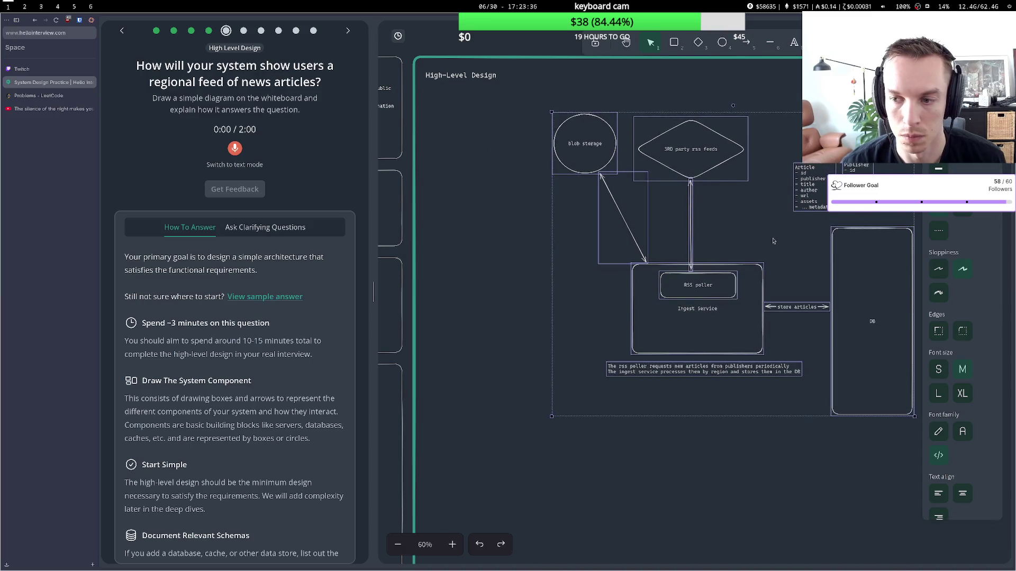
click(795, 433)
click(626, 42)
mouse_move(718, 109)
mouse_down()
mouse_move(598, 141)
mouse_move(637, 135)
mouse_move(621, 143)
mouse_up()
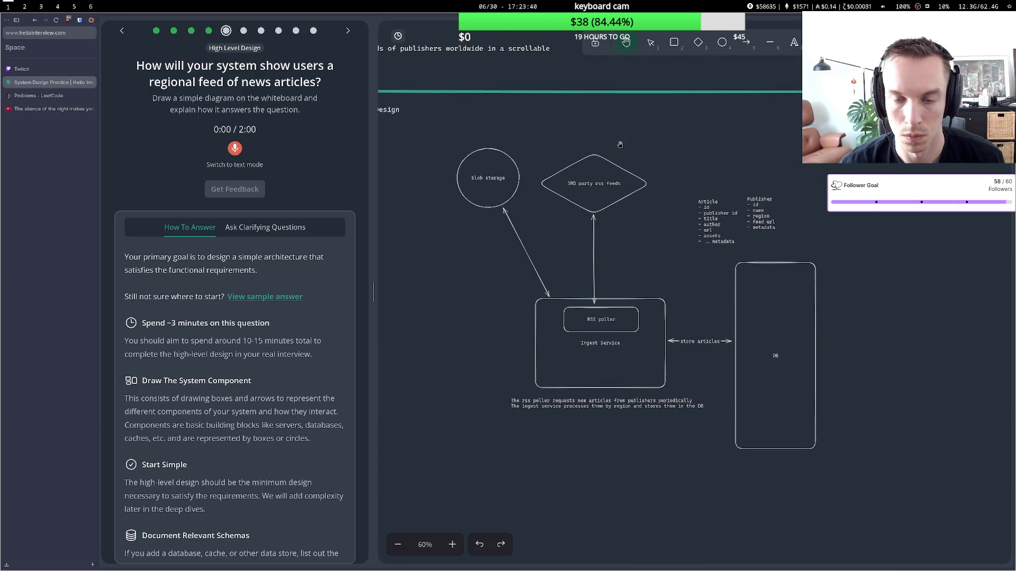
Draw a circle labelled 'user' left of the diagram.
click(721, 42)
drag(397, 301, 455, 360)
key(Return)
text(use)
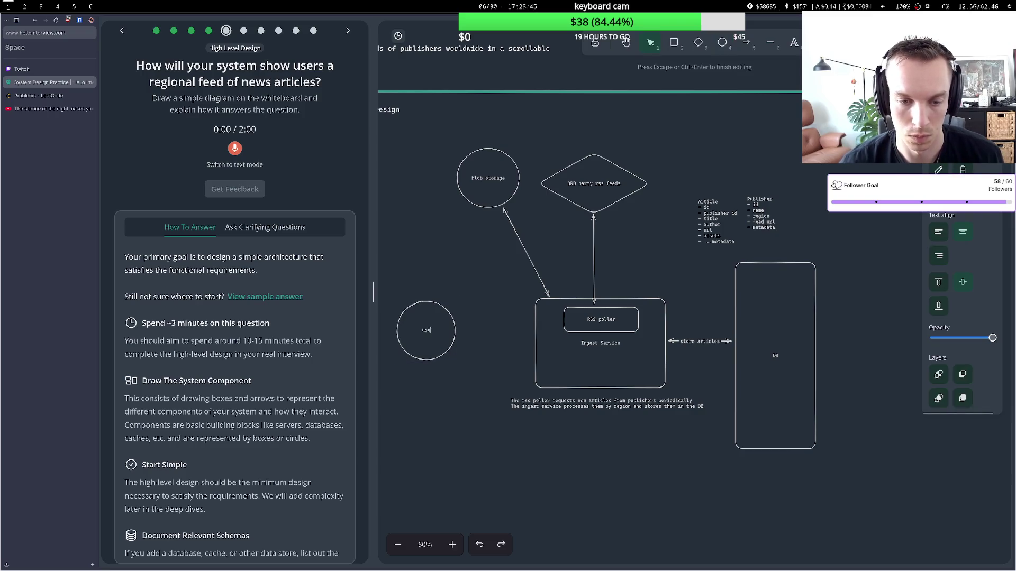
text(r)
key(Escape)
drag(447, 322, 434, 324)
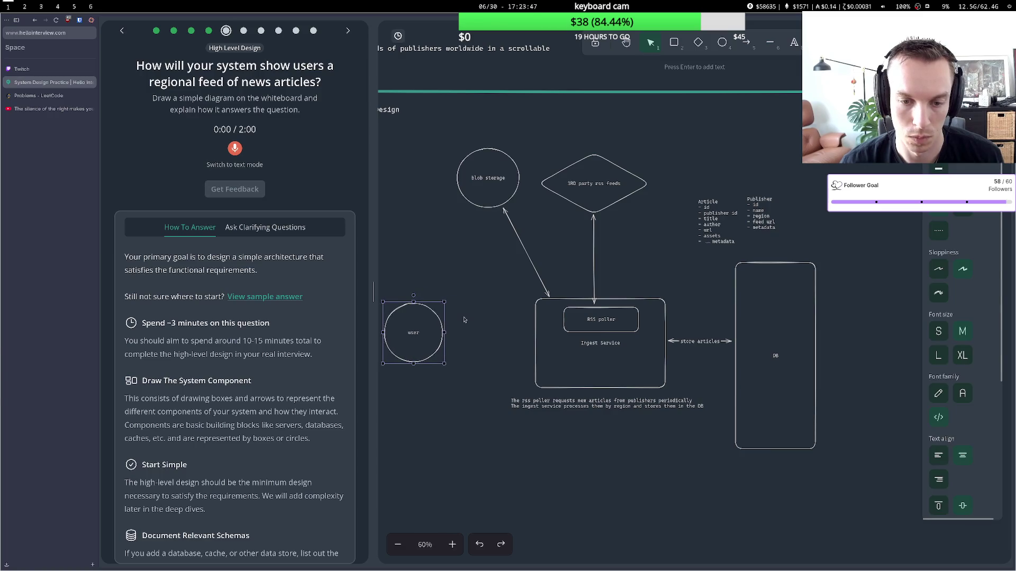
Draw a tall box labelled 'LB/API gateway' beside the user circle.
click(674, 42)
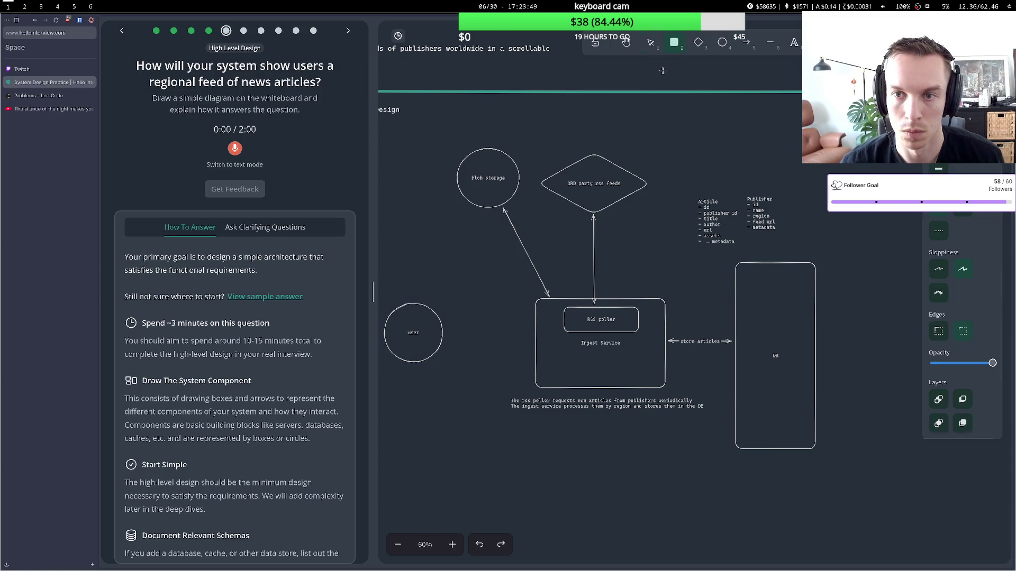
drag(460, 266, 487, 407)
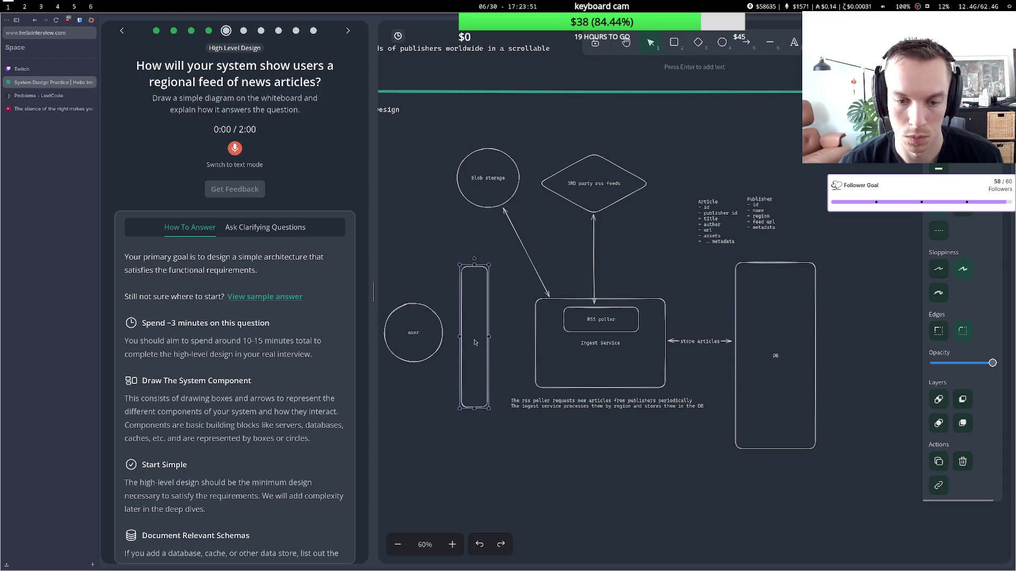
double_click(475, 343)
text(LB)
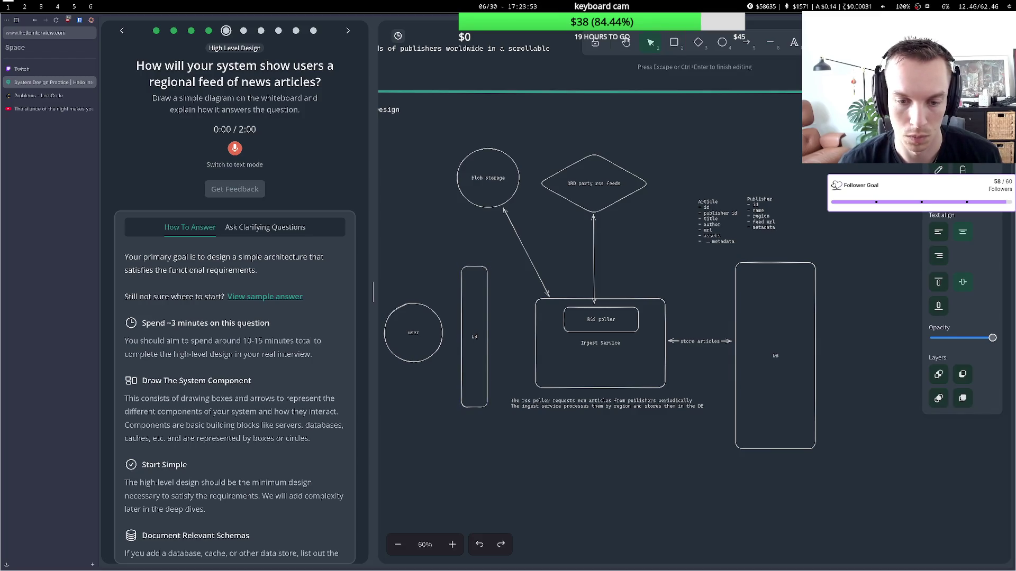
text(/API)
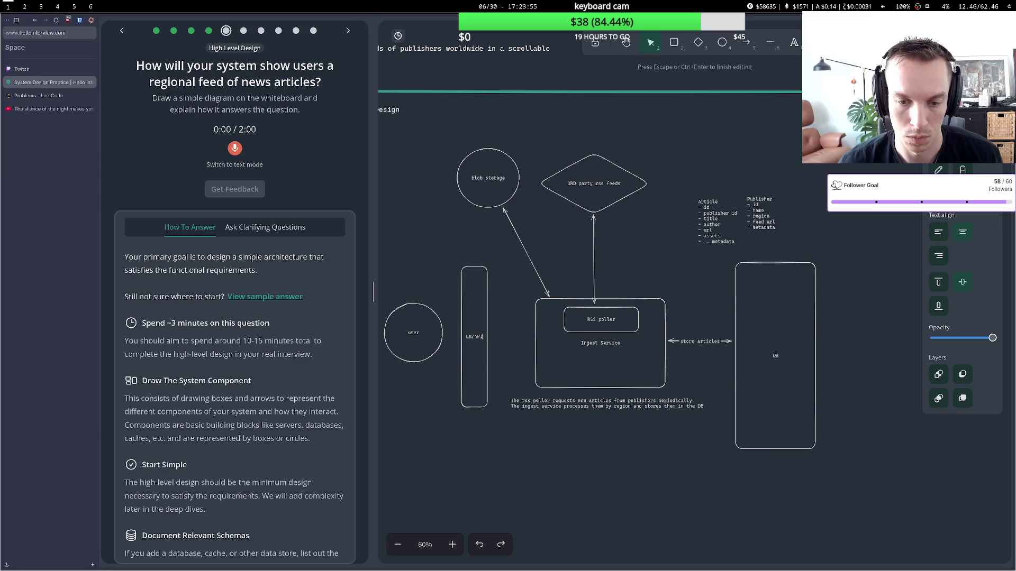
text(gateway)
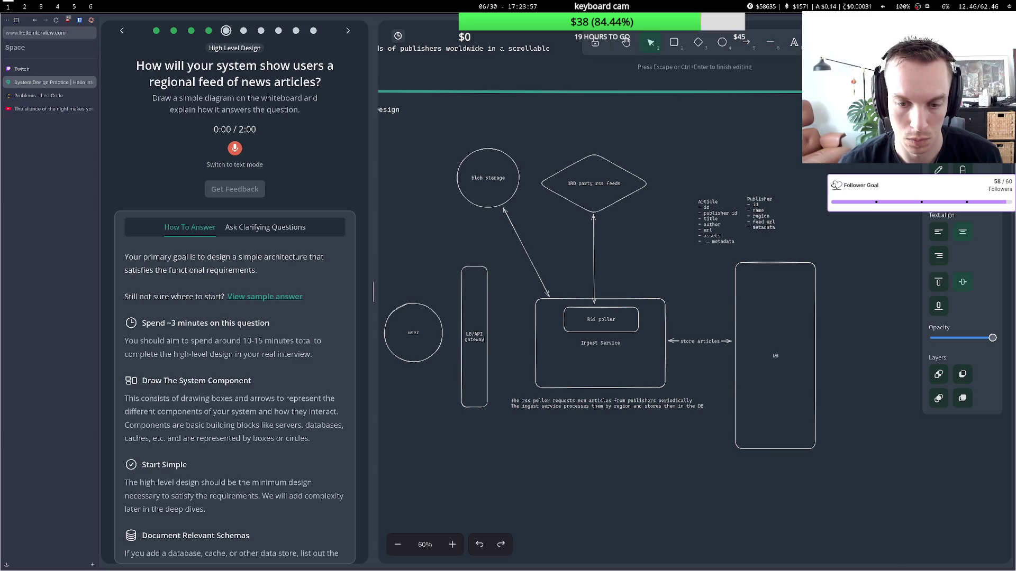
Move the user circle closer and draw an arrow from it to the LB/API gateway.
click(435, 280)
drag(438, 330, 467, 312)
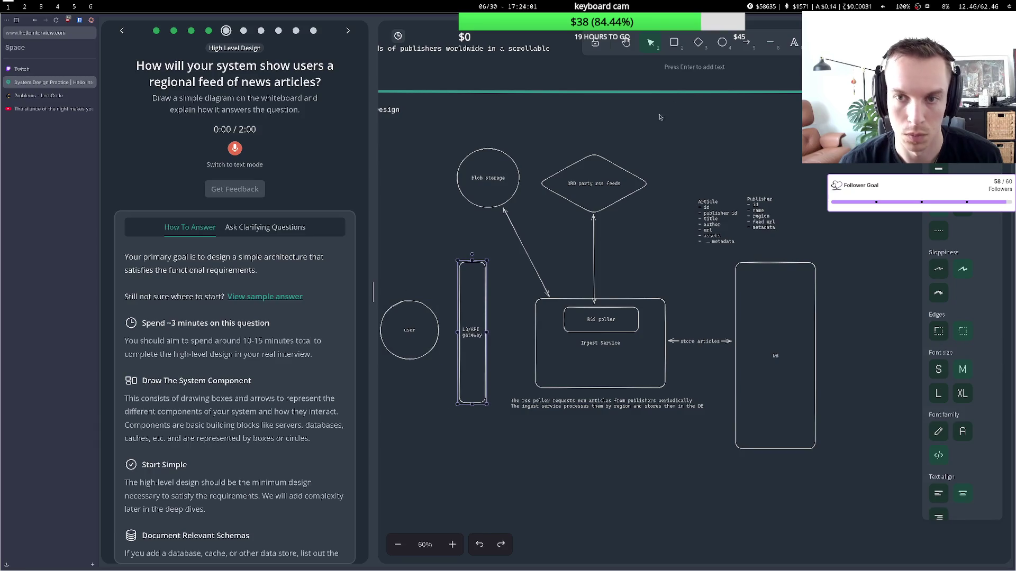
key(a)
click(436, 332)
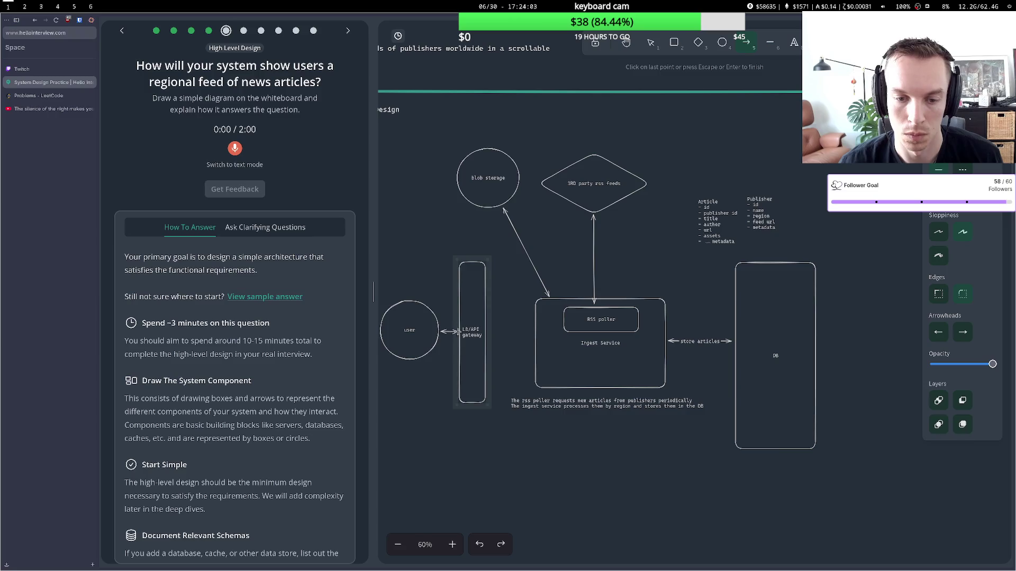
click(458, 332)
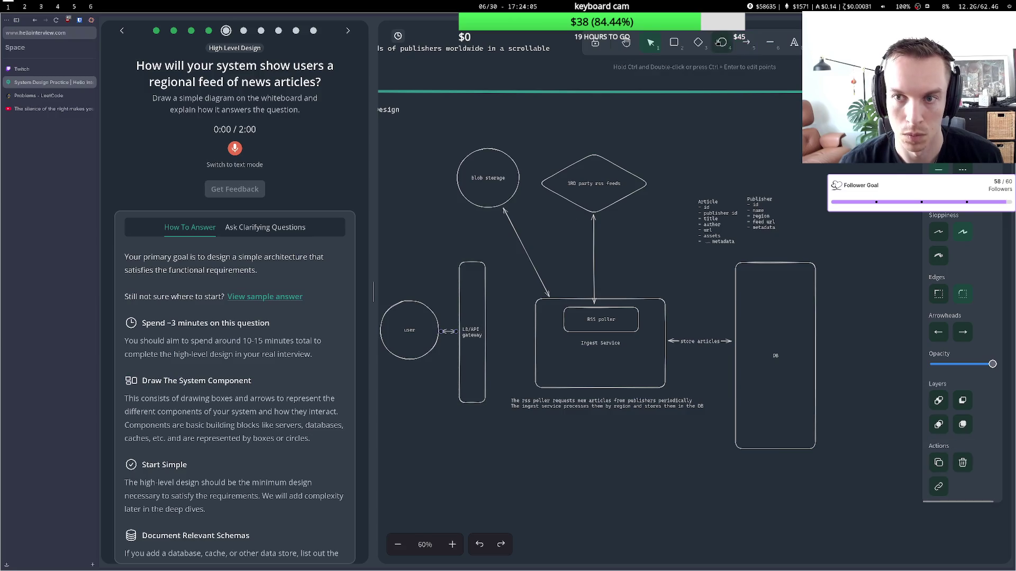
click(745, 42)
click(489, 334)
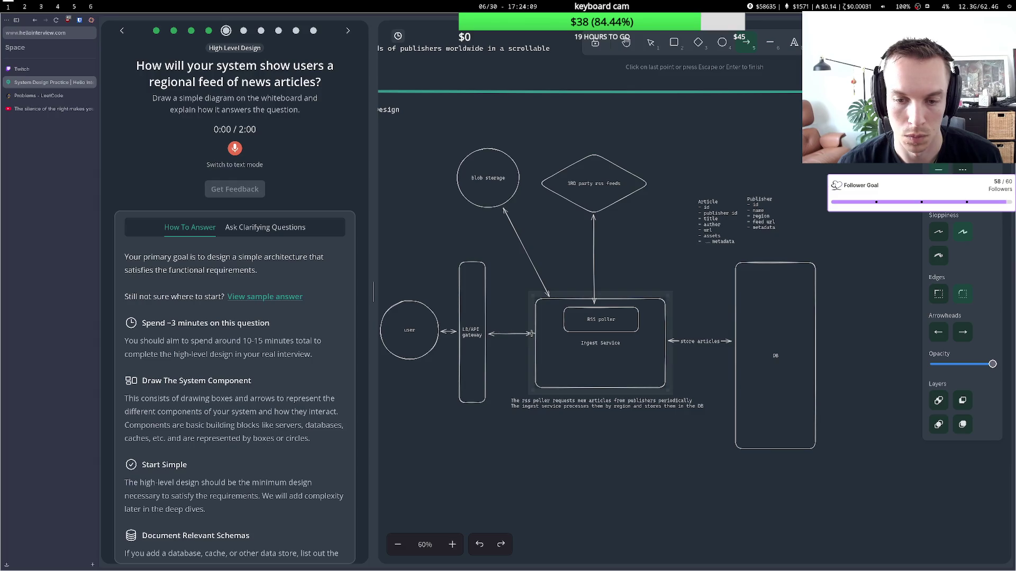
Cancel the unfinished arrow and move the user and gateway group further down.
key(Escape)
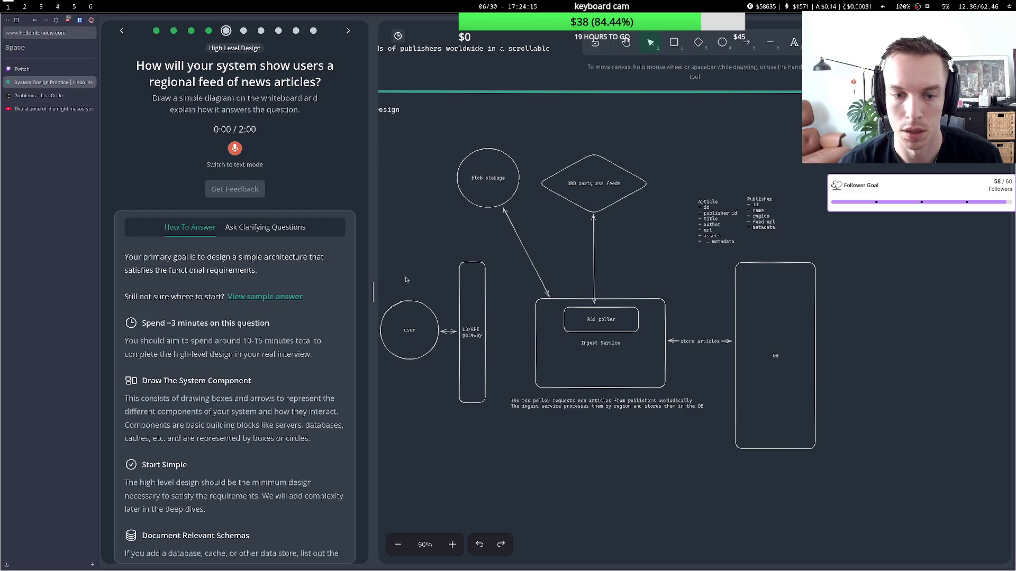
mouse_move(488, 256)
mouse_down()
mouse_move(434, 315)
mouse_move(362, 458)
mouse_up()
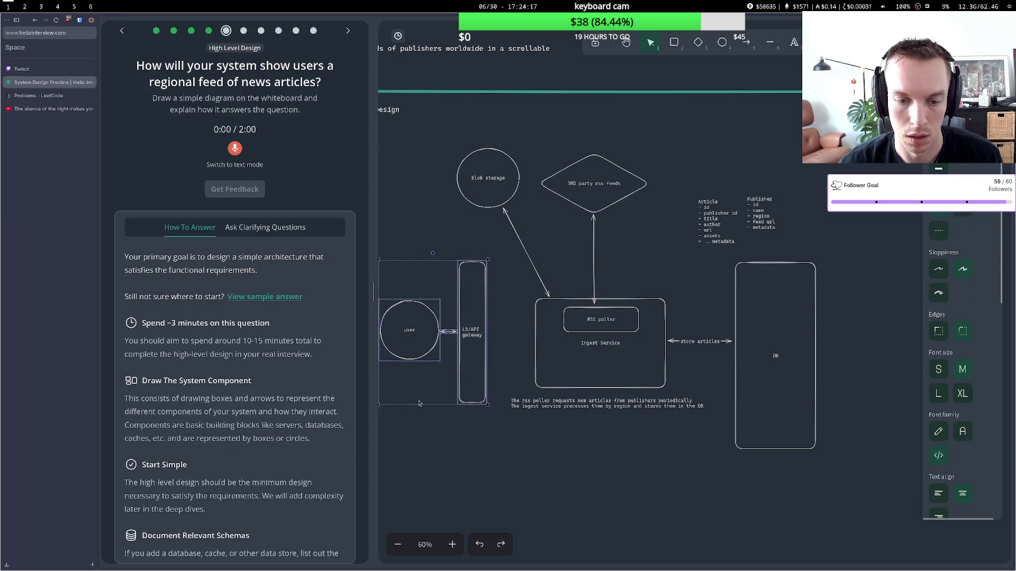
drag(420, 404, 430, 559)
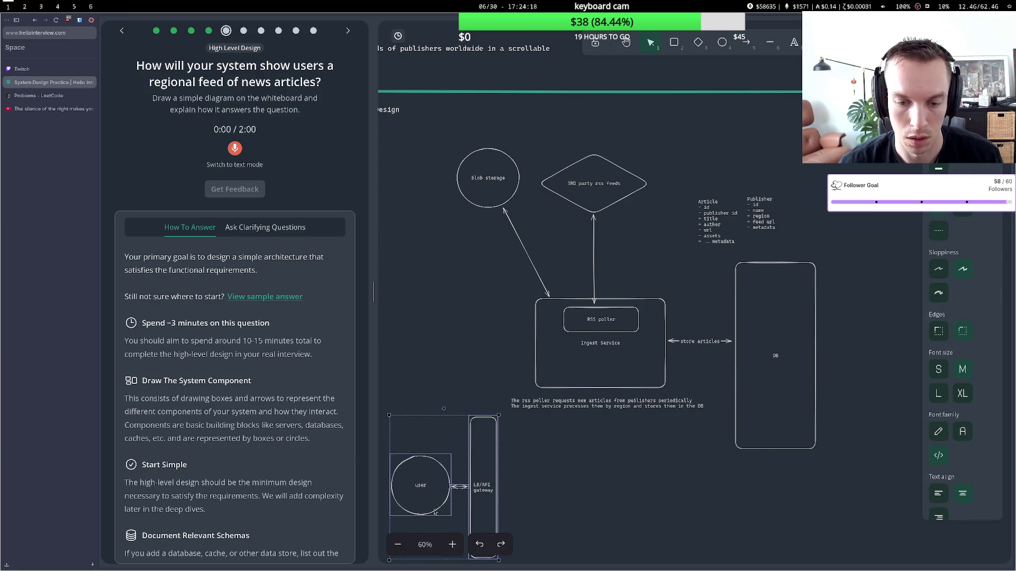
click(626, 43)
mouse_move(633, 223)
mouse_down()
mouse_move(634, 74)
mouse_move(780, 67)
mouse_move(790, 301)
mouse_move(655, 276)
mouse_move(673, 230)
mouse_move(665, 238)
mouse_up()
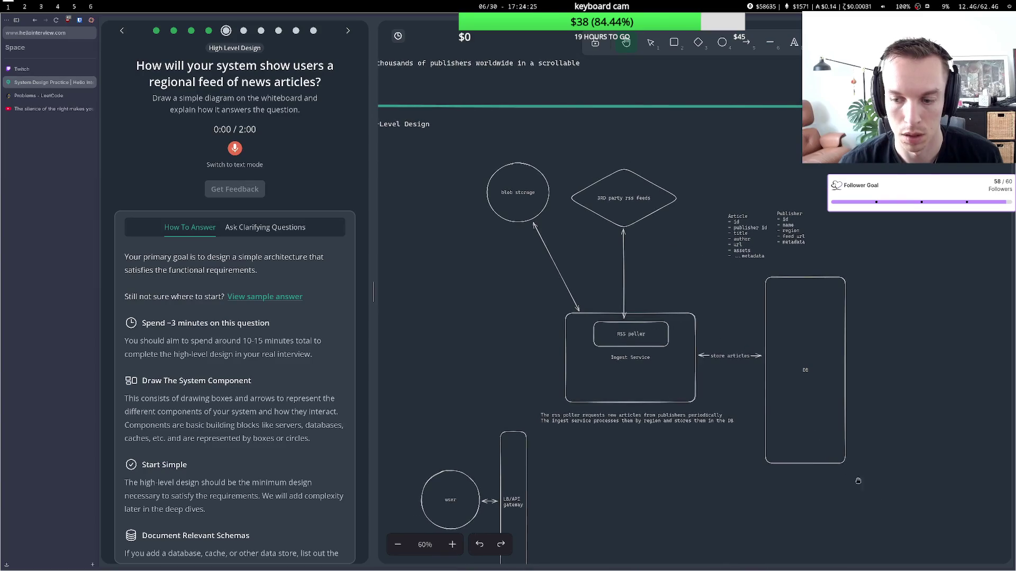
click(651, 42)
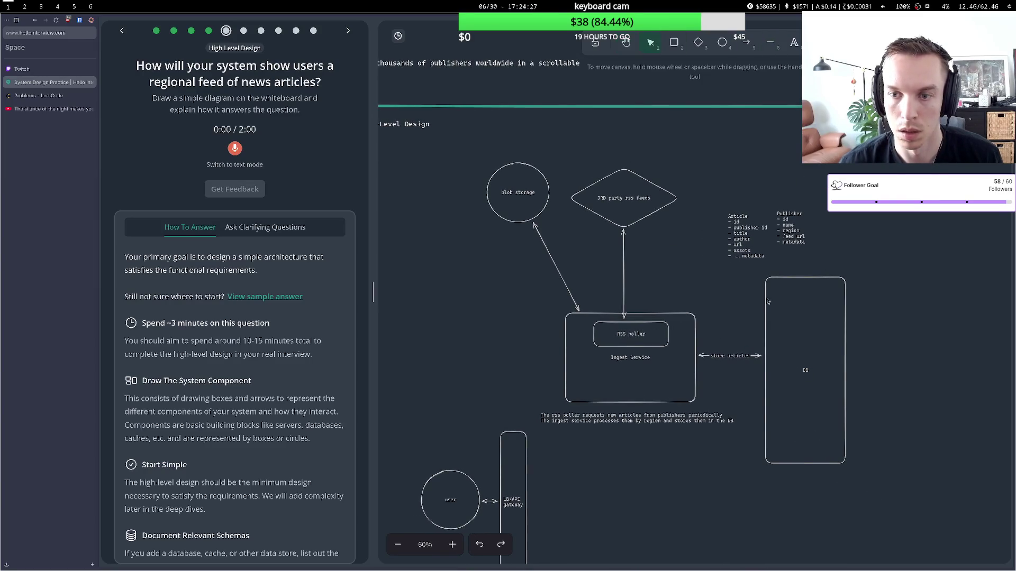
Shrink the DB and Ingest Service boxes and shift the DB box left.
click(767, 301)
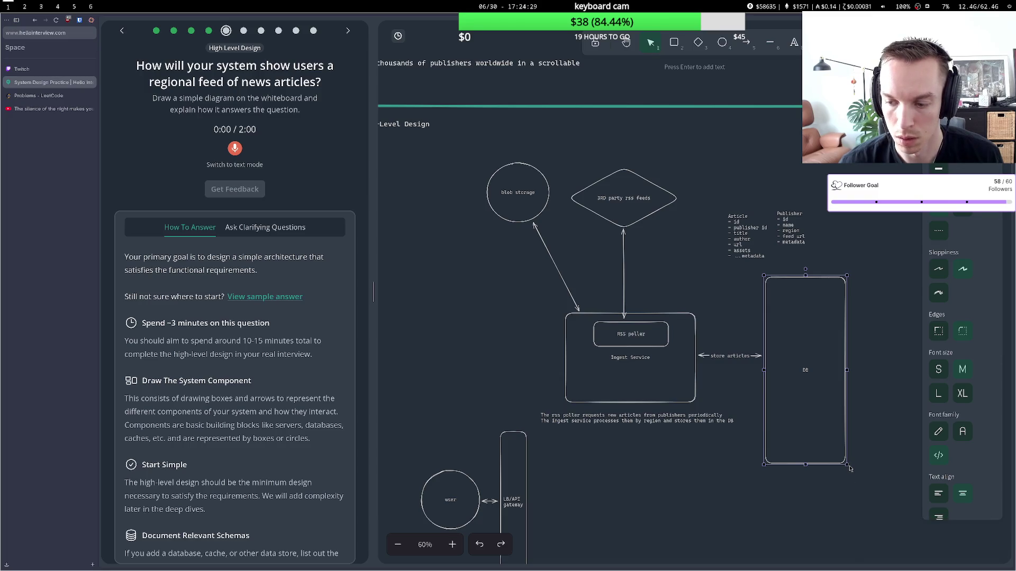
drag(847, 464, 838, 407)
drag(769, 285, 753, 310)
click(693, 406)
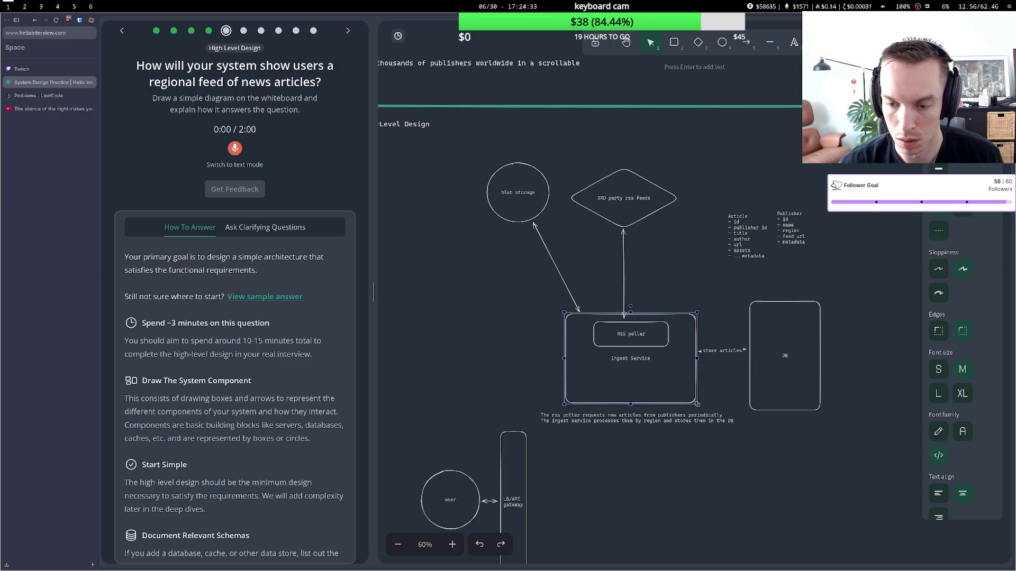
drag(697, 405, 661, 343)
click(657, 335)
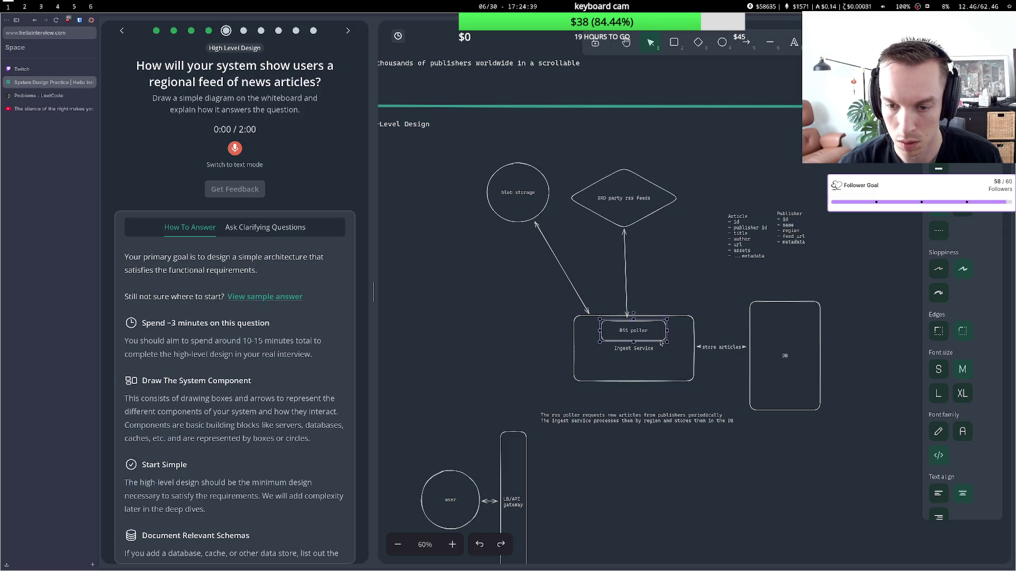
click(616, 306)
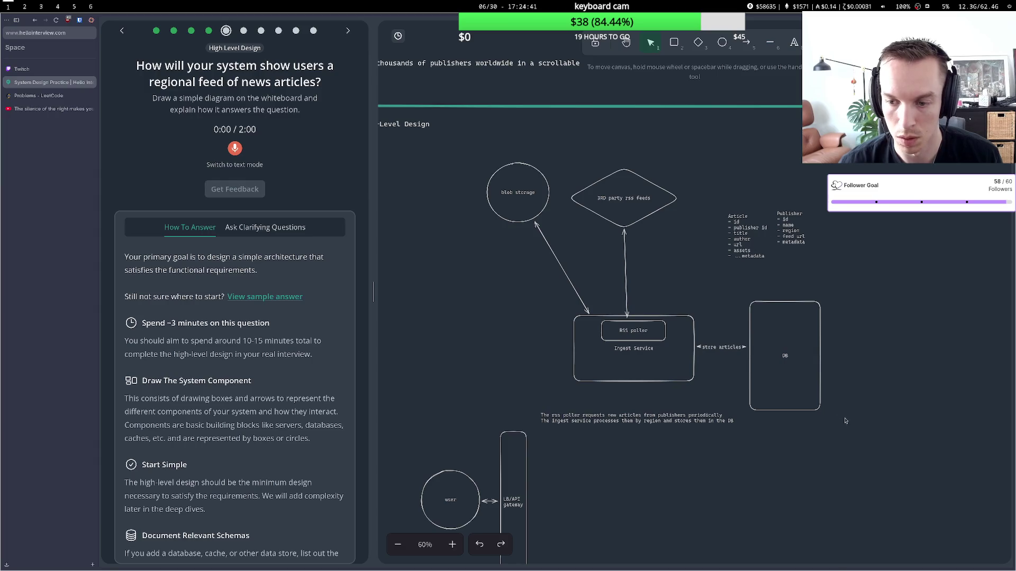
Move the ingest diagram up-left and place the explanatory note under Ingest Service.
mouse_move(847, 421)
mouse_down()
mouse_move(693, 244)
mouse_move(448, 133)
mouse_up()
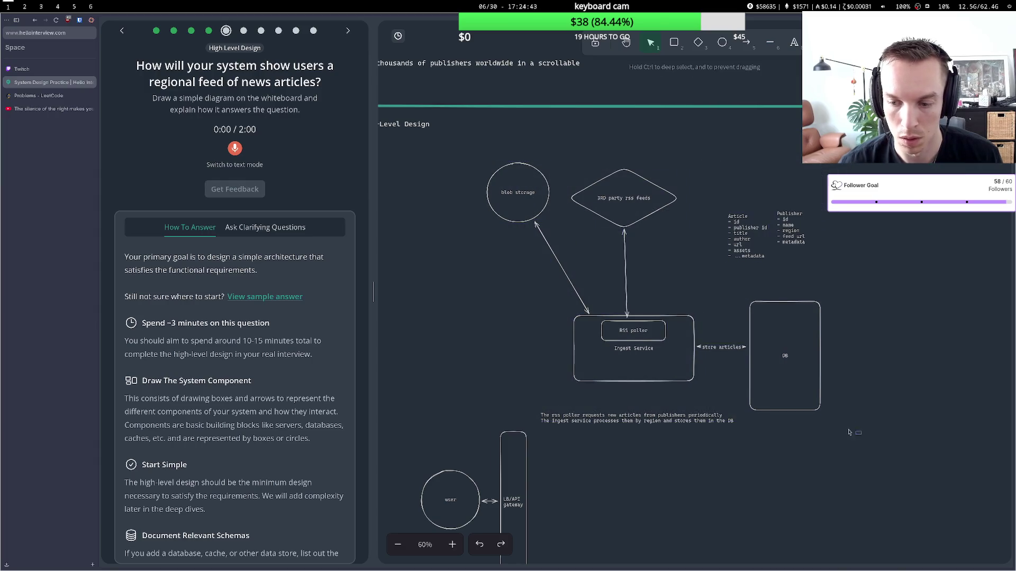
drag(784, 342, 774, 323)
drag(544, 165, 531, 160)
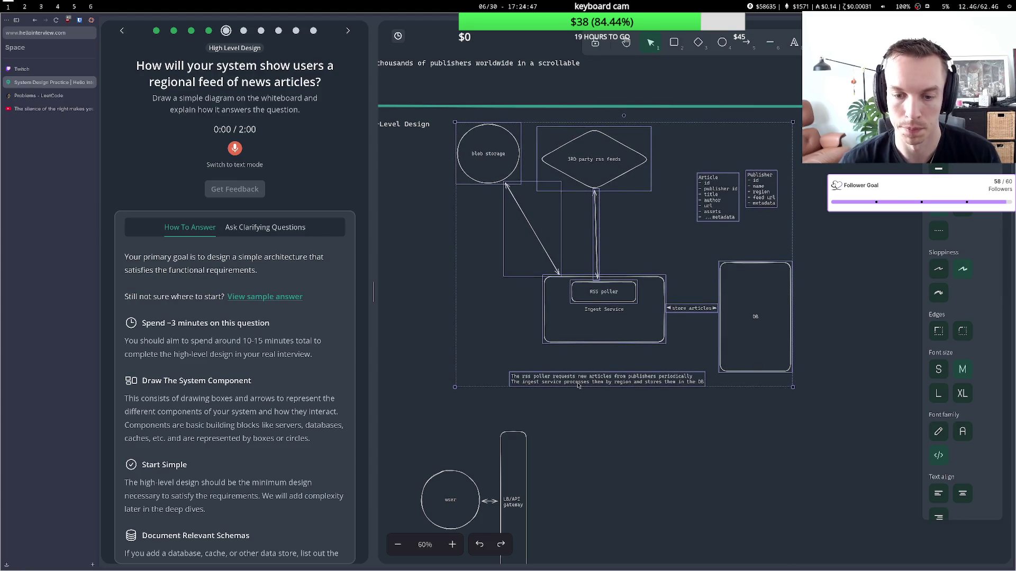
click(533, 381)
mouse_move(533, 381)
mouse_down()
mouse_move(519, 358)
mouse_move(370, 283)
mouse_move(386, 303)
mouse_move(542, 371)
mouse_move(575, 361)
mouse_up()
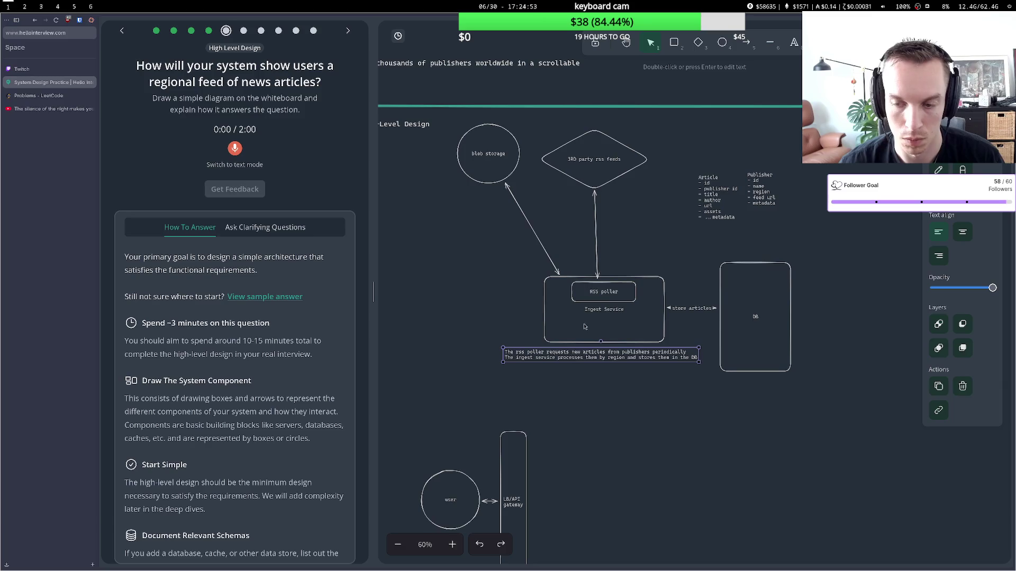
click(635, 418)
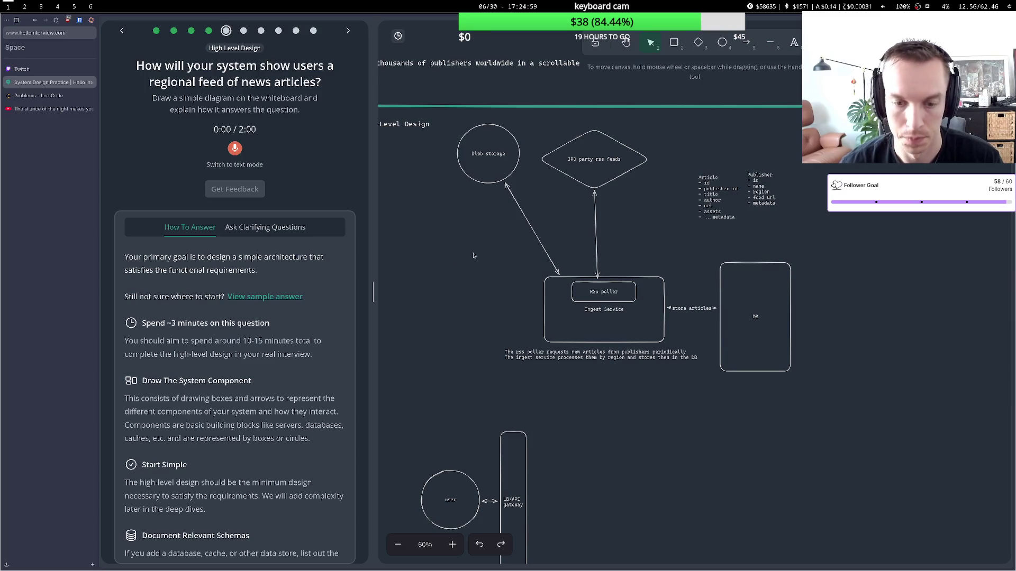
Move the user circle and LB/API gateway up-left, just below the ingest diagram.
scroll(505, 238, down, 3)
scroll(505, 297, up, 2)
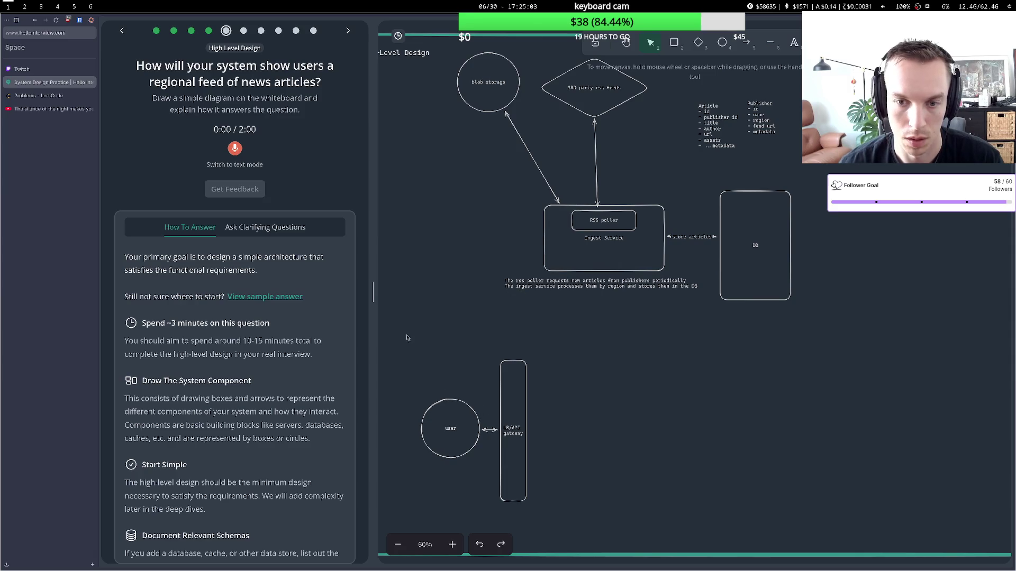
drag(408, 337, 592, 524)
drag(472, 430, 448, 394)
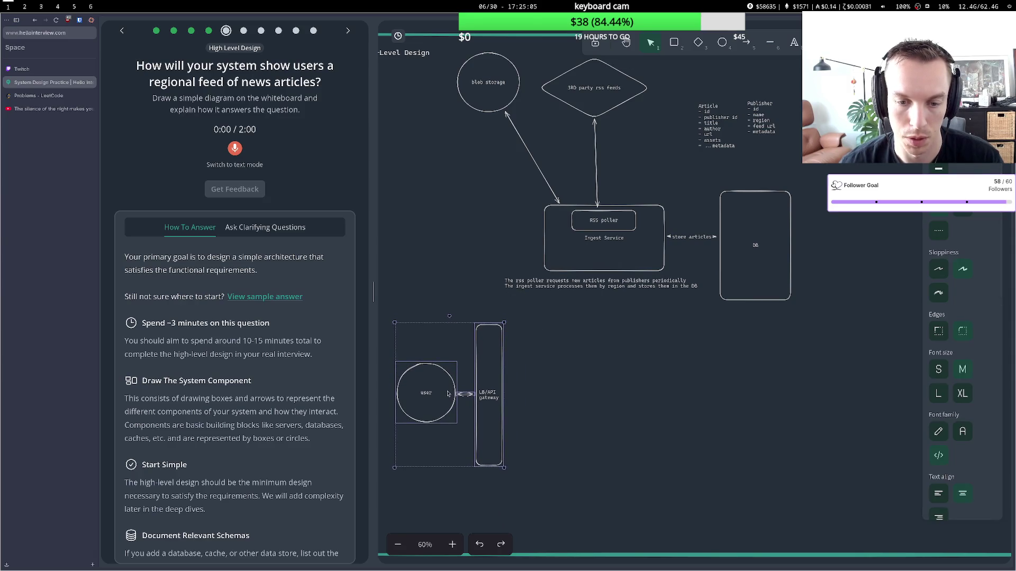
click(577, 382)
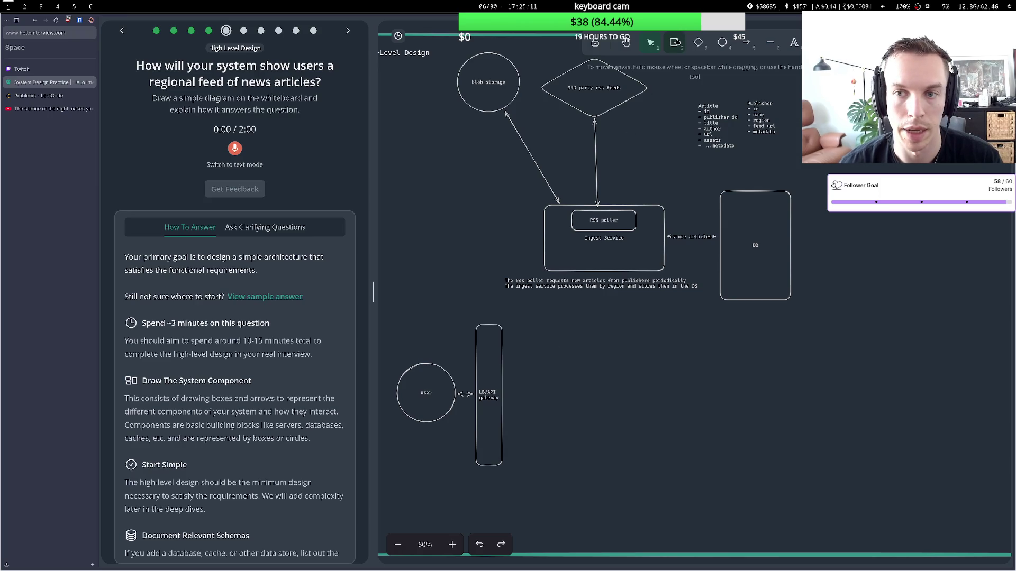
click(675, 43)
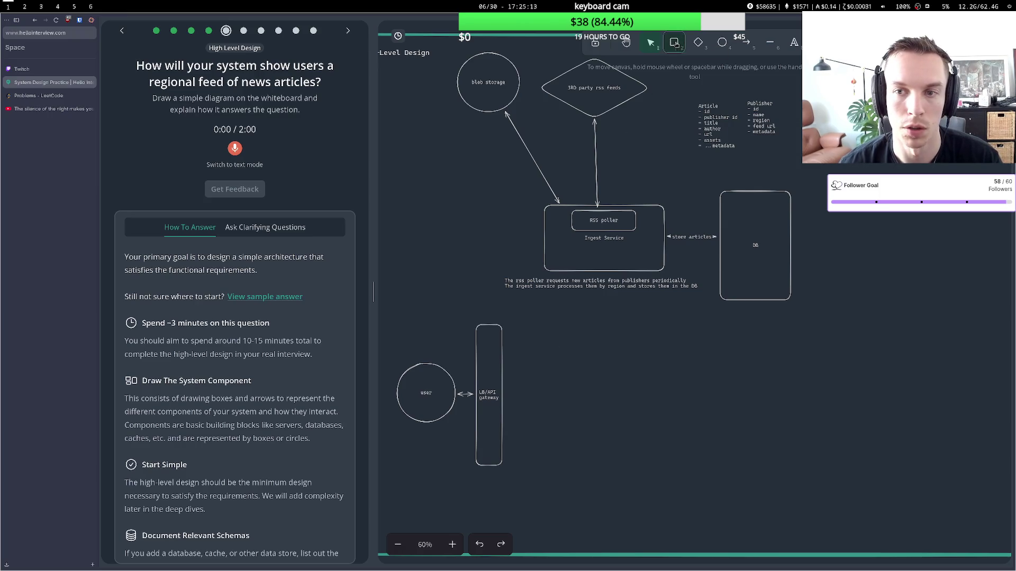
Draw a box right of the gateway and connect them with a getRegionalFeed() arrow.
mouse_move(563, 365)
mouse_down()
mouse_move(671, 436)
mouse_move(683, 429)
mouse_up()
drag(623, 399, 631, 398)
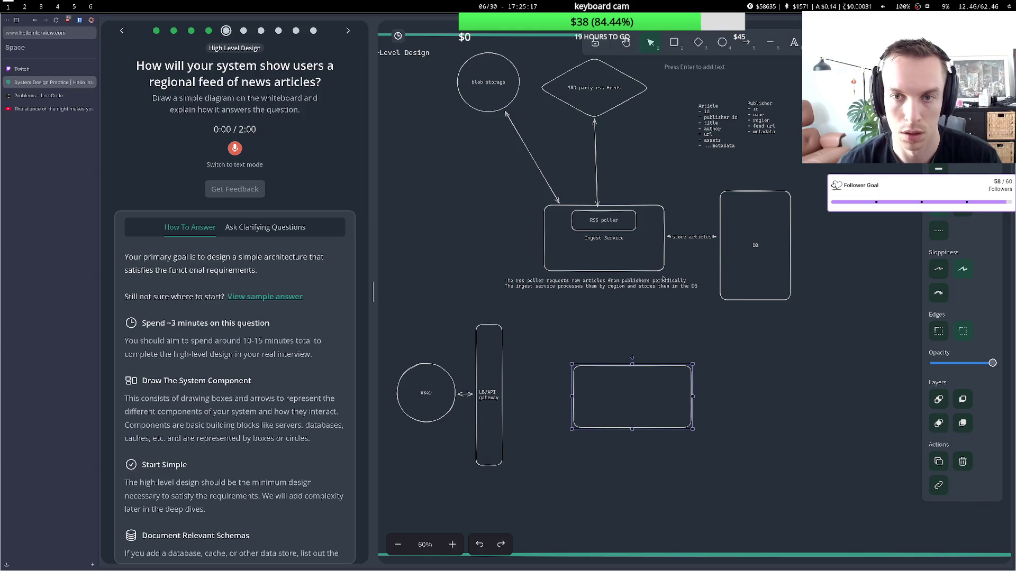
click(746, 42)
drag(503, 393, 571, 393)
key(ctrl+Return)
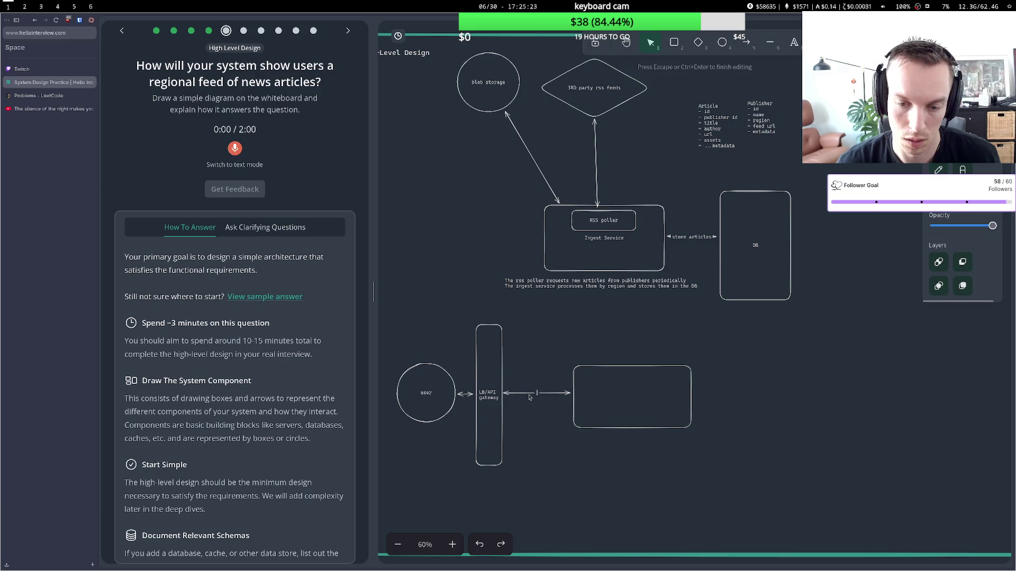
text(getFeed)
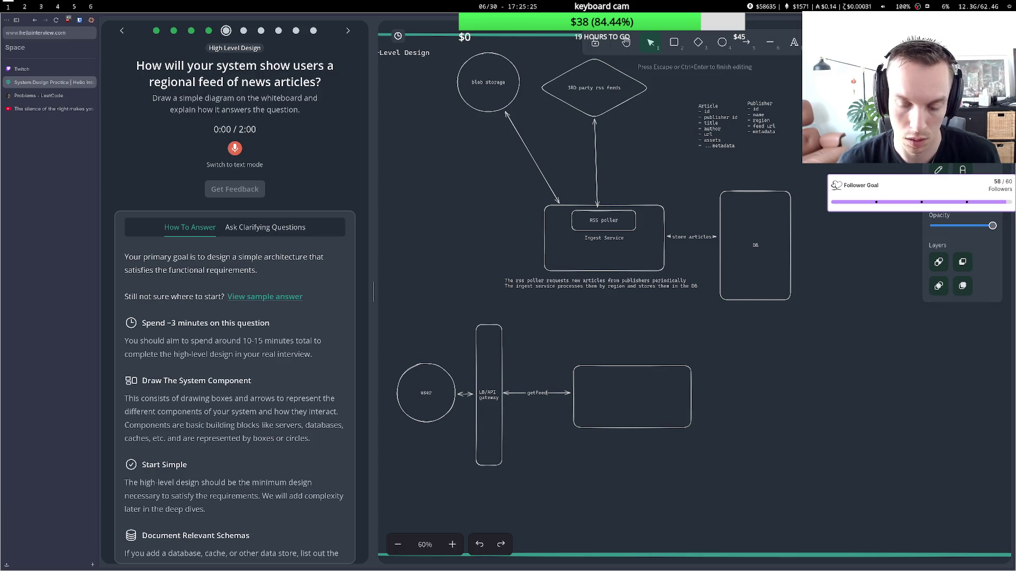
text(())
click(583, 354)
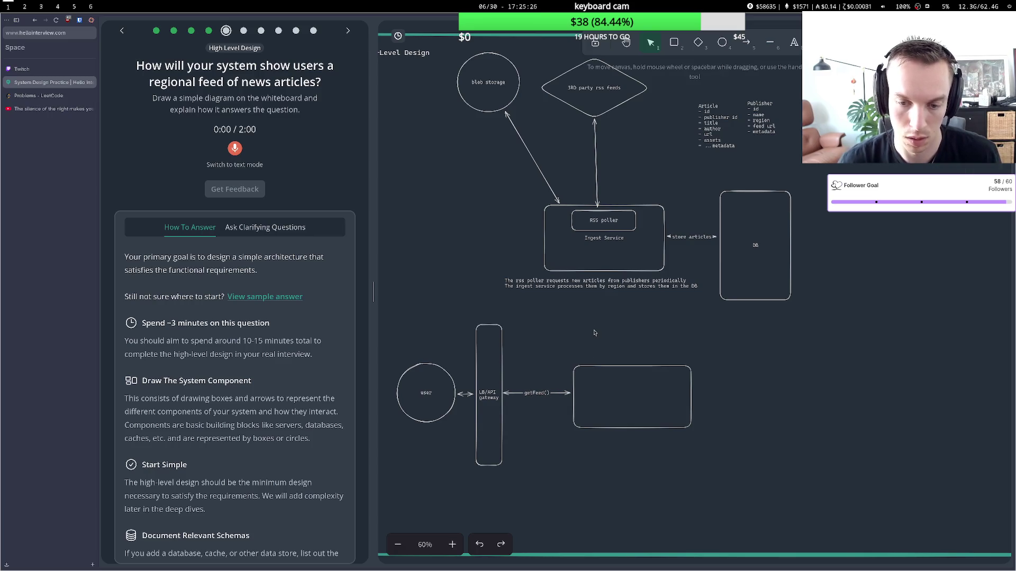
click(612, 370)
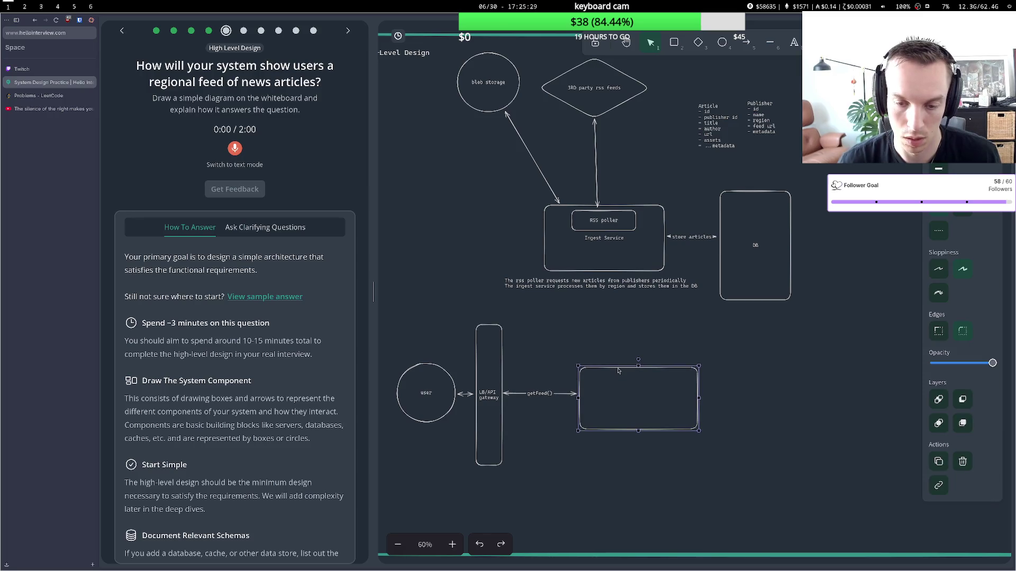
double_click(538, 397)
text(Reg)
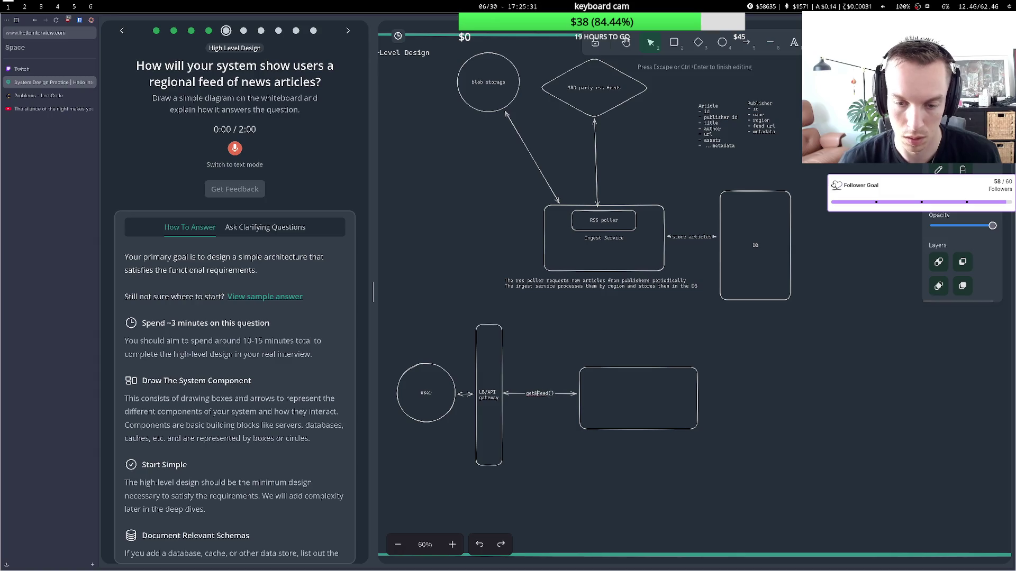
text(ional)
click(636, 355)
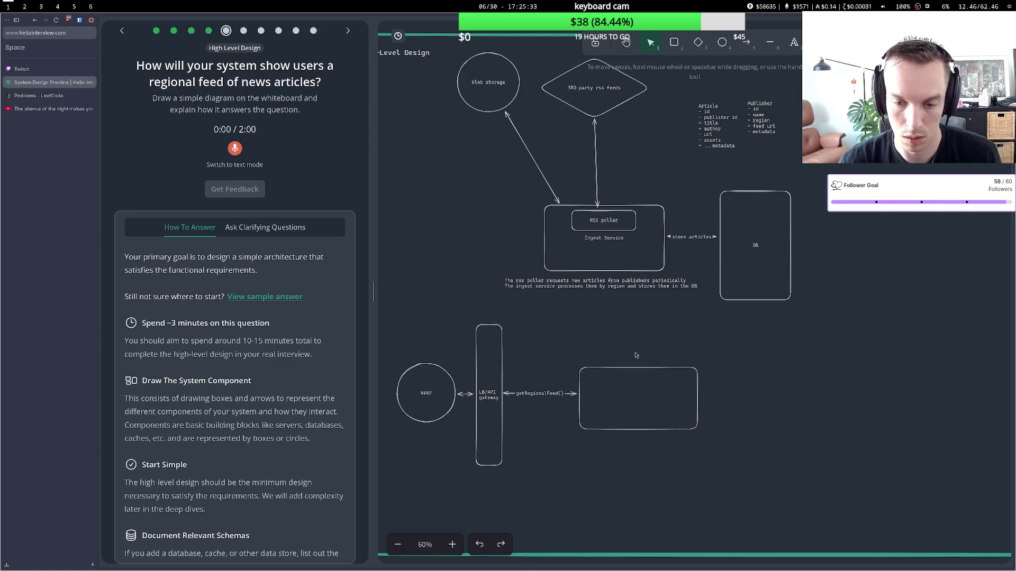
Label the new box 'Feed Service'.
double_click(627, 396)
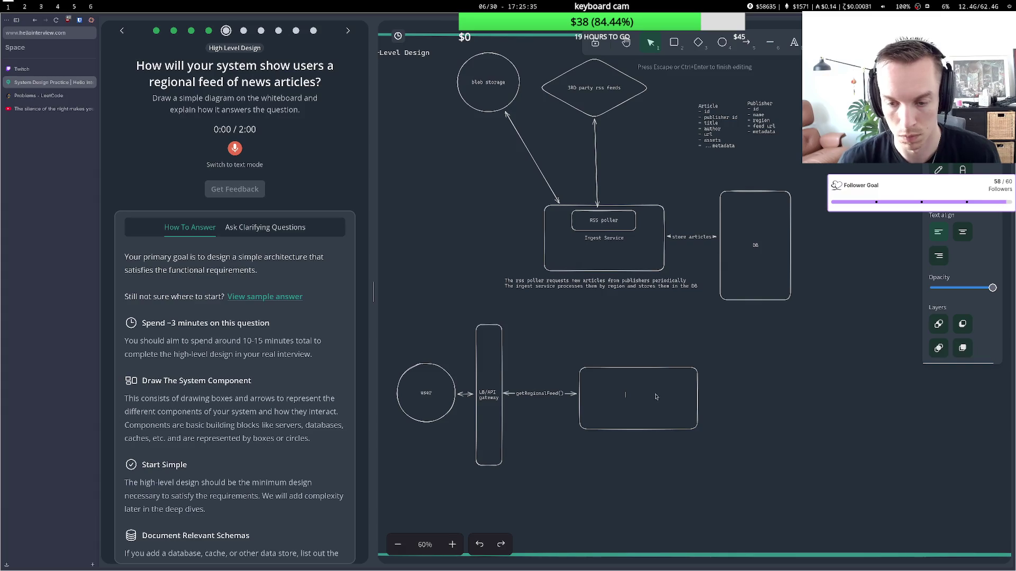
click(656, 396)
click(656, 368)
double_click(638, 399)
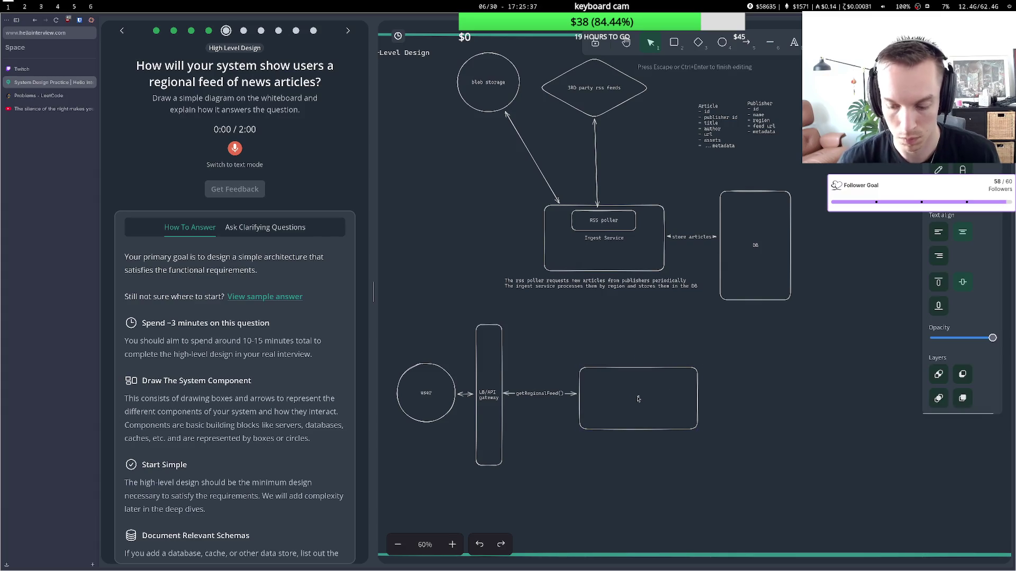
text(Feed ser)
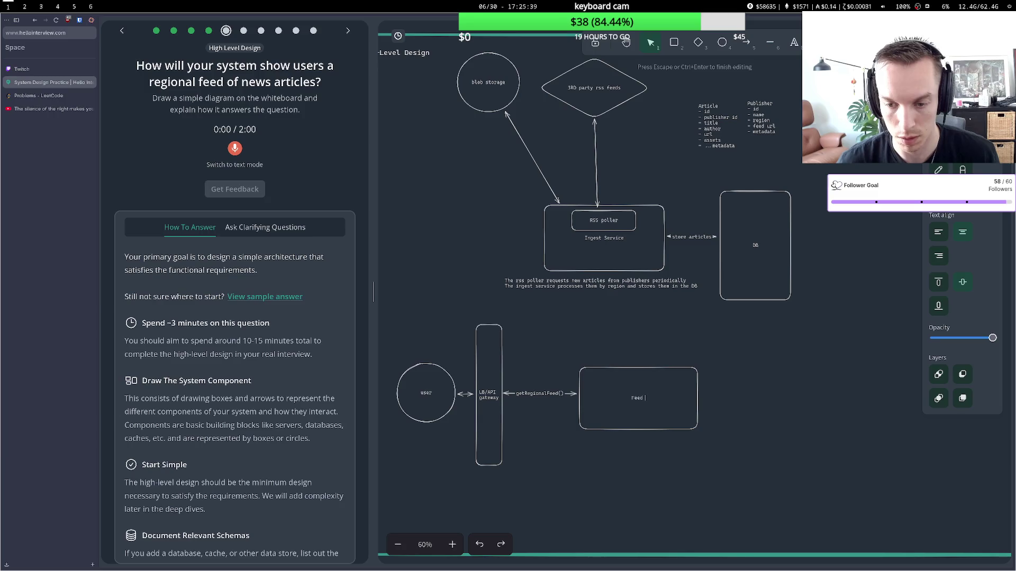
text(ervice)
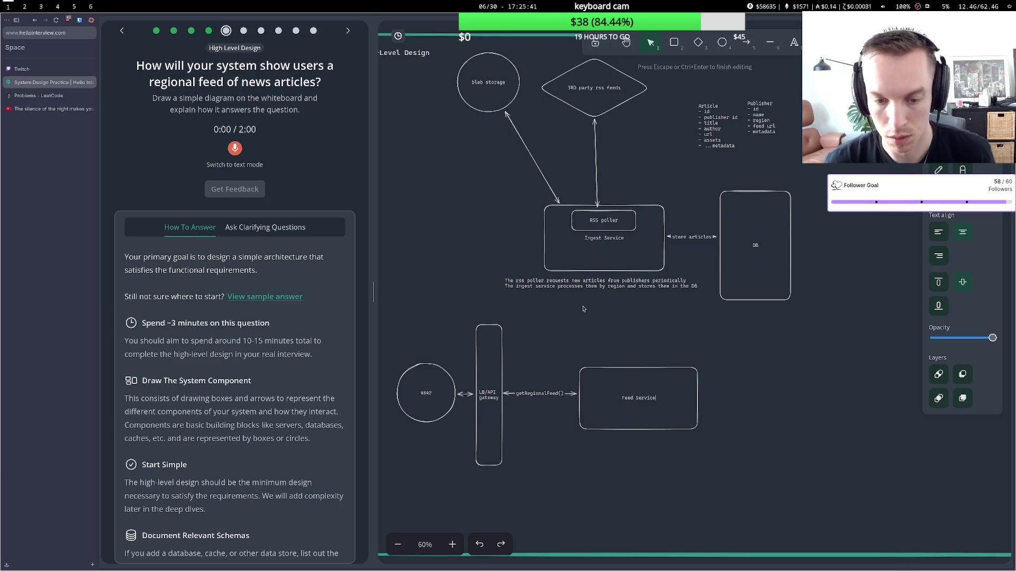
click(591, 316)
click(600, 370)
click(596, 354)
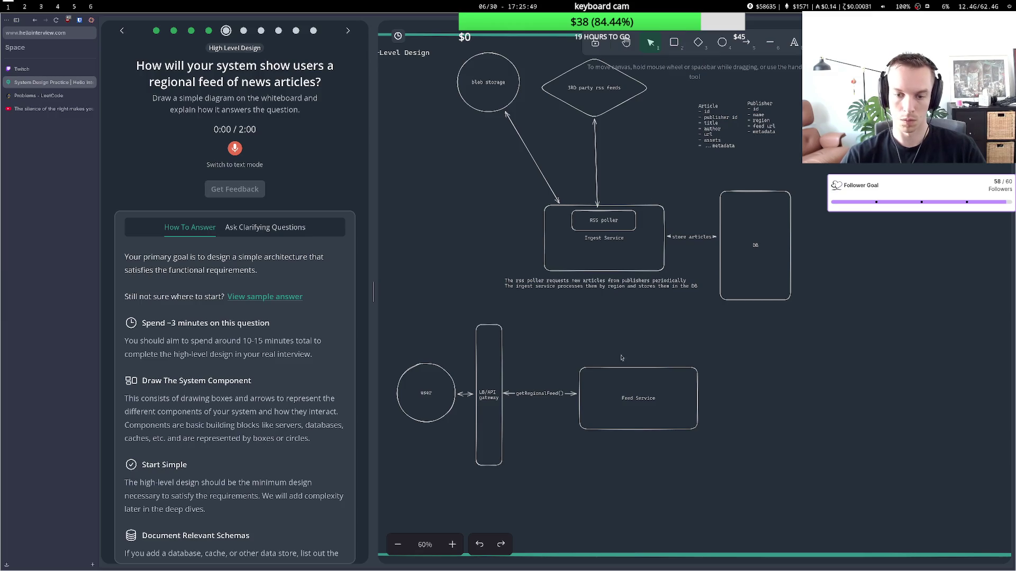
click(678, 45)
Draw an arrow from the Feed Service box to the DB.
click(746, 43)
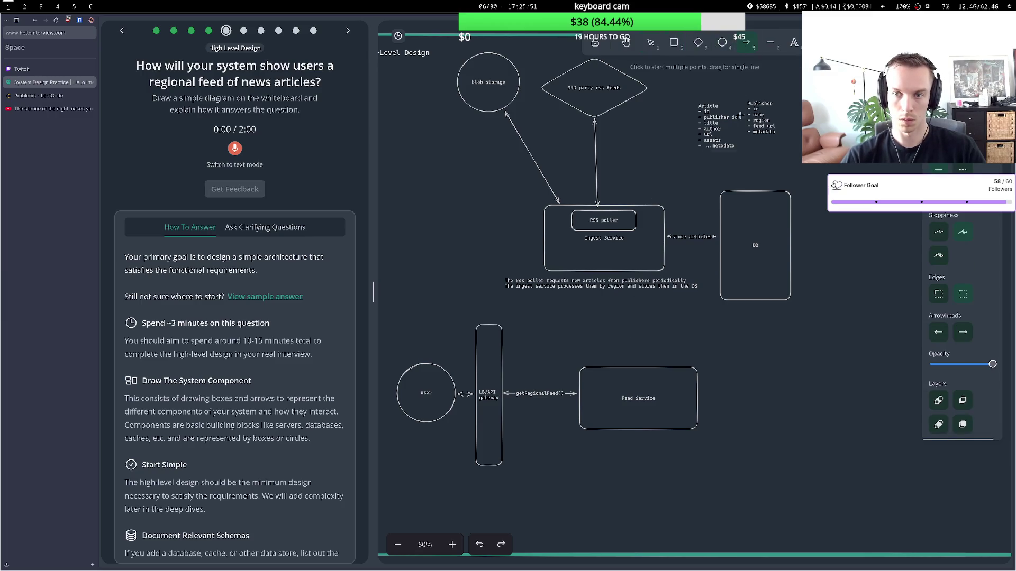
click(698, 365)
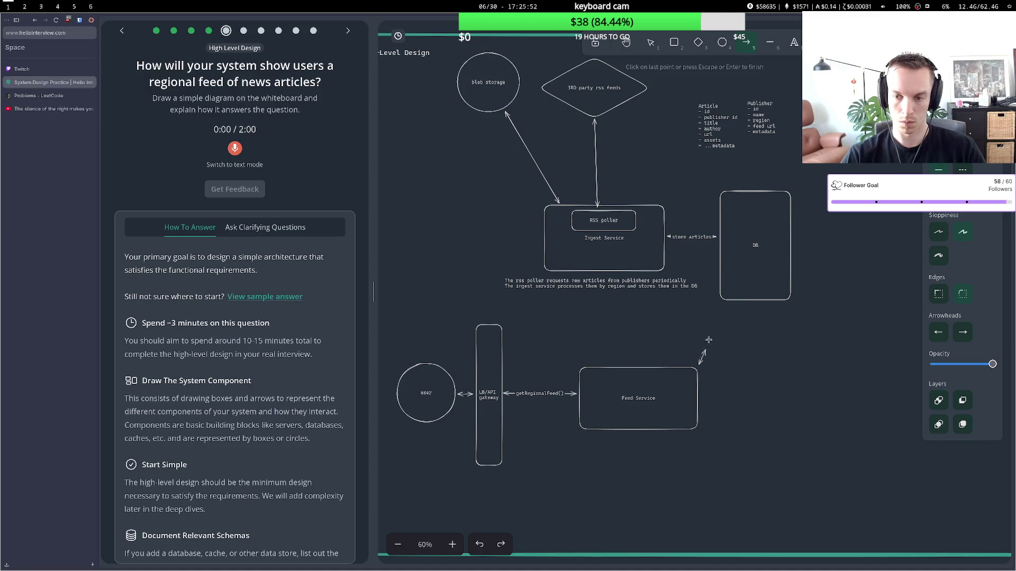
double_click(729, 305)
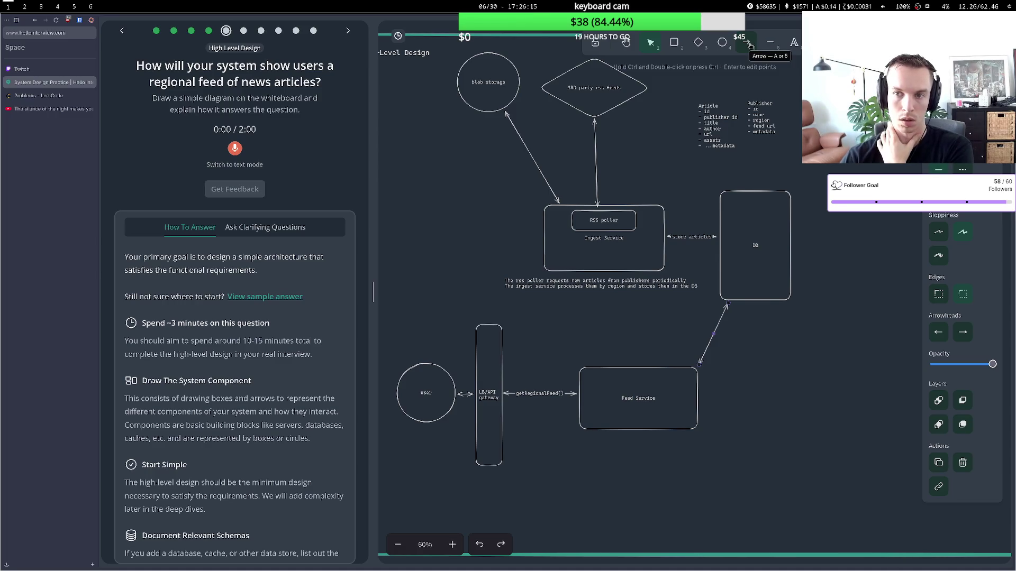
Add a curved arrow from Feed Service to blob storage labelled 'get rich content for articles'.
click(750, 45)
click(583, 365)
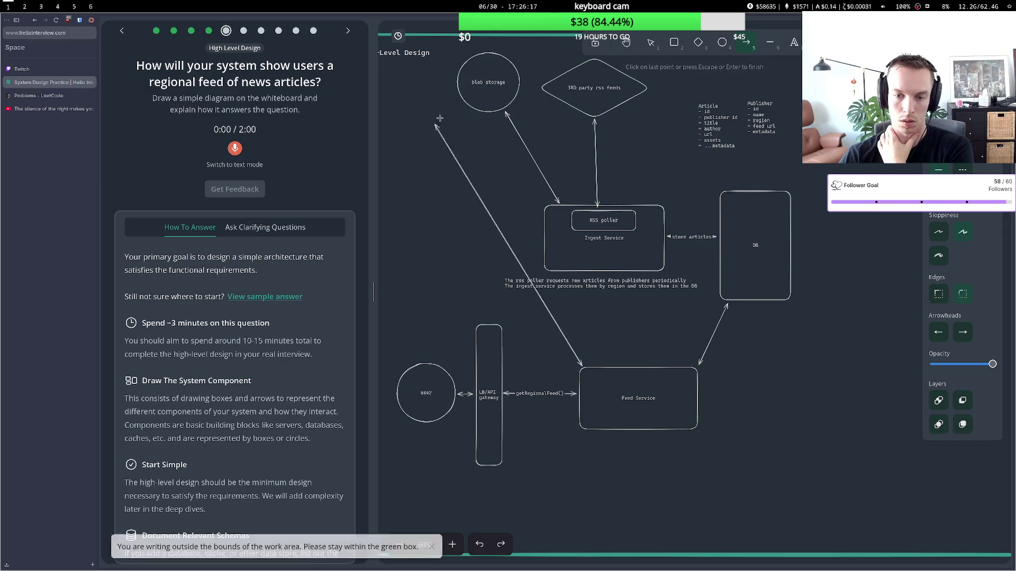
click(466, 108)
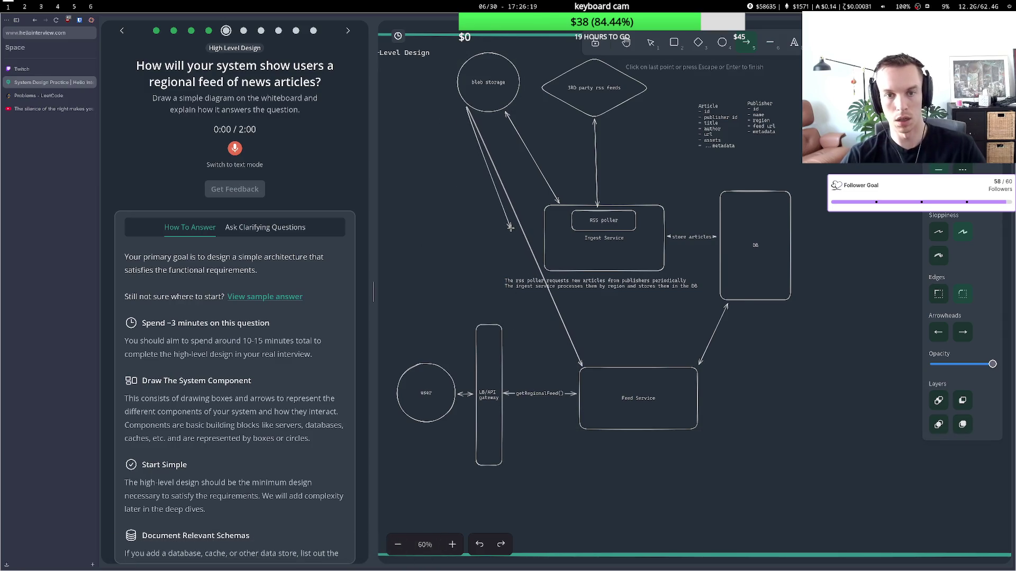
key(Escape)
drag(524, 237, 464, 261)
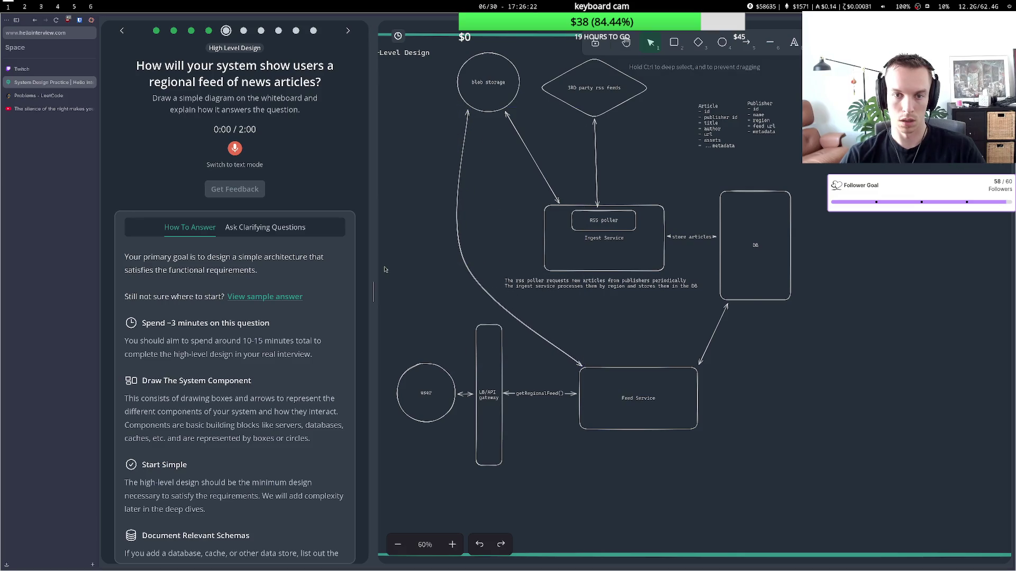
ctrl+double_click(464, 262)
text(get rich)
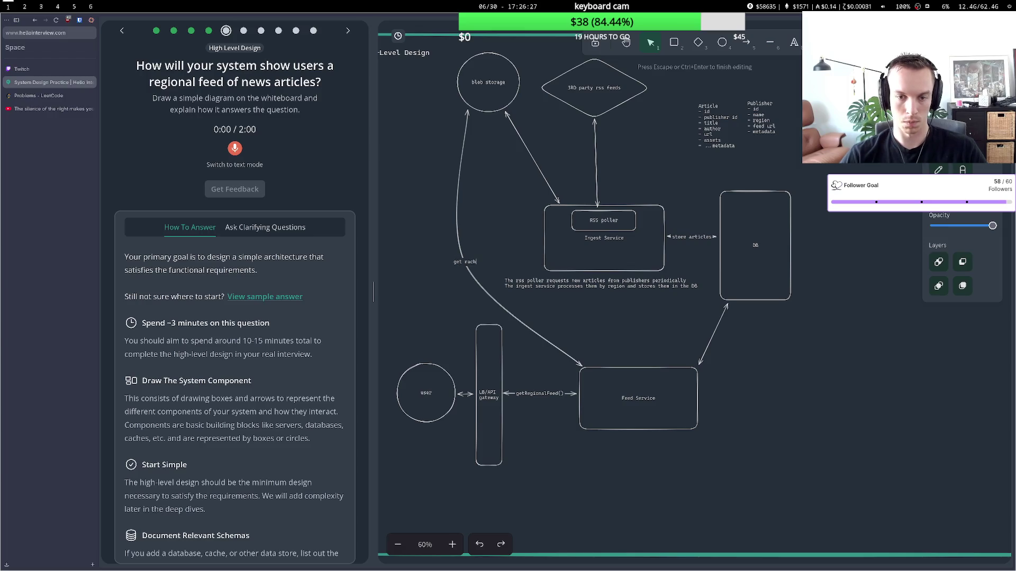
text( conten)
text(t for a)
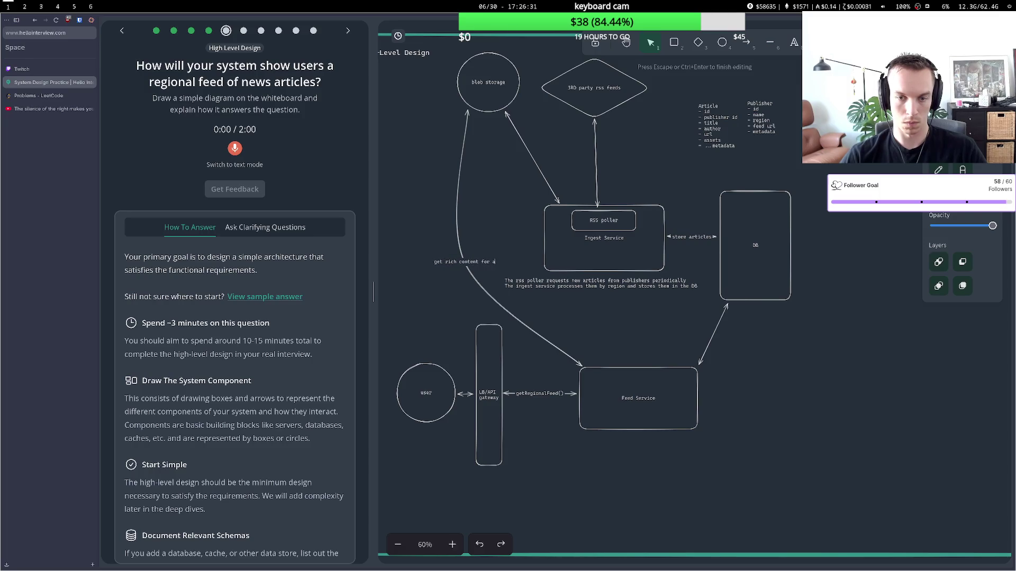
text(rticles)
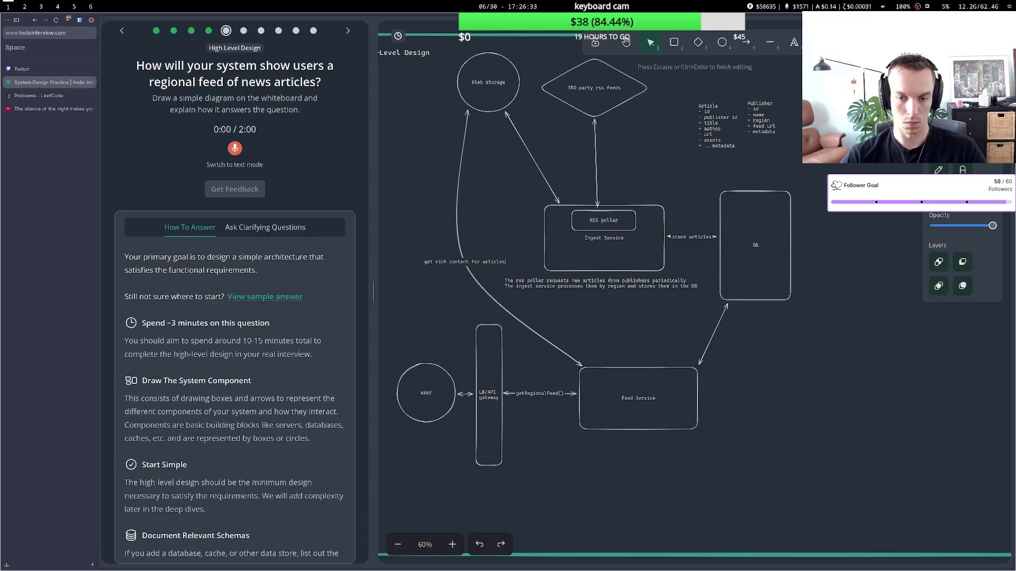
click(485, 226)
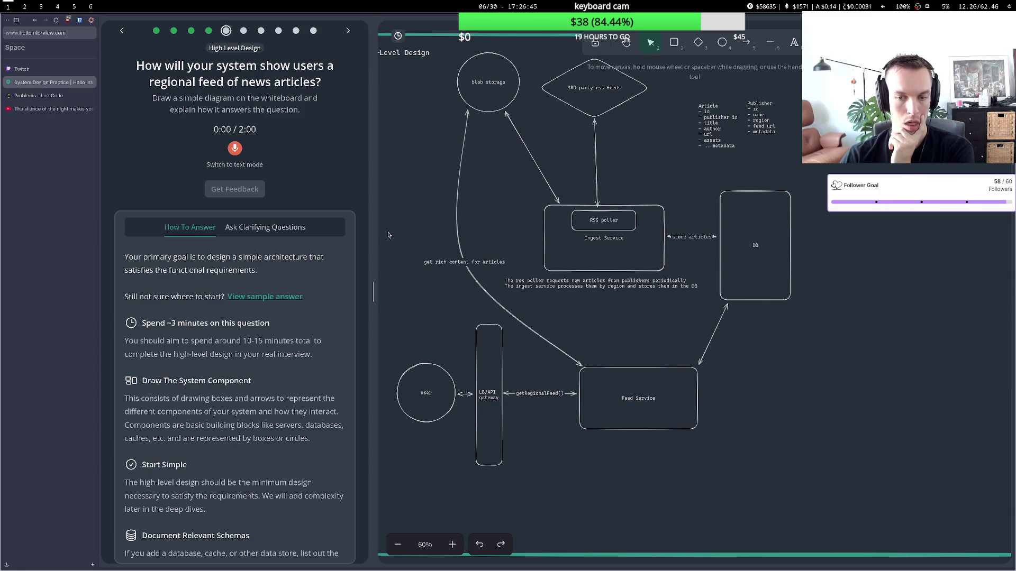
Mark publisher id in the Article schema and region in the Publisher schema as '(index)'.
scroll(238, 264, down, 2)
scroll(238, 265, up, 2)
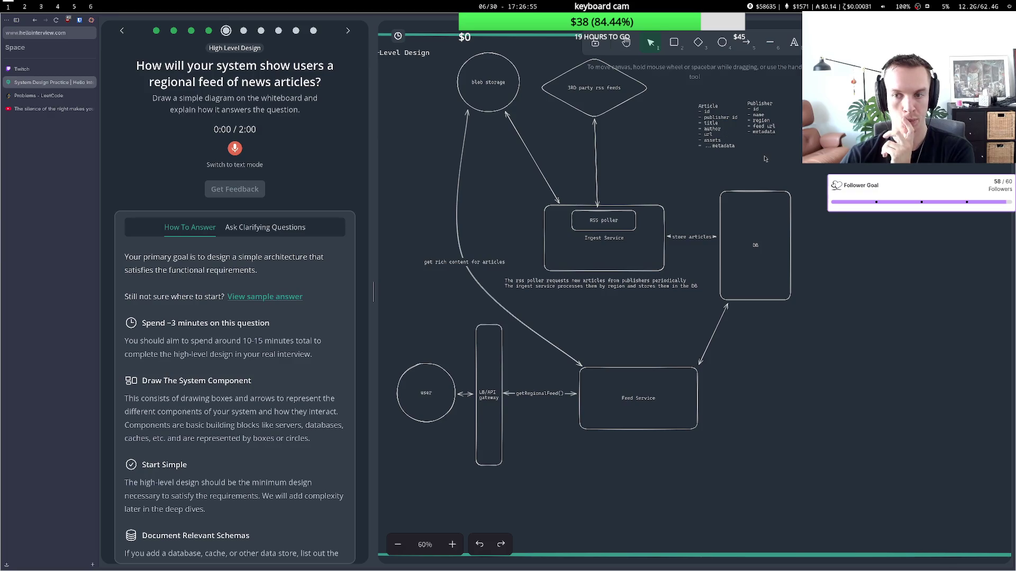
click(770, 108)
double_click(709, 111)
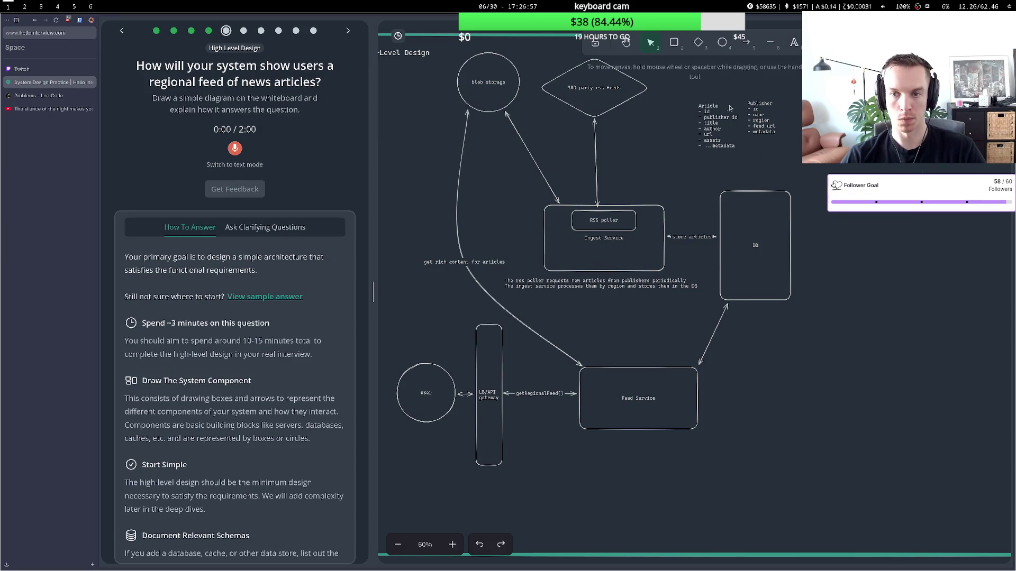
double_click(718, 105)
double_click(770, 119)
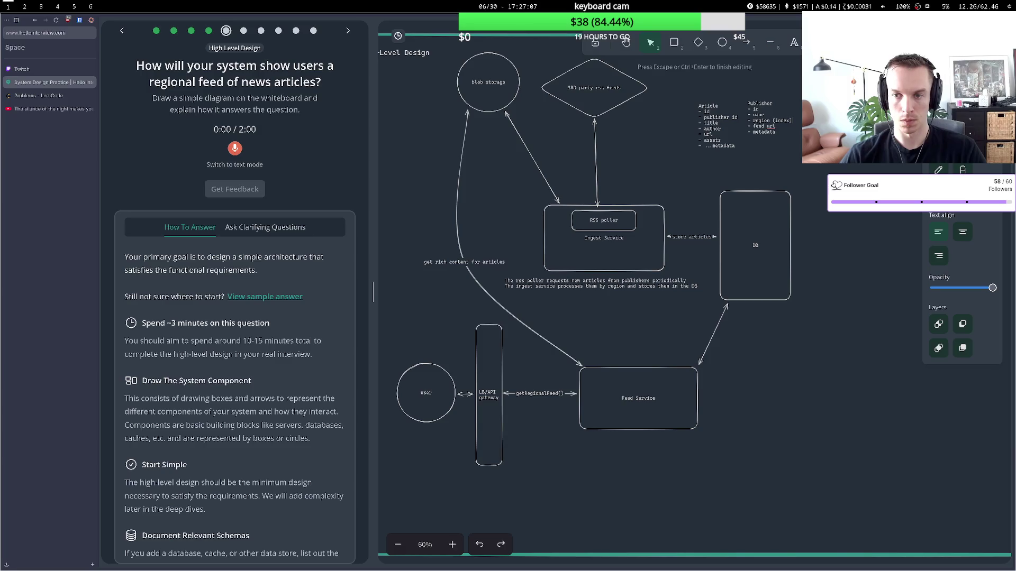
key(Escape)
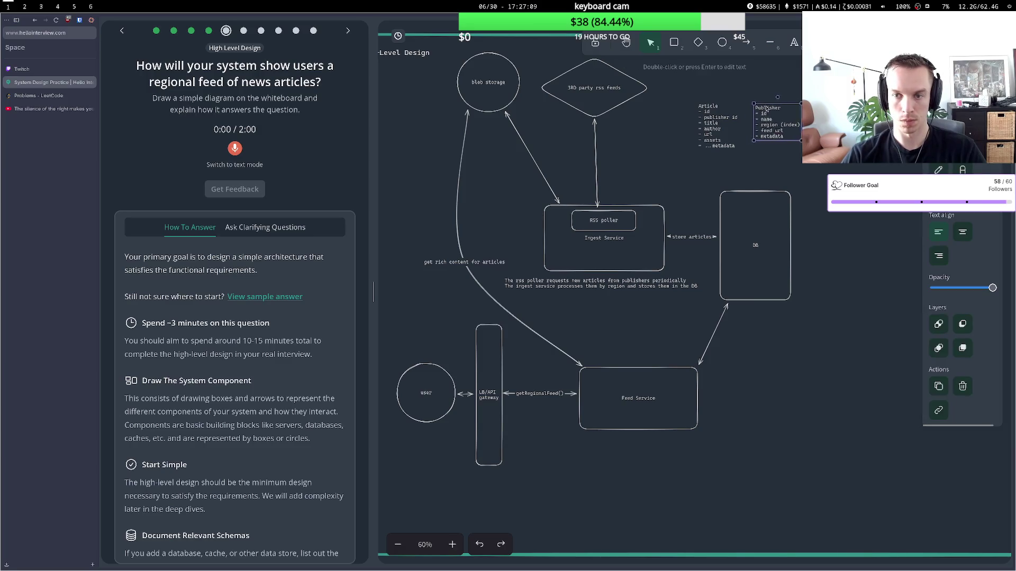
double_click(728, 117)
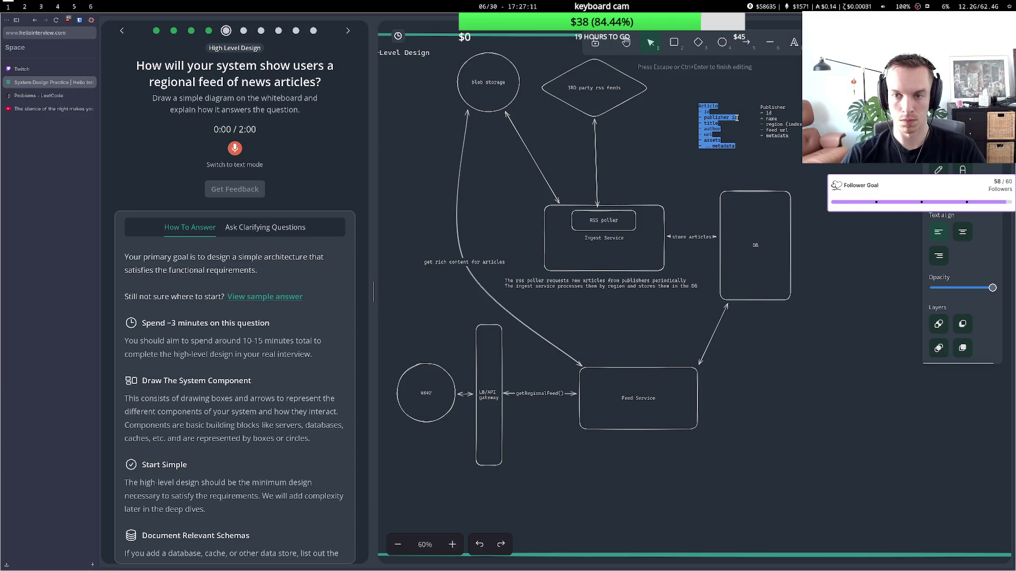
click(737, 118)
text((index))
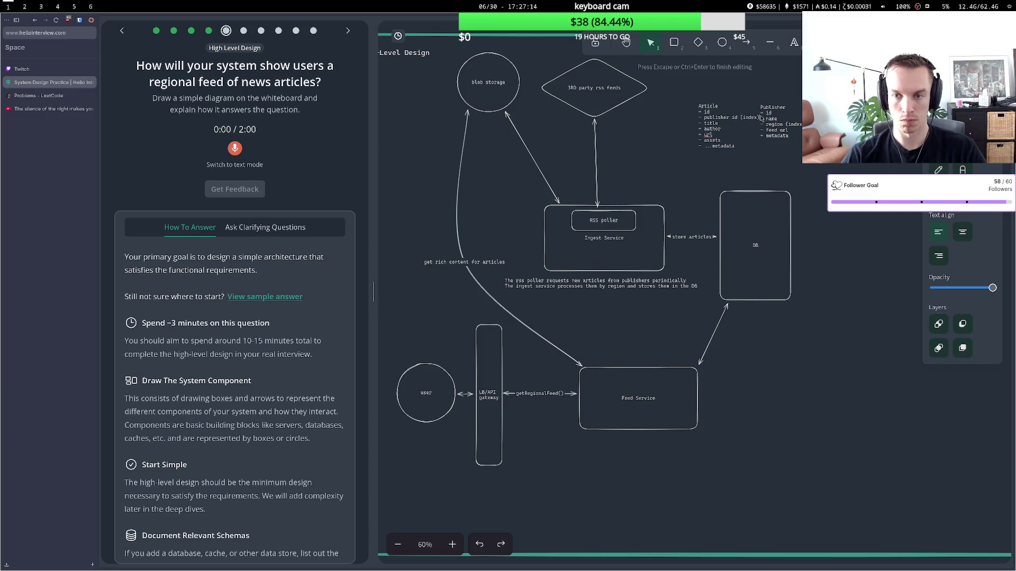
click(741, 101)
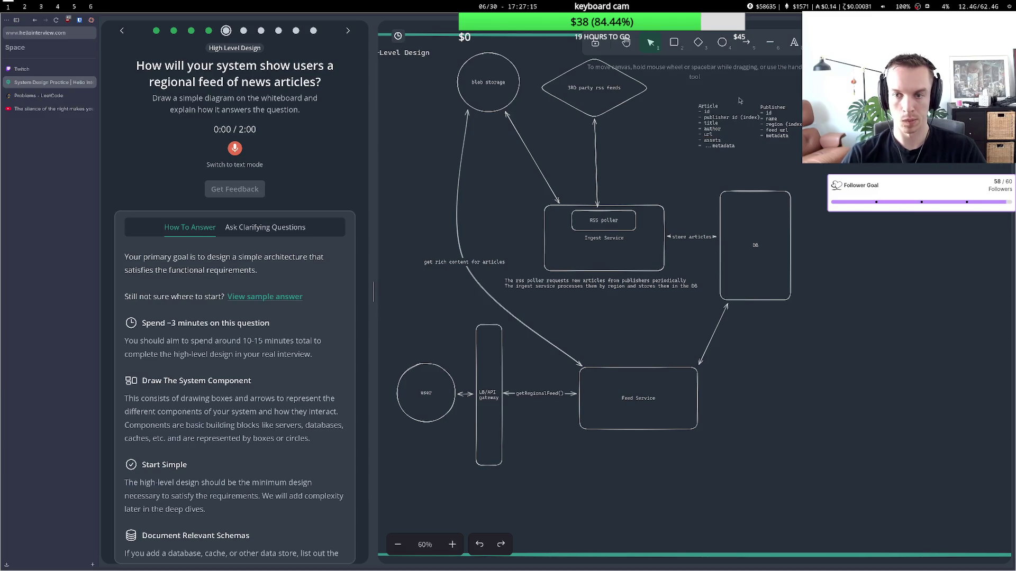
Move the Publisher schema lower and Feed Service further right, then start recording the spoken answer.
drag(766, 109, 772, 108)
click(728, 159)
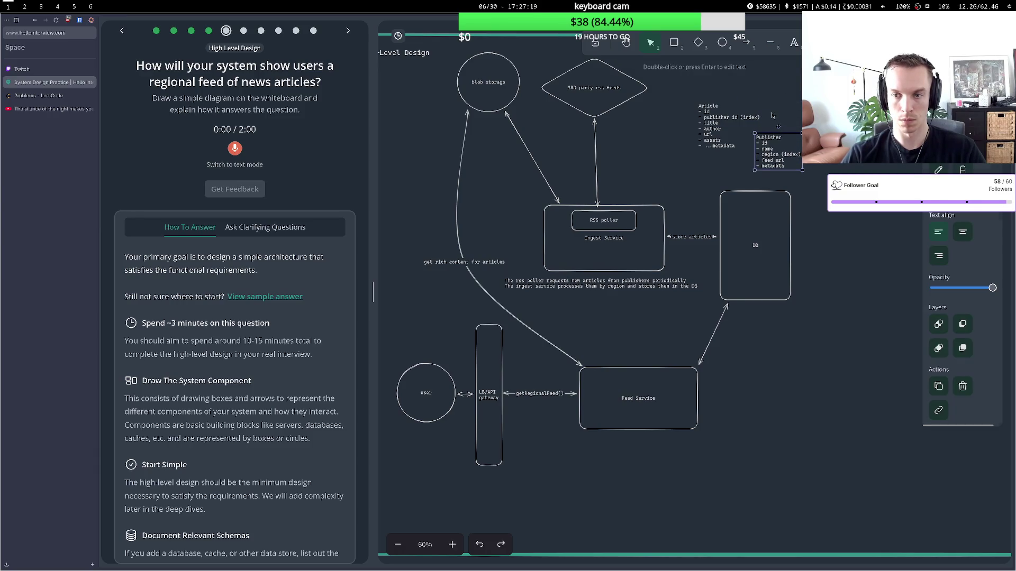
click(741, 153)
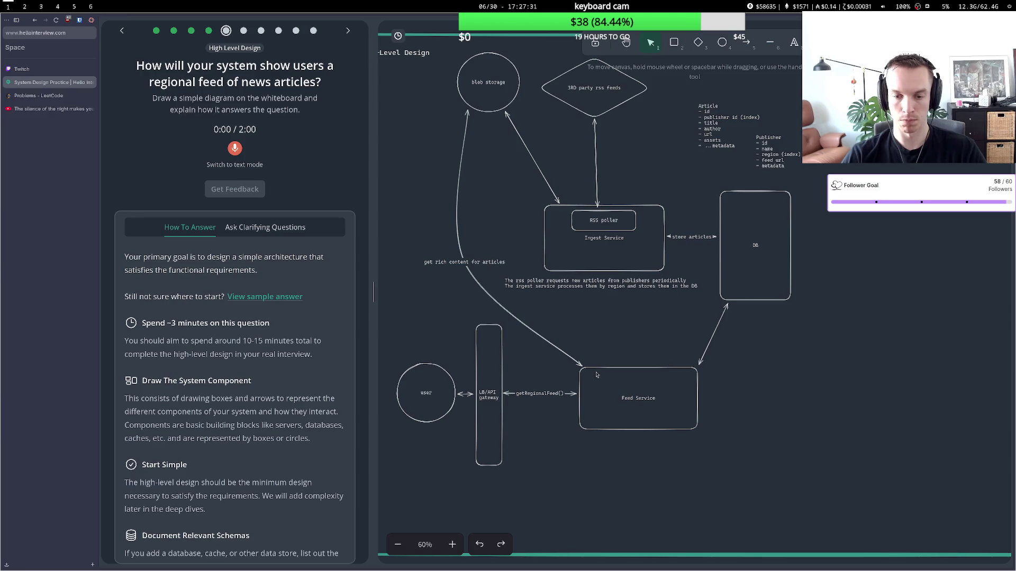
drag(603, 371, 628, 370)
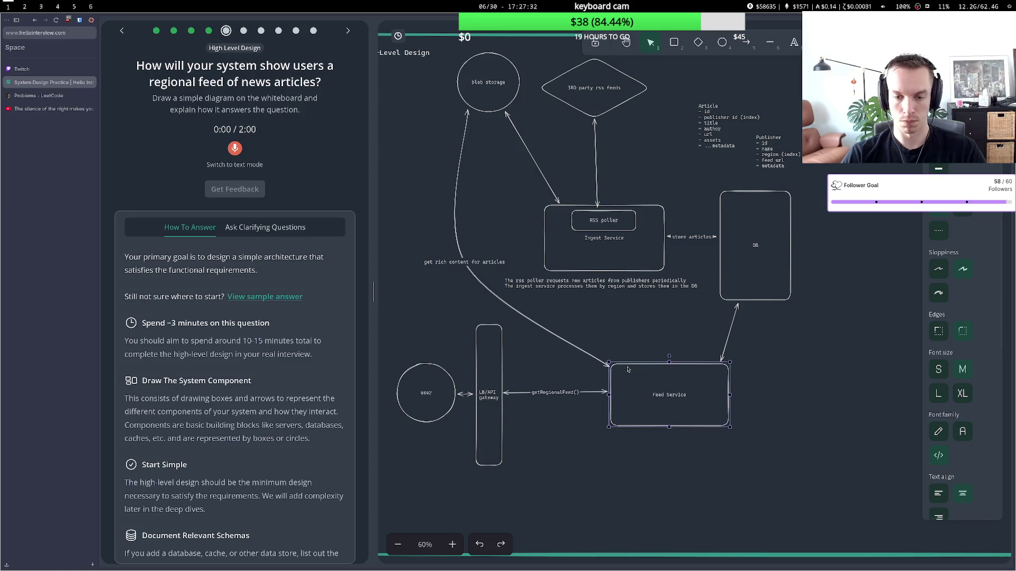
click(542, 394)
double_click(543, 394)
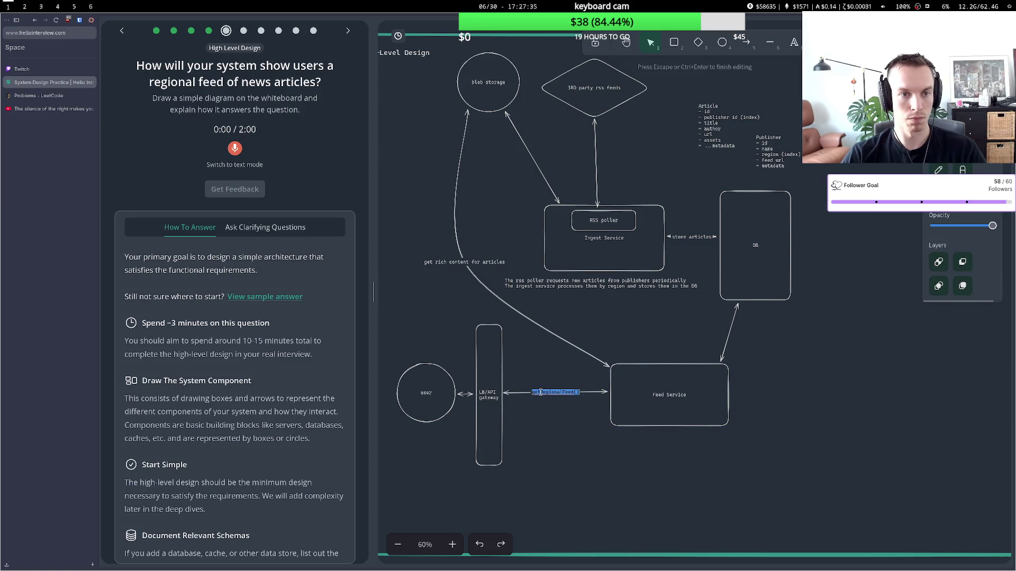
click(498, 328)
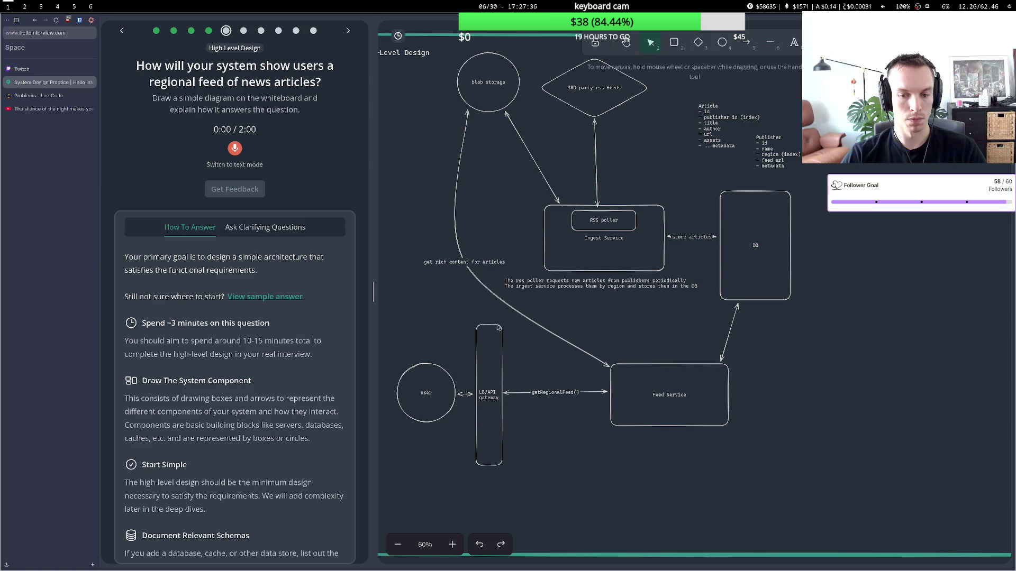
click(239, 152)
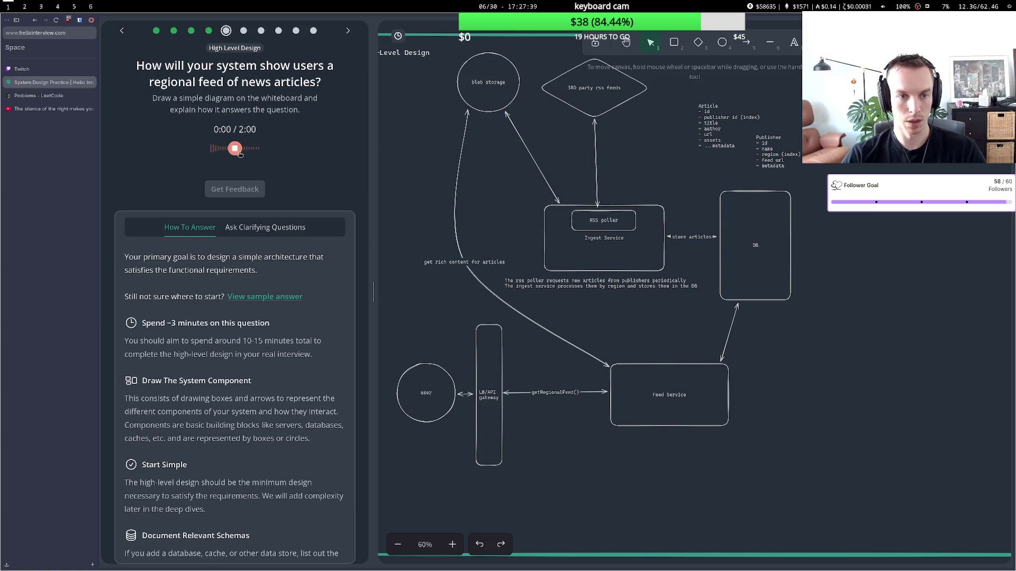
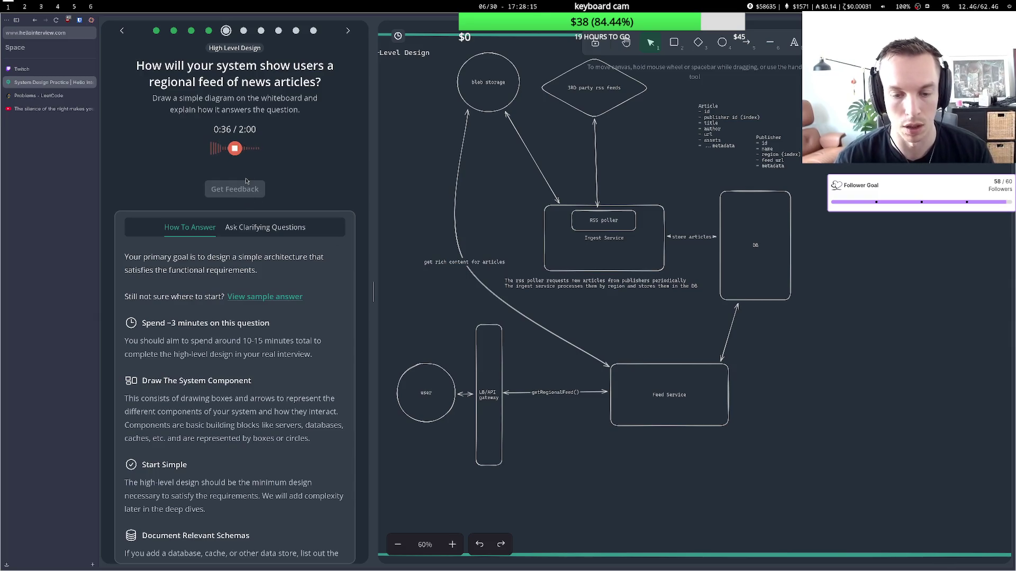
Submit the spoken high-level design answer and read its 'Great answer' feedback and three suggestions.
click(234, 150)
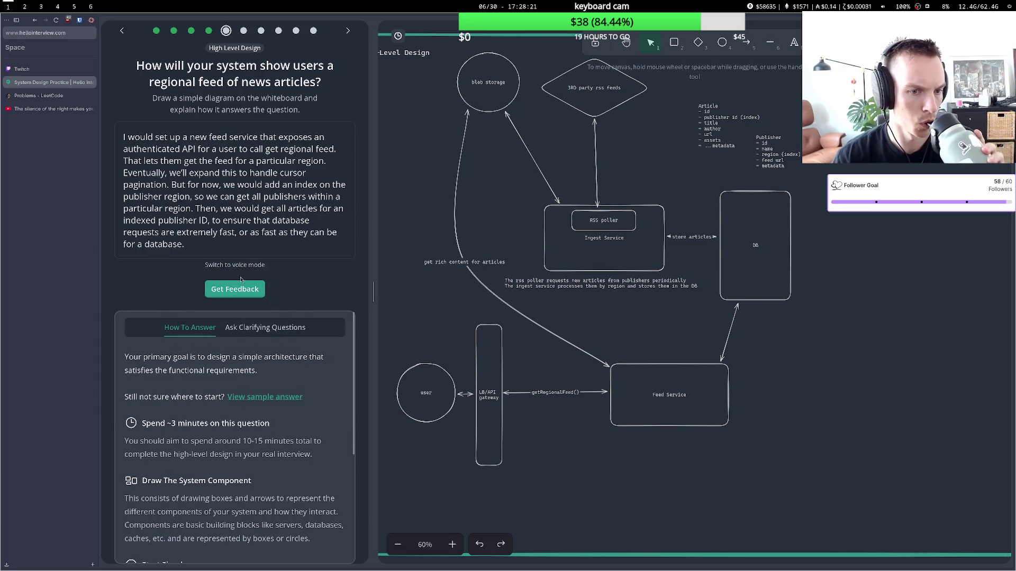
click(239, 289)
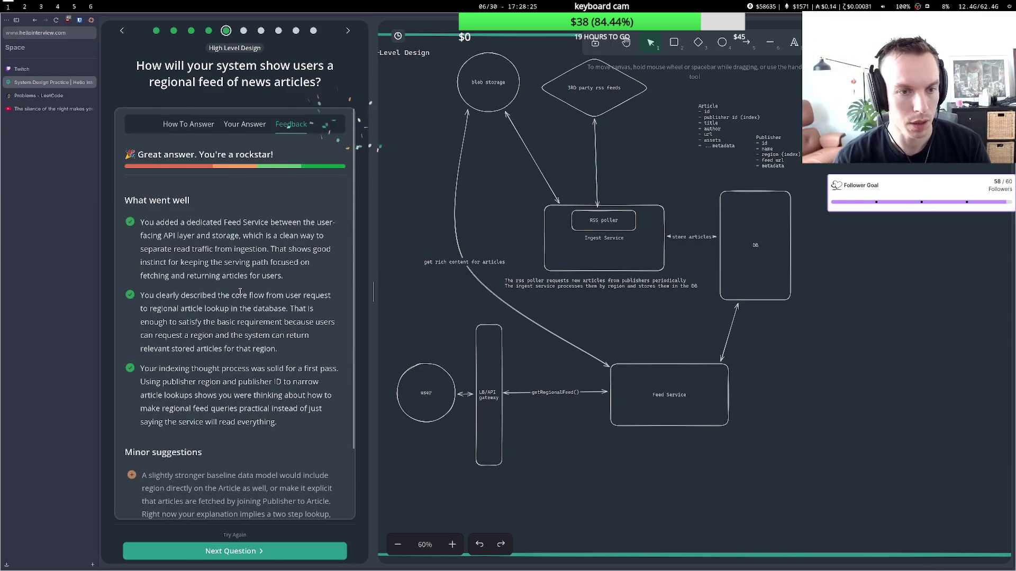
scroll(240, 291, down, 5)
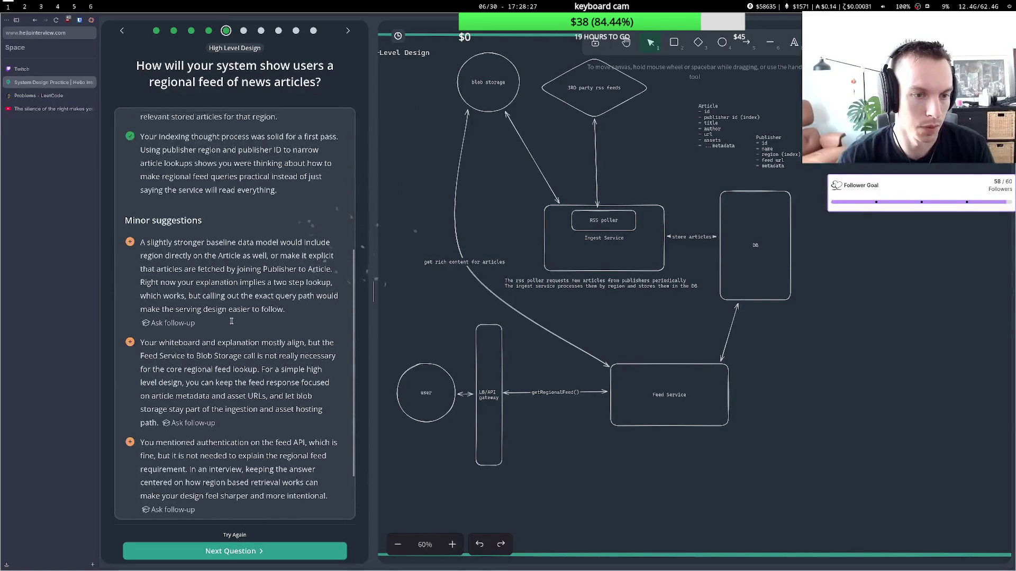
scroll(231, 322, up, 3)
scroll(231, 323, down, 3)
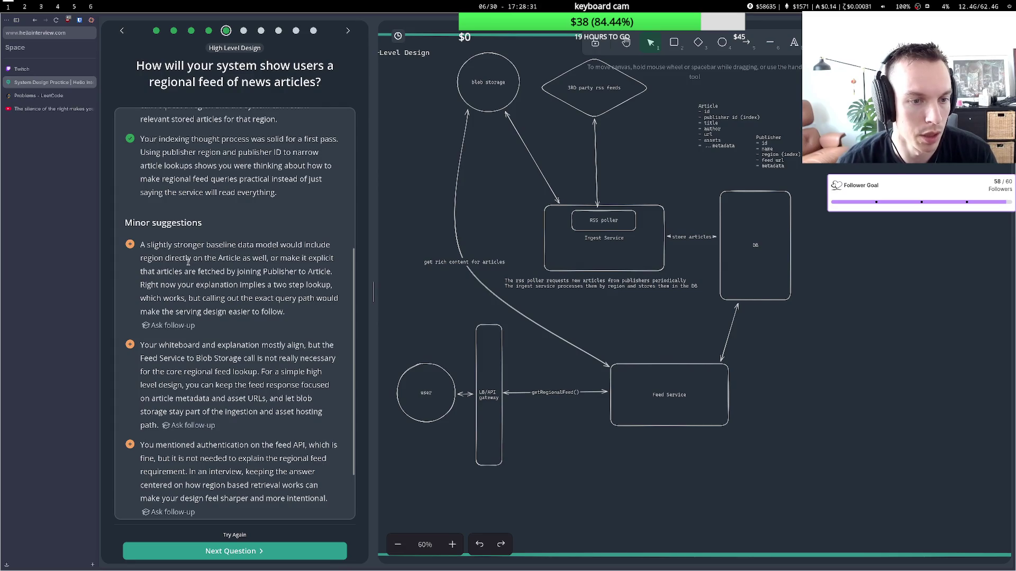
double_click(727, 138)
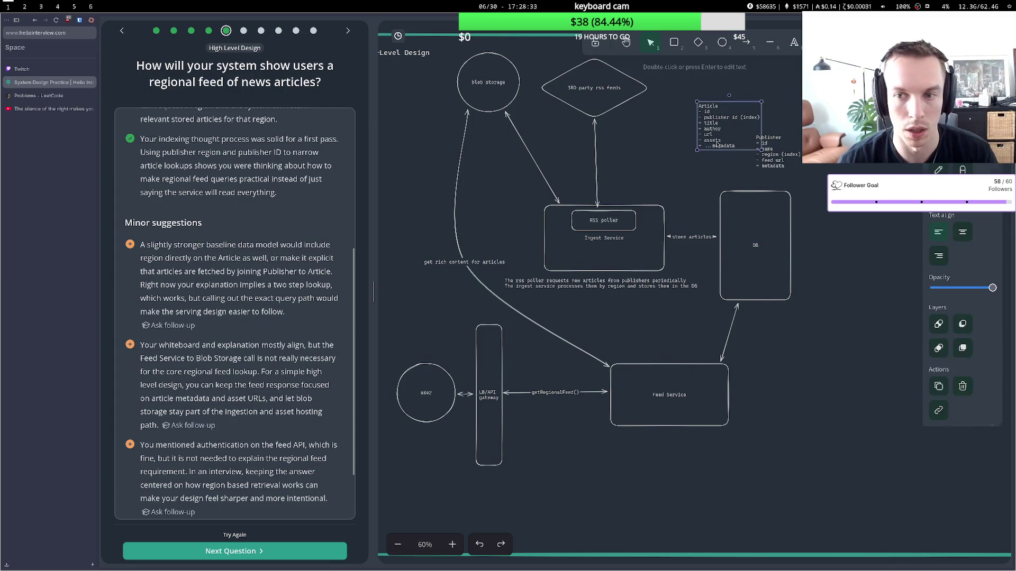
key(Return)
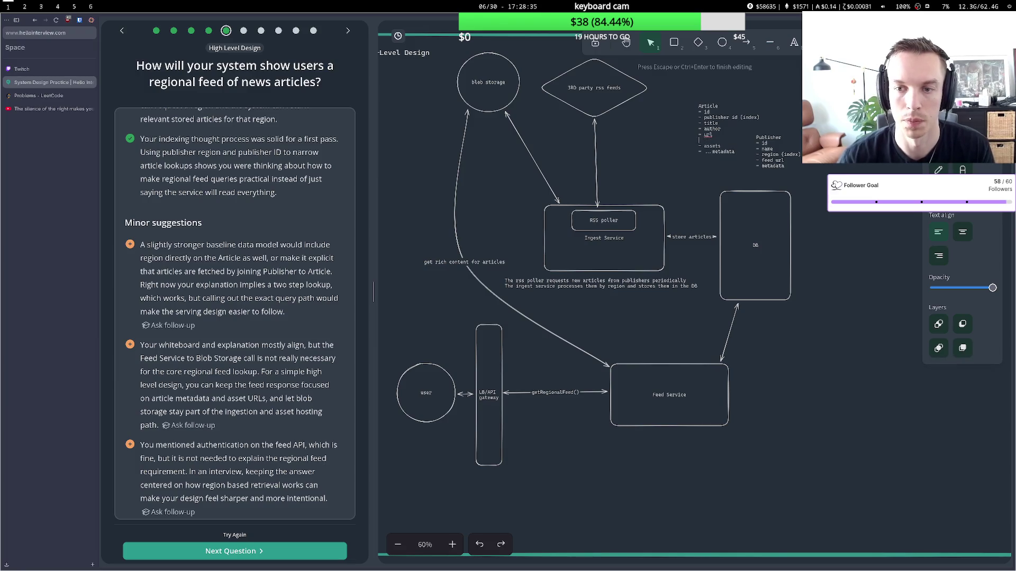
text(-reg)
key(BackSpace)
key(BackSpace)
key(BackSpace)
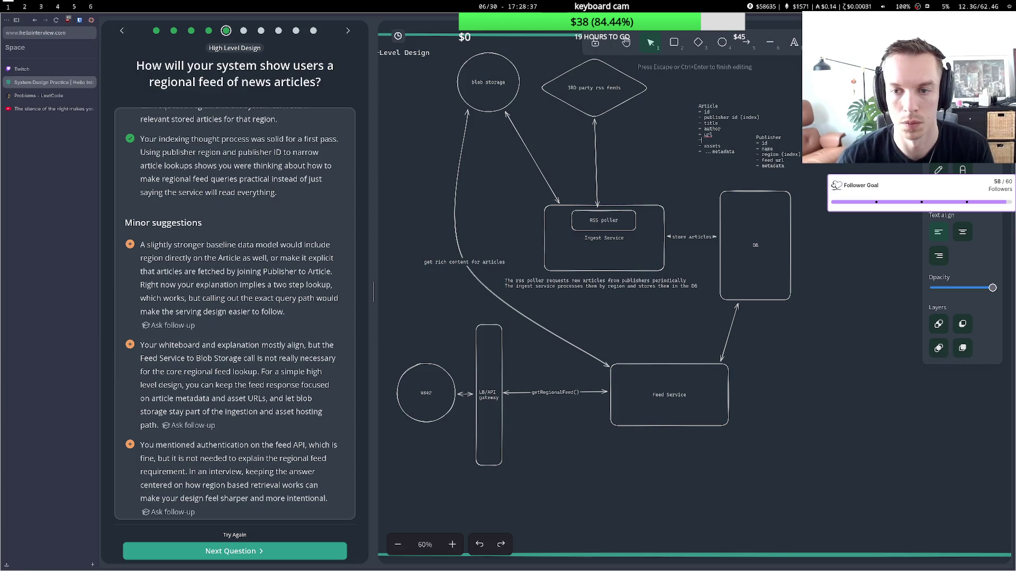
text(- region)
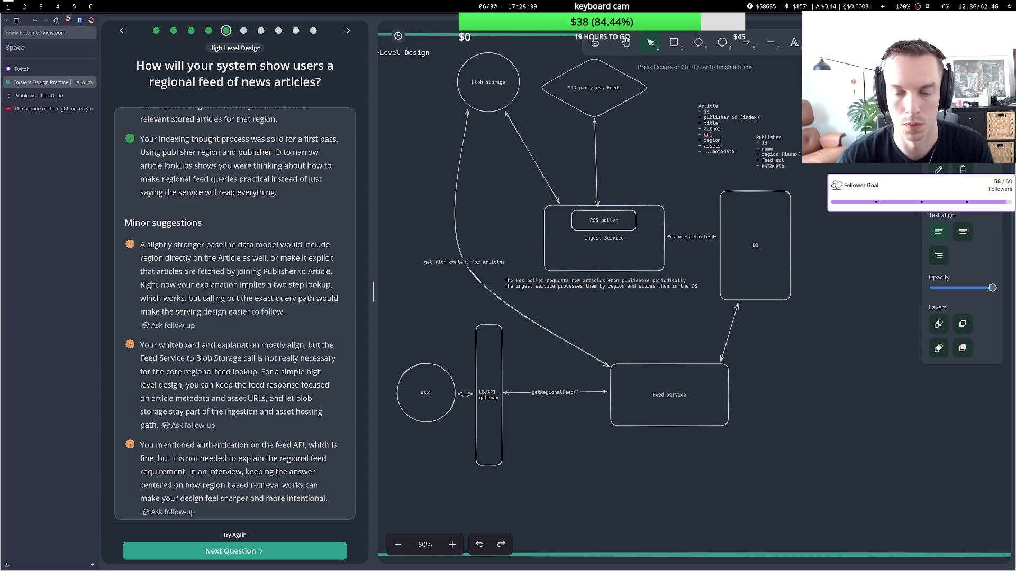
click(698, 188)
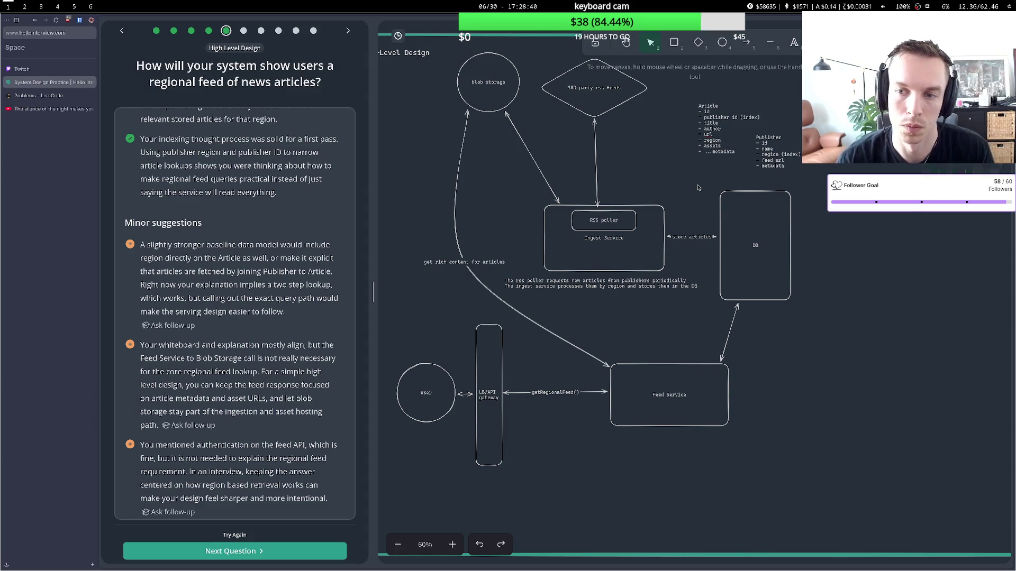
click(764, 158)
click(757, 176)
click(780, 158)
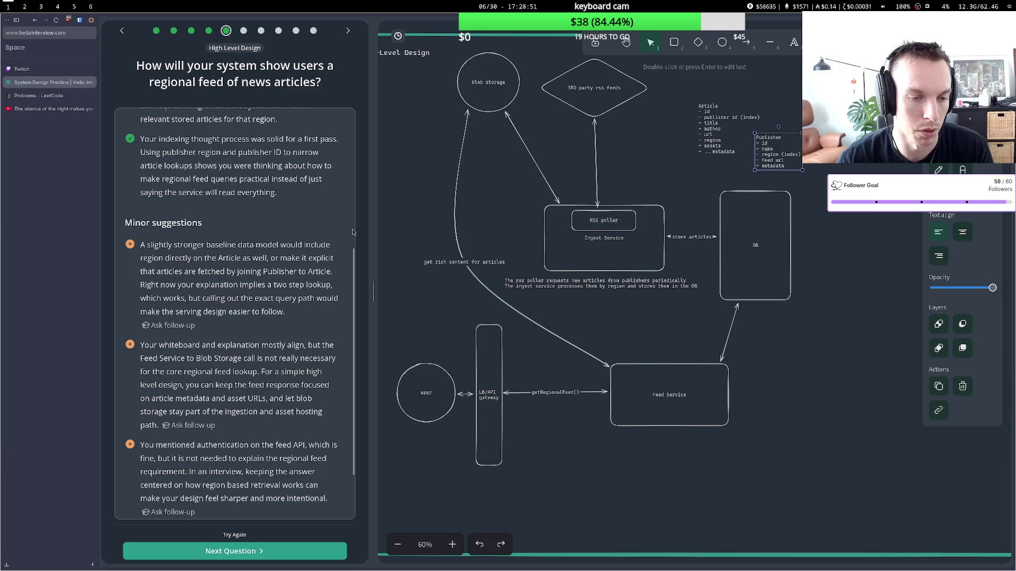
double_click(719, 142)
double_click(712, 140)
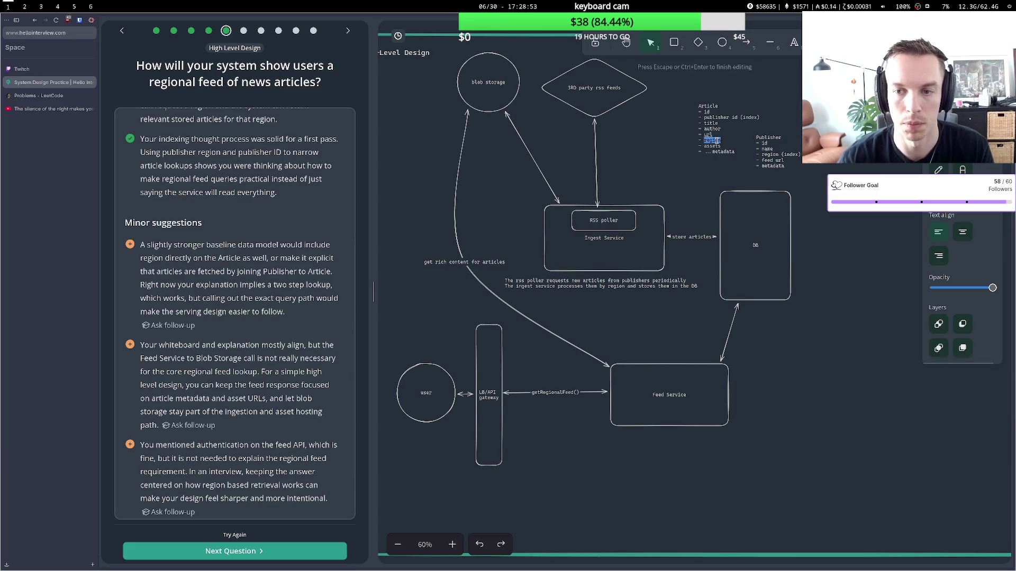
key(BackSpace)
key(BackSpace)
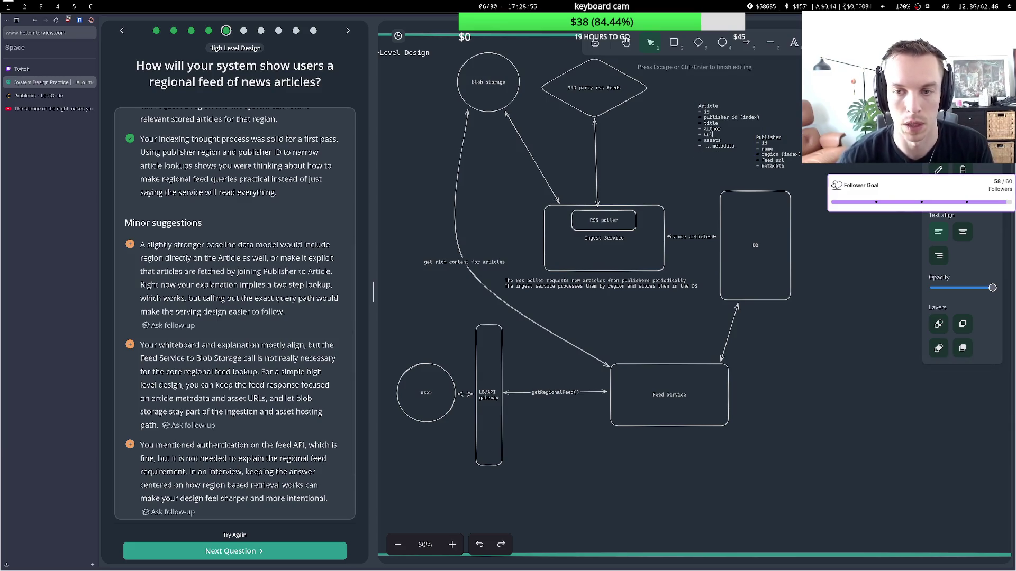
click(702, 188)
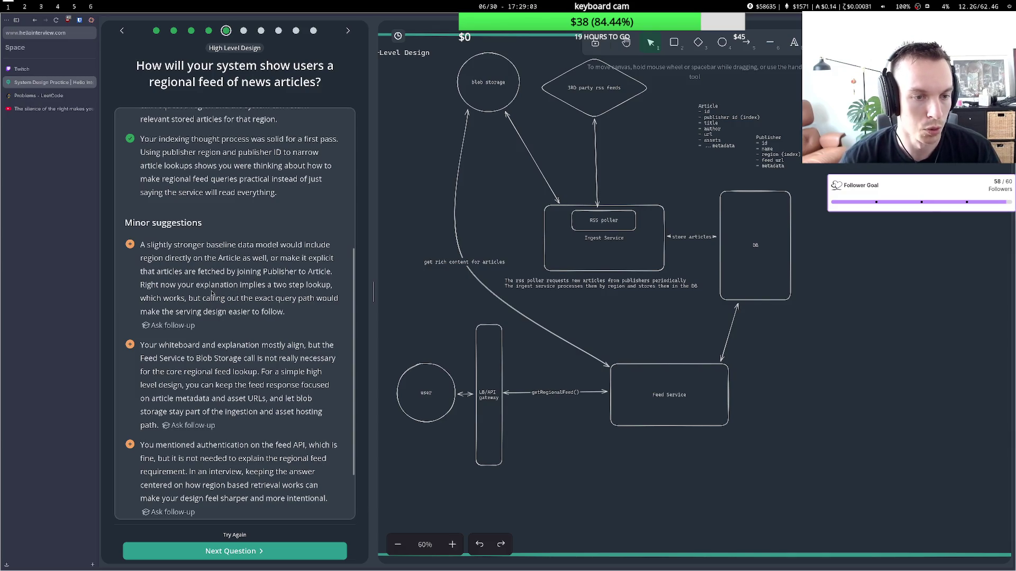
drag(197, 298, 253, 297)
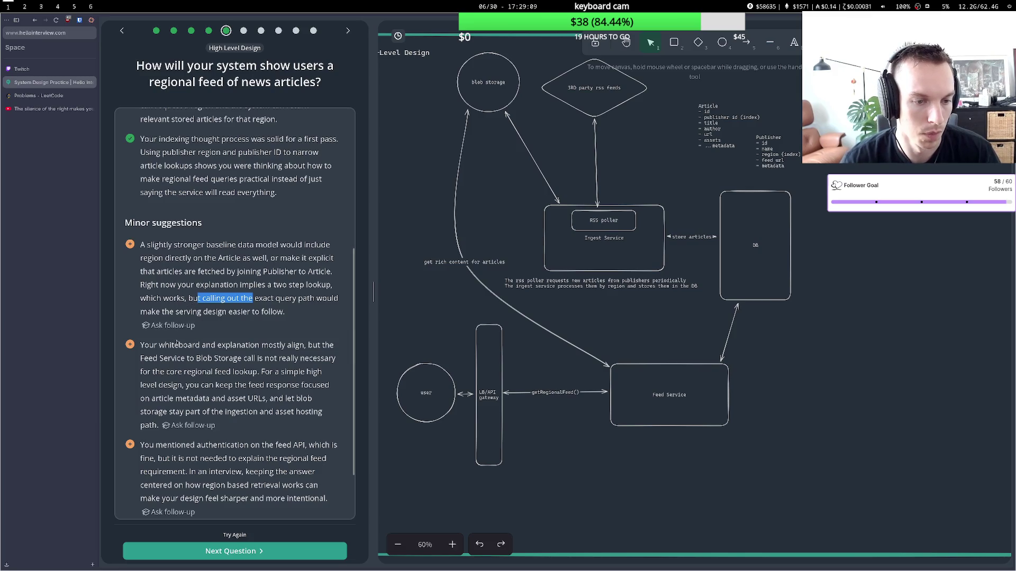
drag(148, 345, 268, 346)
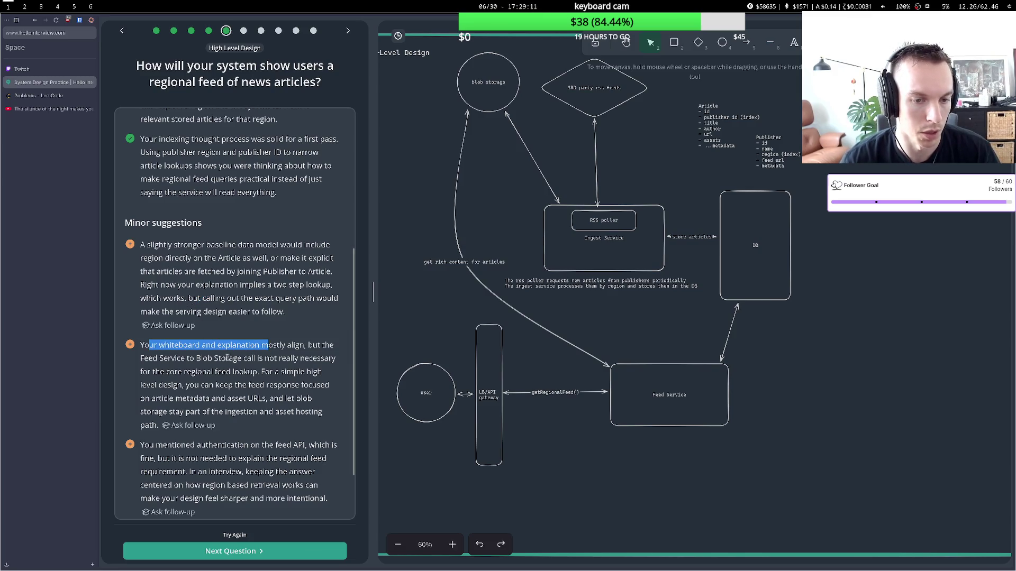
drag(175, 359, 276, 359)
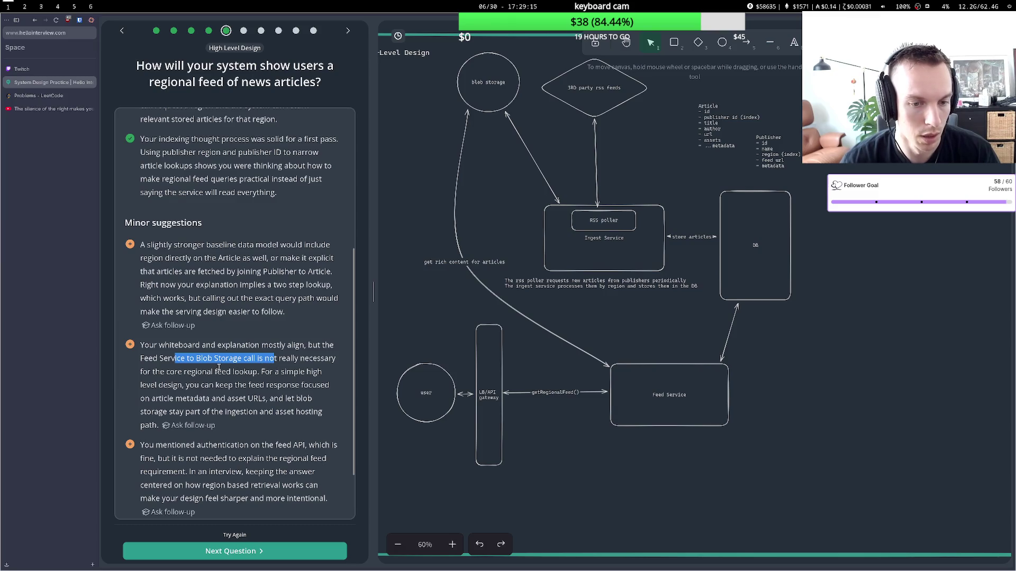
drag(206, 372, 269, 373)
click(269, 373)
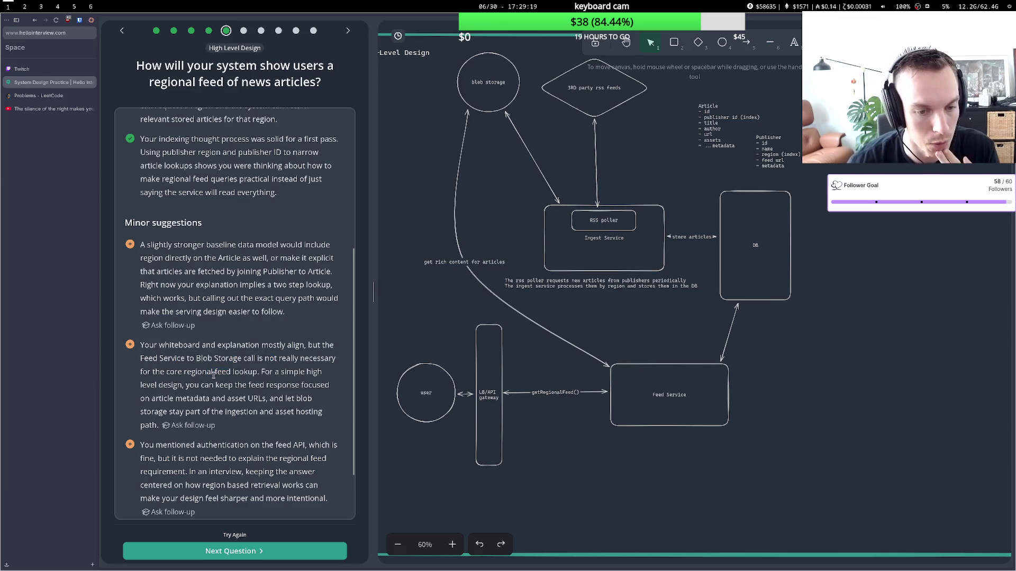
drag(187, 399, 274, 398)
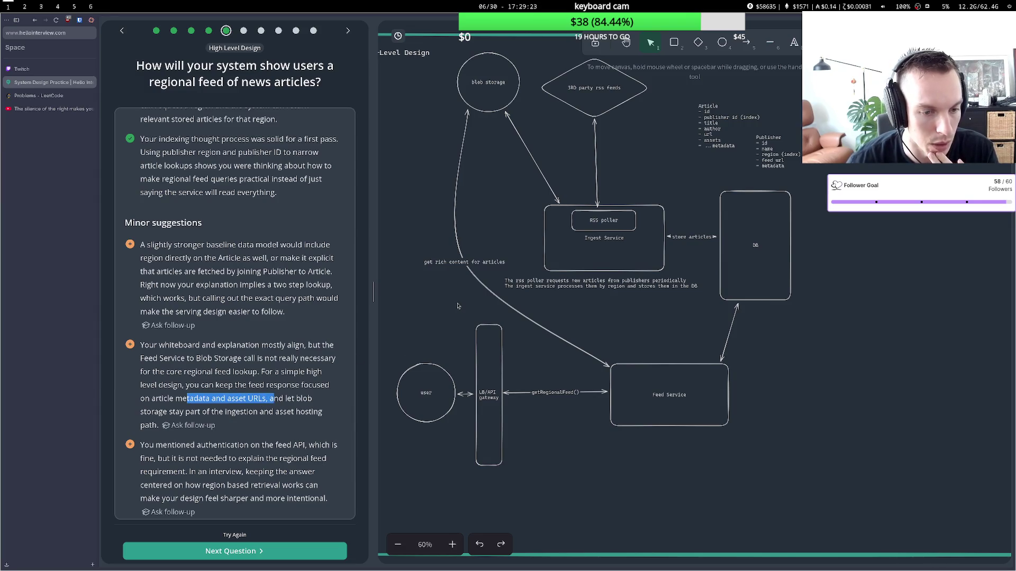
click(486, 286)
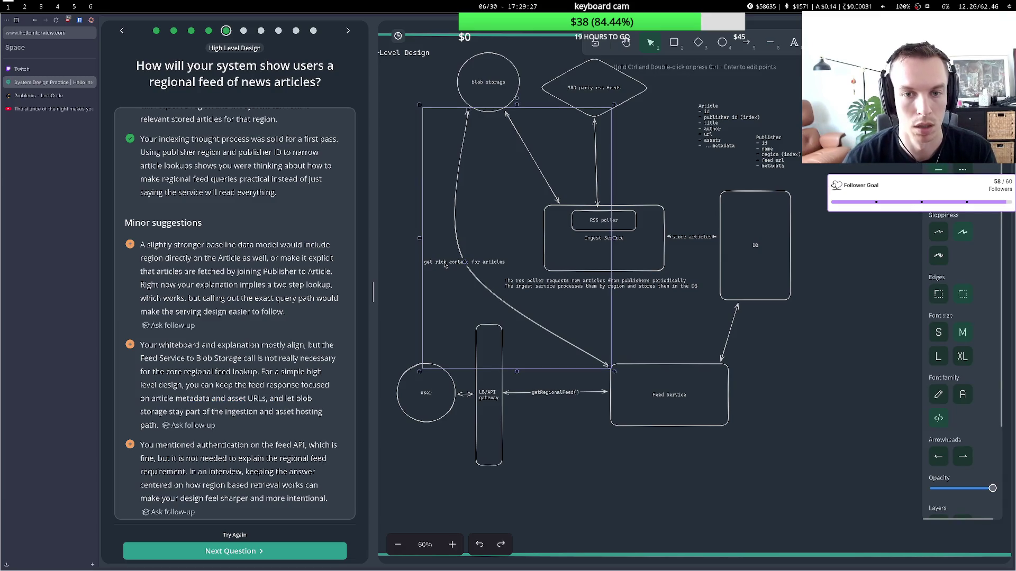
Delete the 'get rich content for articles' arrow and advance to the infinite-scroll deep-dive question.
key(Delete)
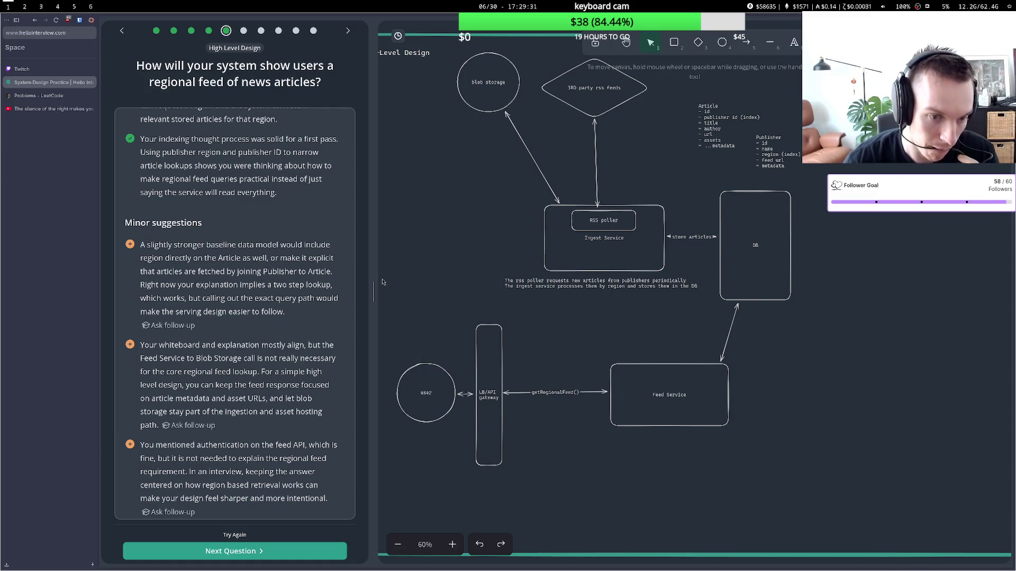
scroll(196, 384, down, 3)
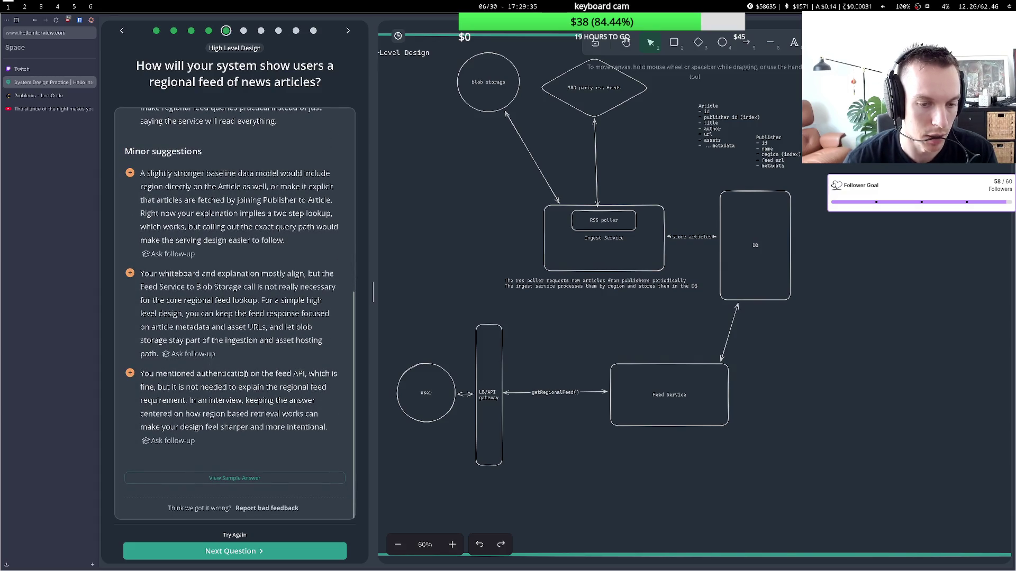
drag(180, 389, 254, 401)
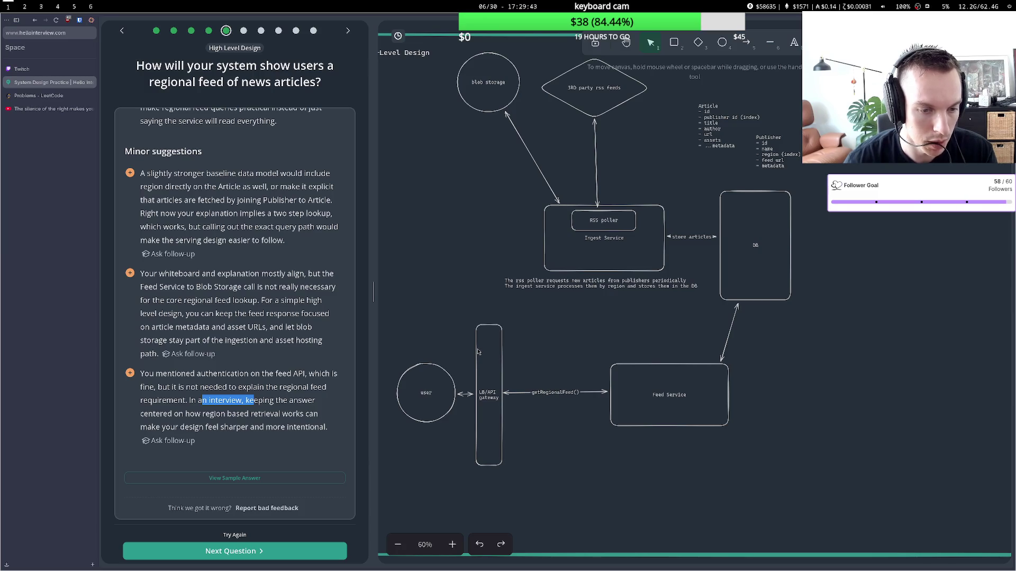
click(478, 353)
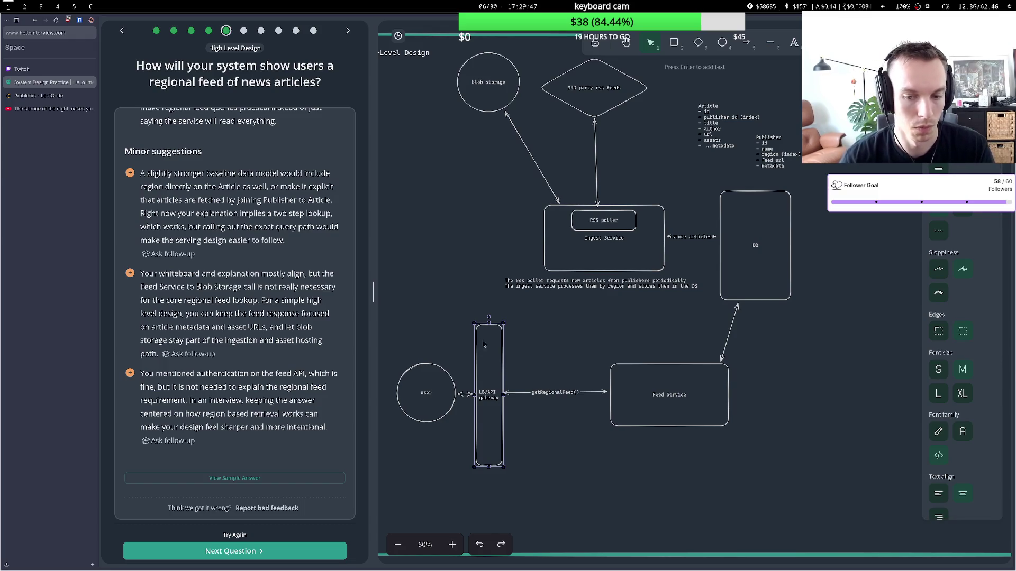
click(247, 550)
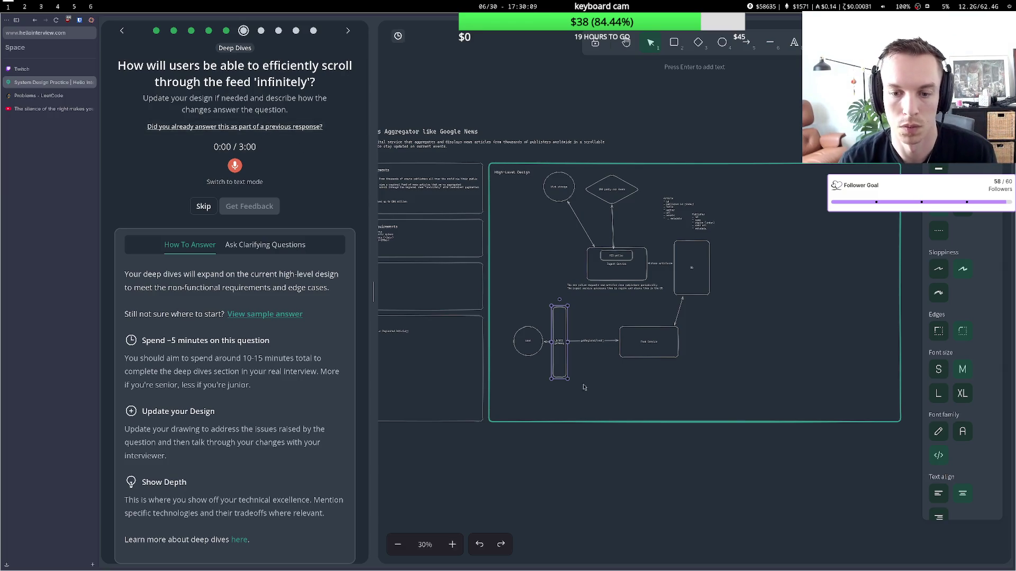
scroll(583, 384, up, 3)
scroll(581, 346, up, 5)
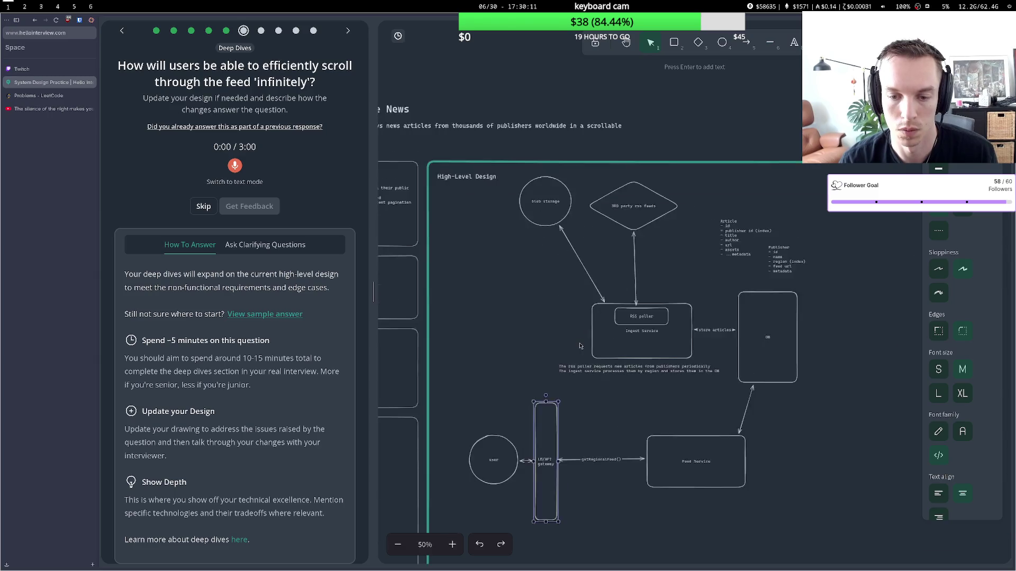
click(596, 422)
Rename the gateway arrow label from getRegionalFeed() to getPaginatedRegionalFeed().
click(592, 483)
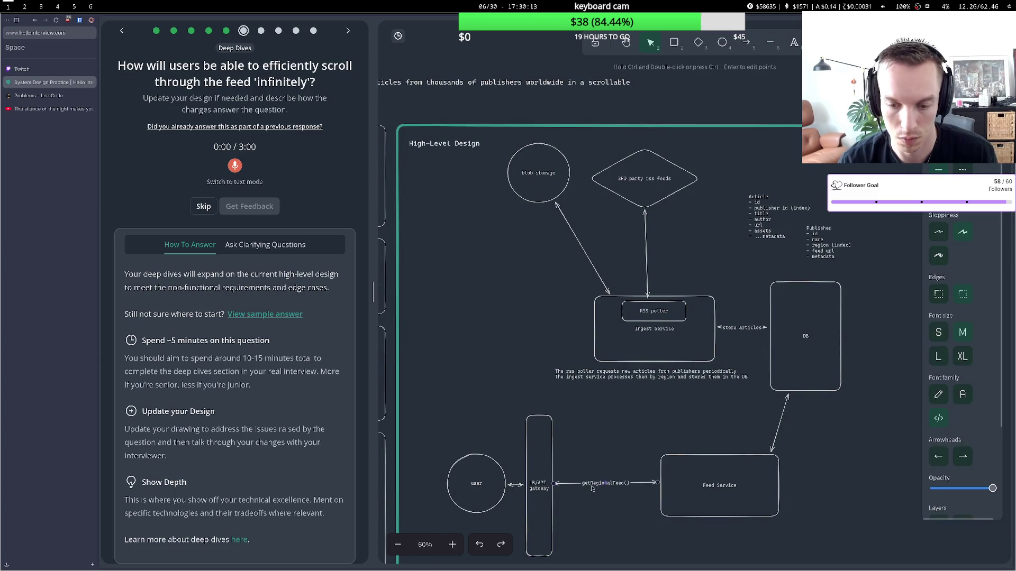
double_click(590, 483)
click(589, 483)
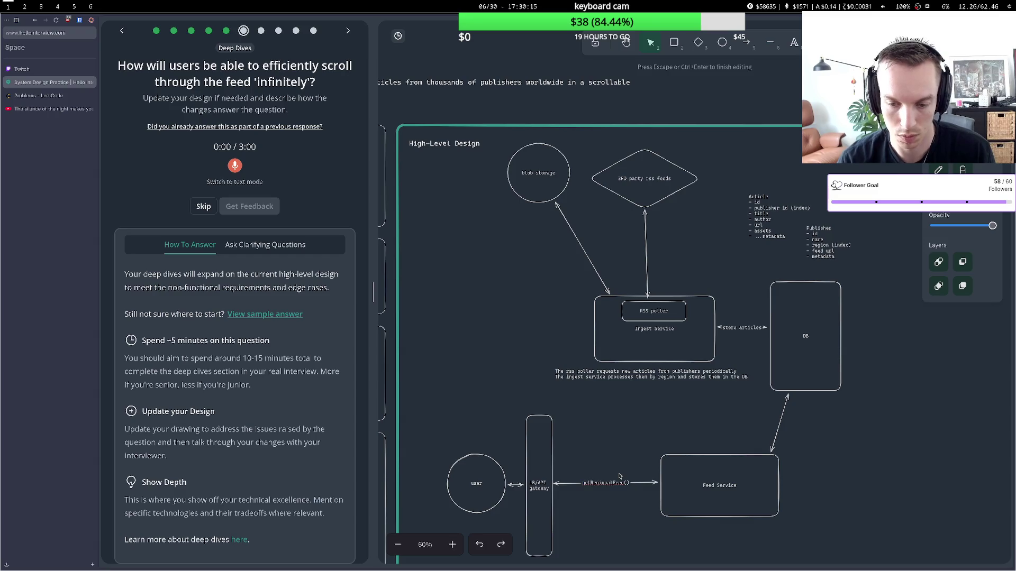
text(Paginated)
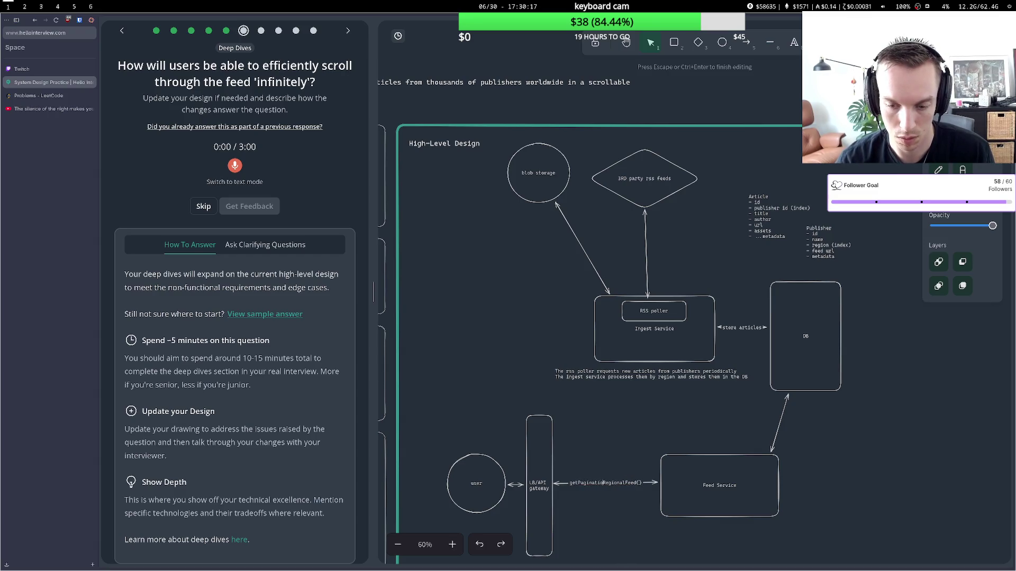
click(626, 466)
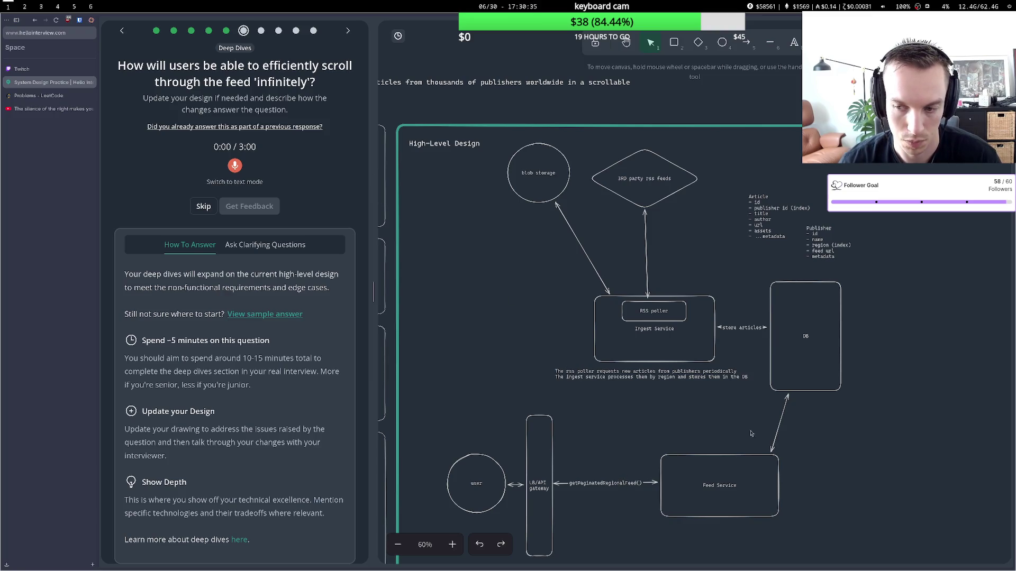
double_click(781, 424)
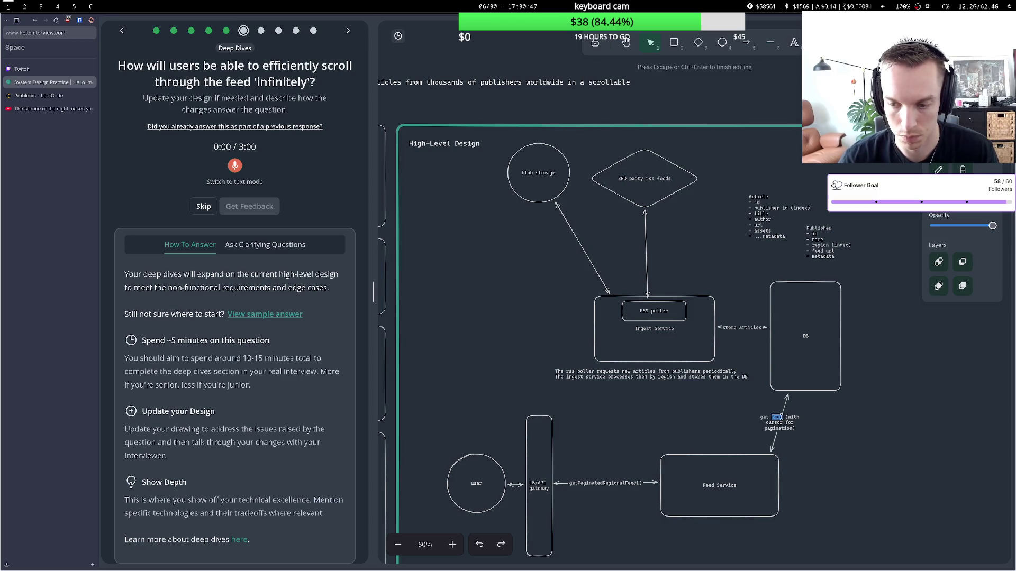
Relabel the Feed Service–DB arrow 'get chunked feed (using cursor)'.
text(pu )
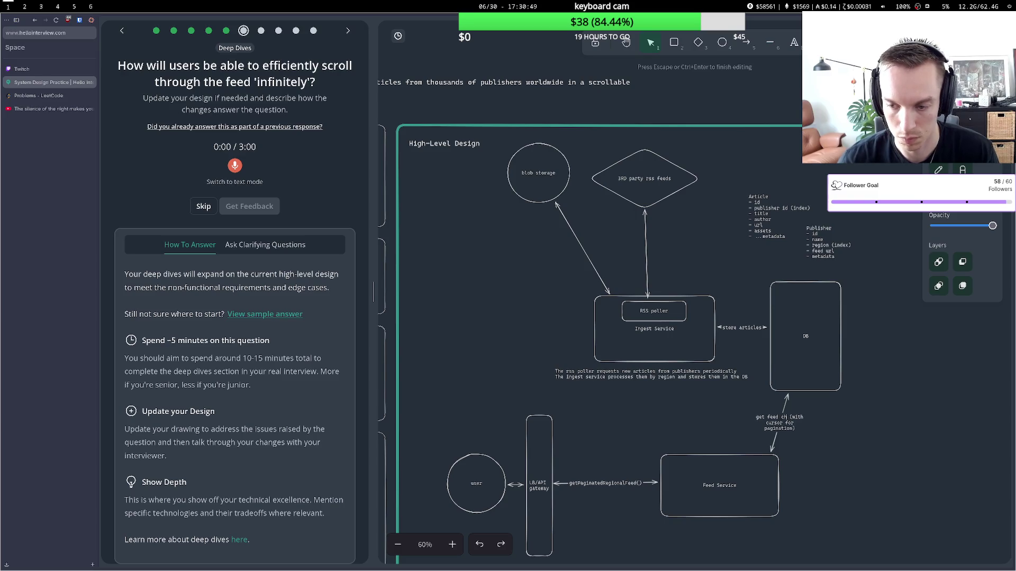
text(on)
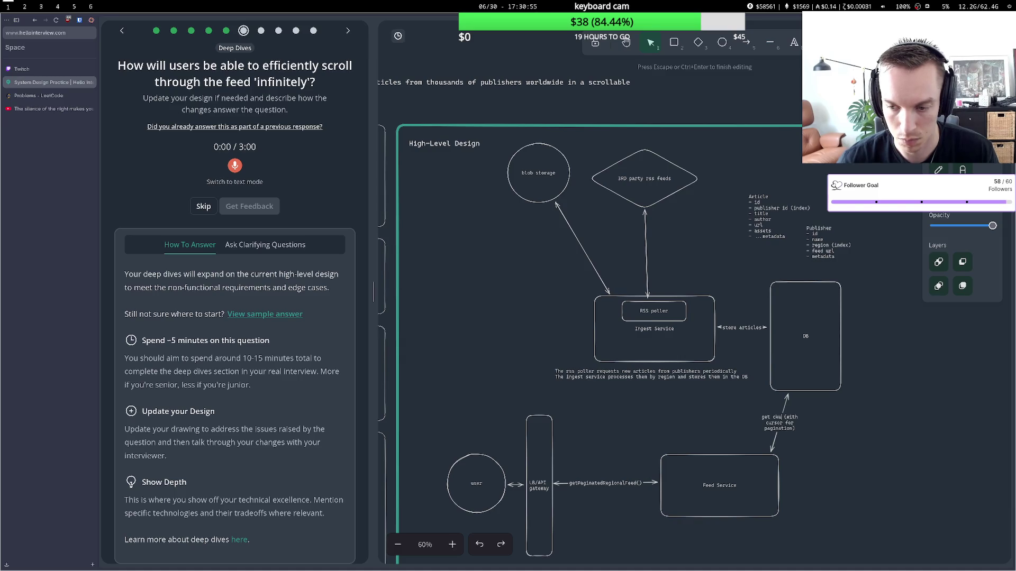
text(ed)
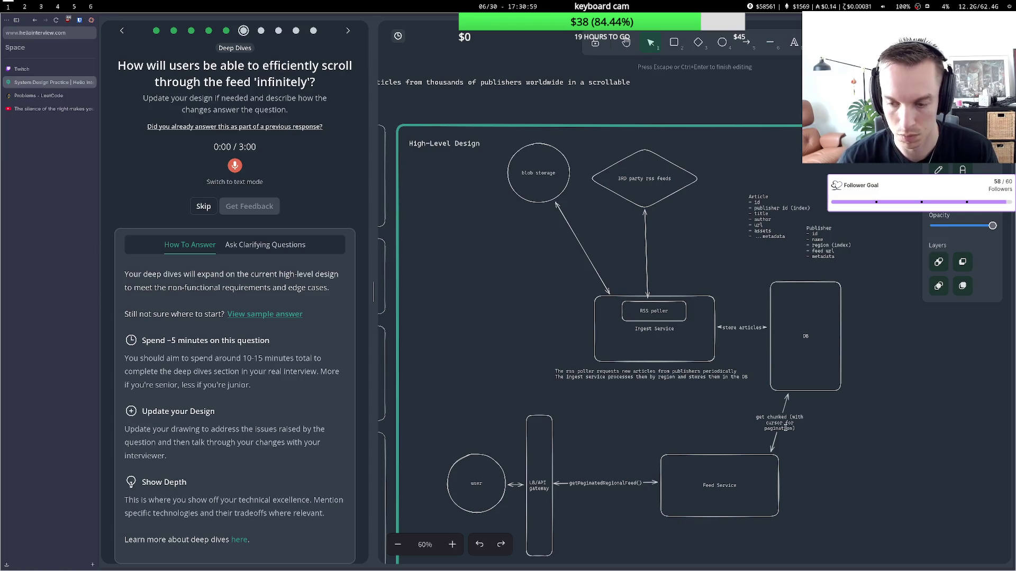
text( fe)
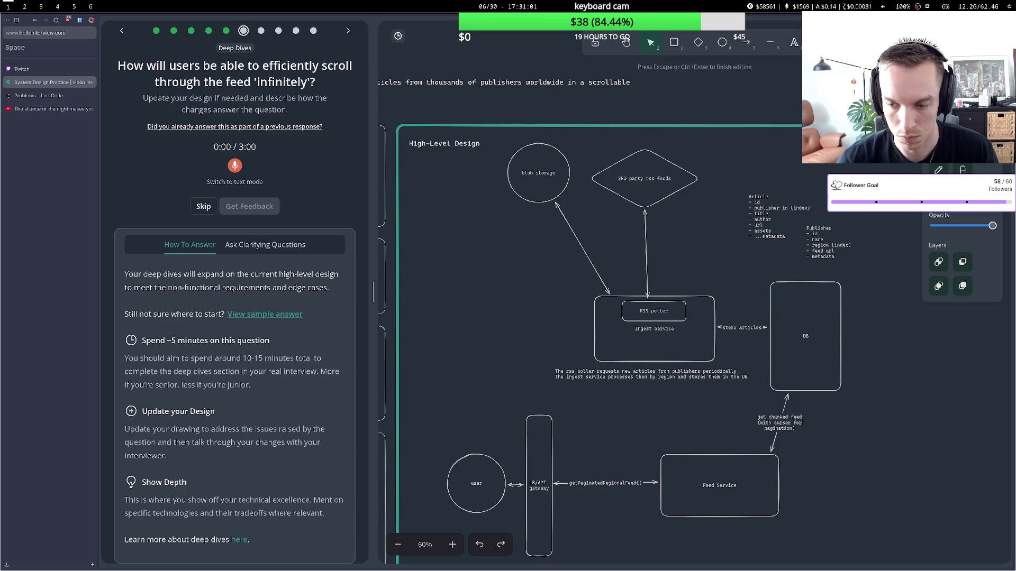
key(Delete)
key(Delete)
key(Delete)
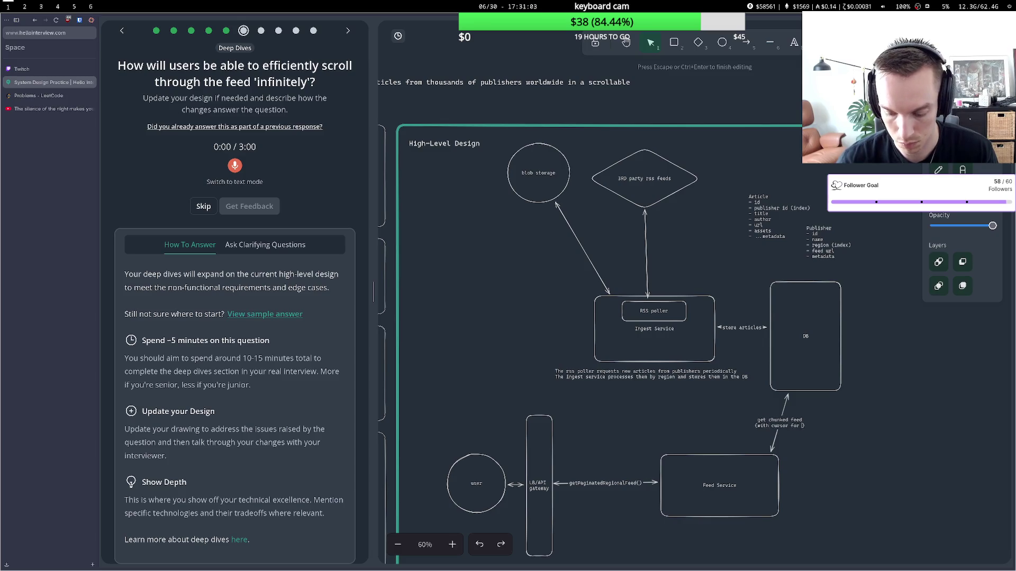
key(BackSpace)
key(BackSpace)
key(BackSpace)
text(use)
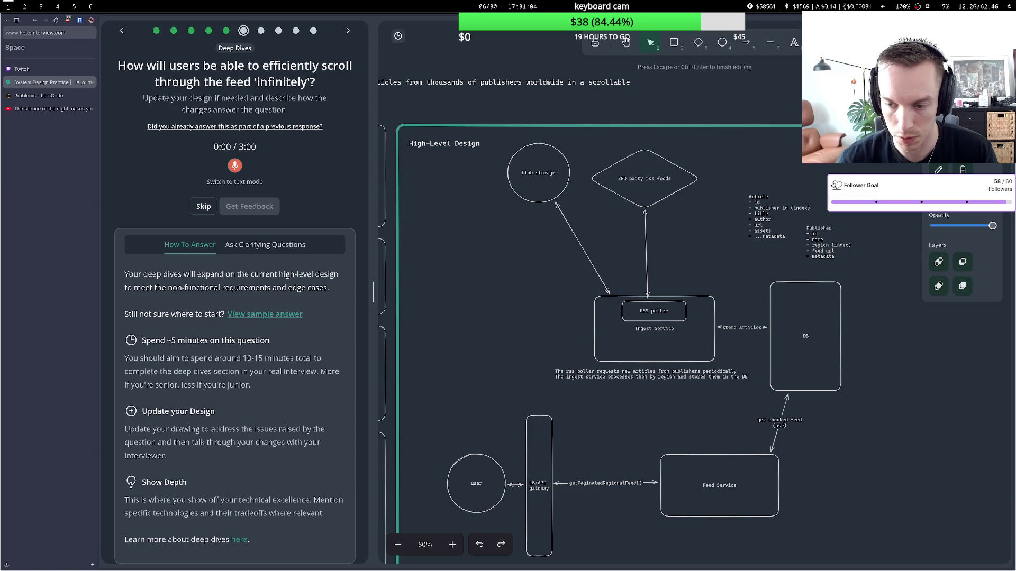
key(BackSpace)
text(ing cd)
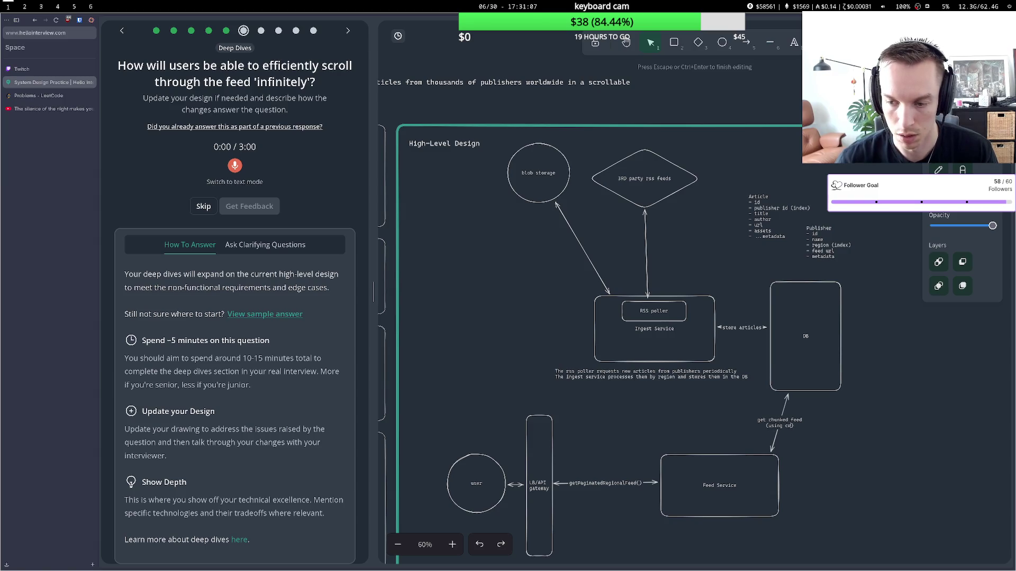
key(BackSpace)
text(ursor)
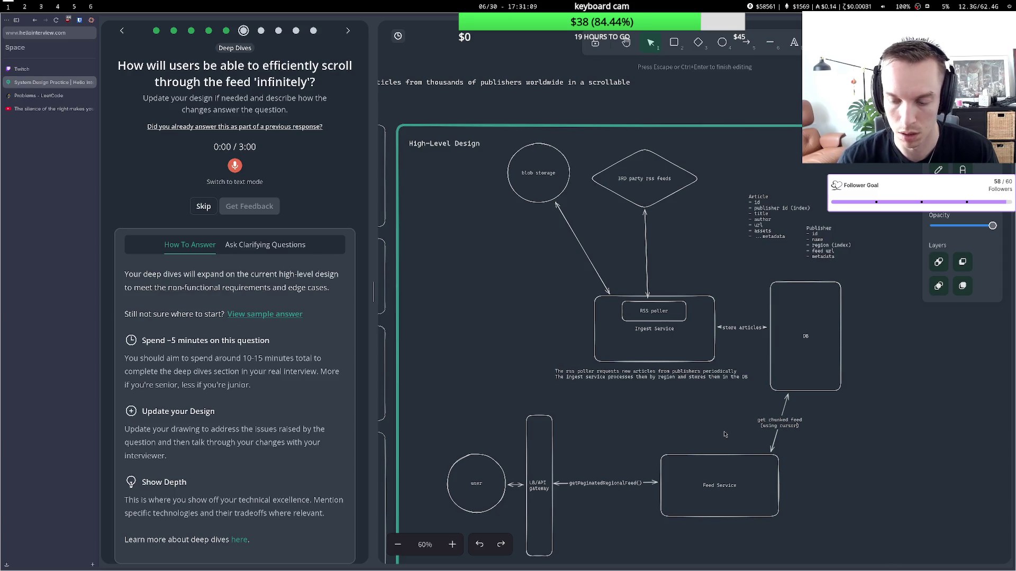
click(725, 434)
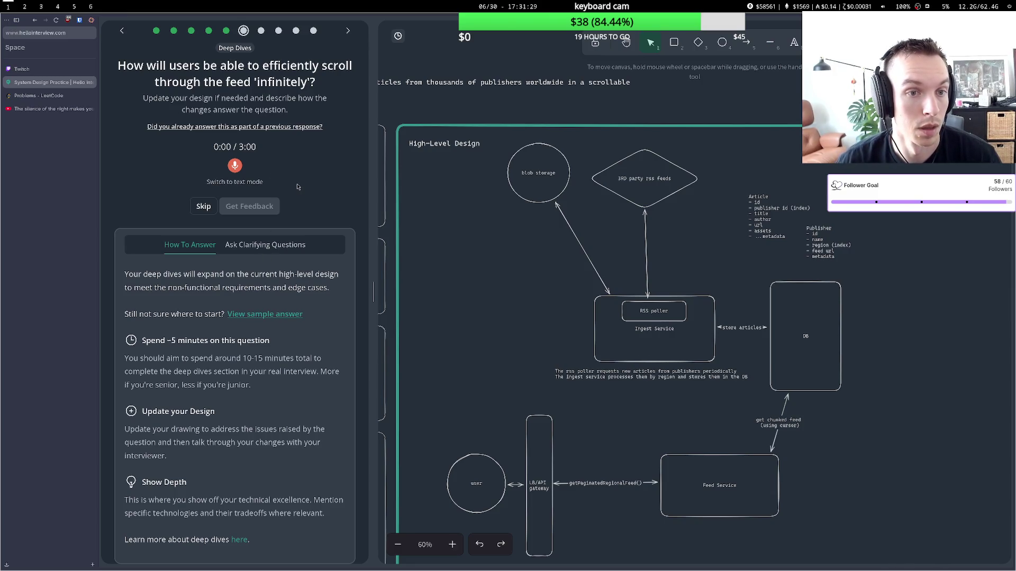
Record the spoken infinite-scroll deep-dive answer and submit it for feedback.
click(234, 166)
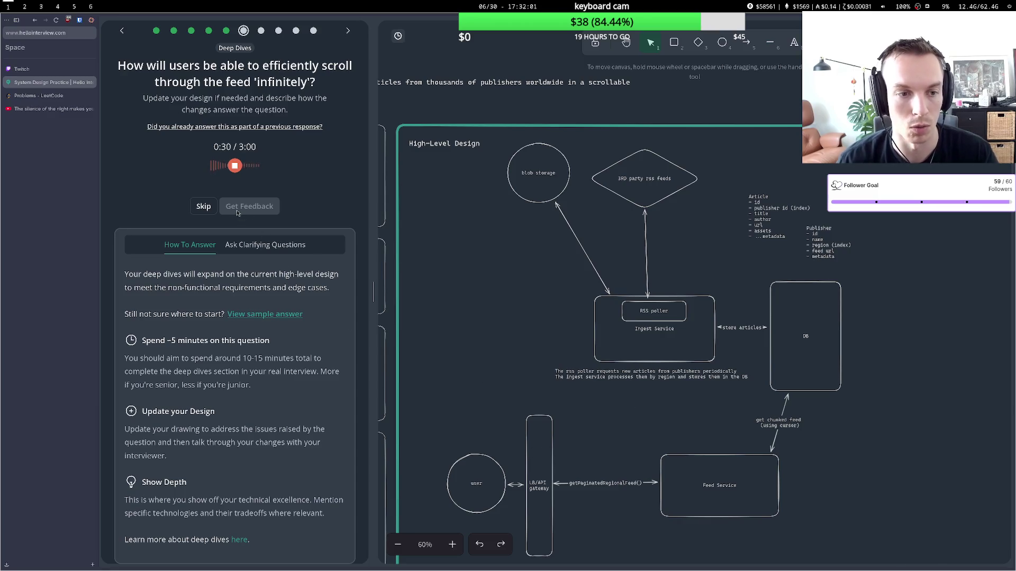
click(235, 166)
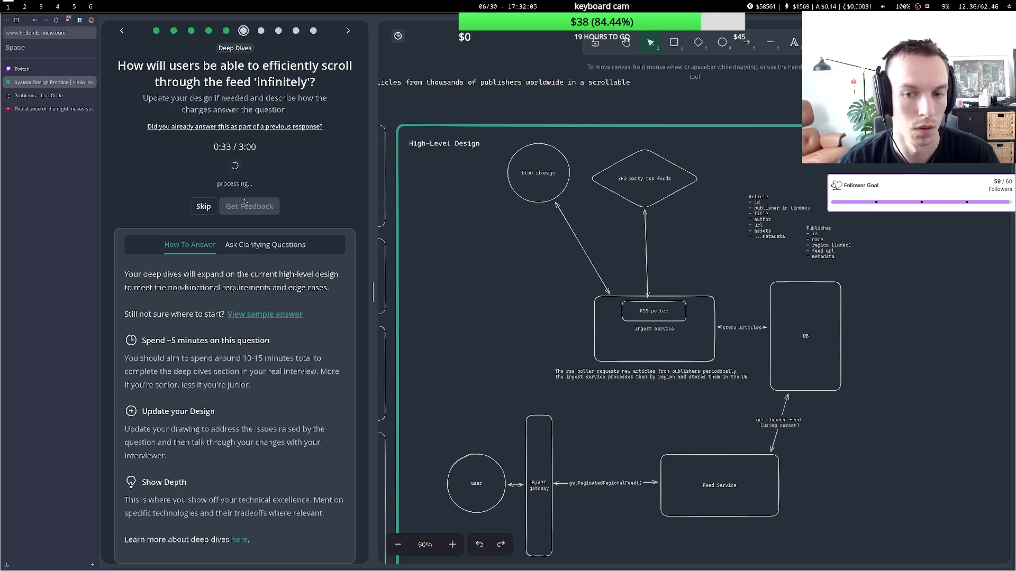
click(254, 287)
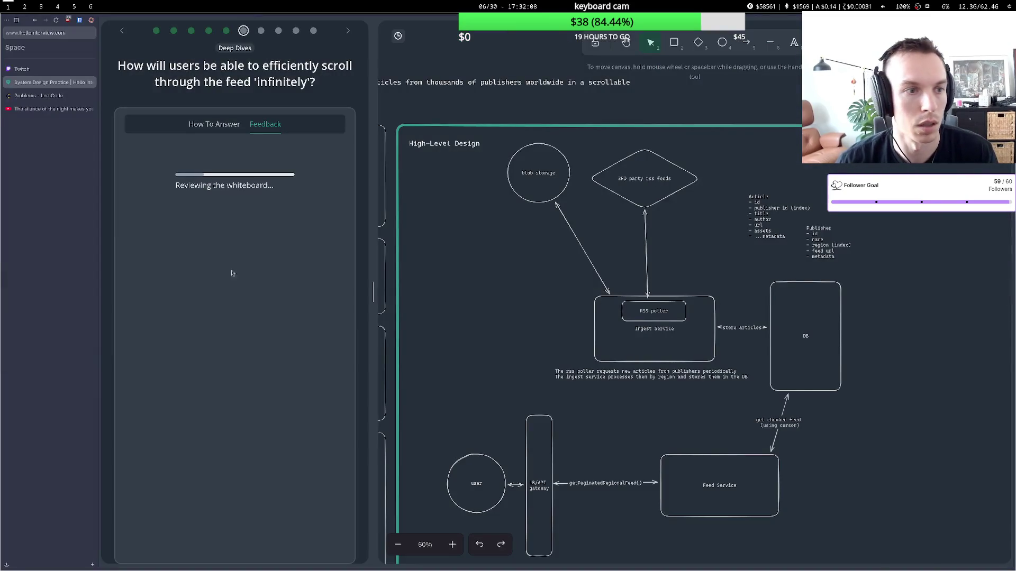
click(61, 70)
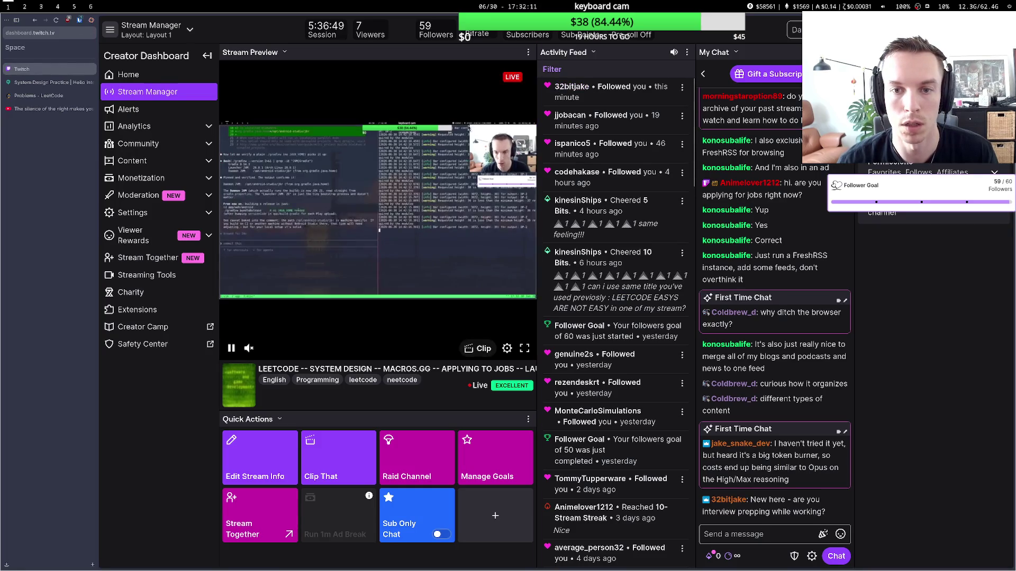
Return to the system design practice tab showing the 'That's not quite it' feedback.
click(51, 82)
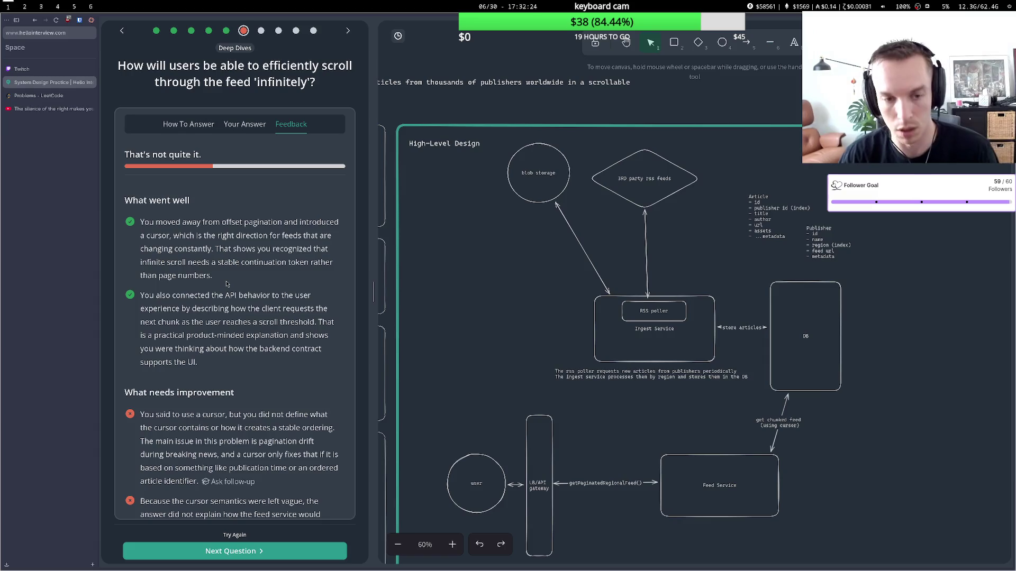
key(ctrl+t)
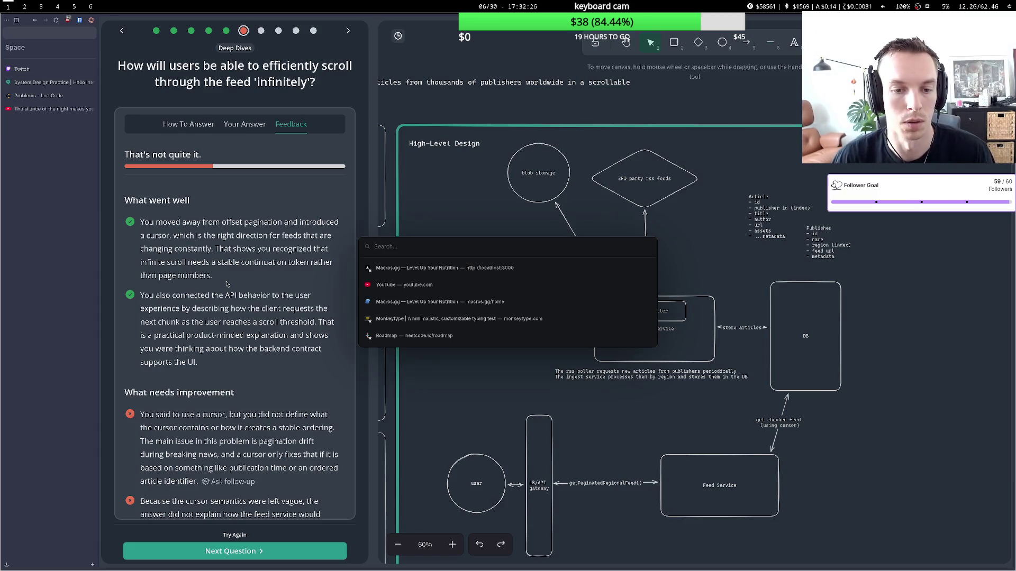
Search for neetcode and correct the address to open neetcode.io.
text(neetcode.io/)
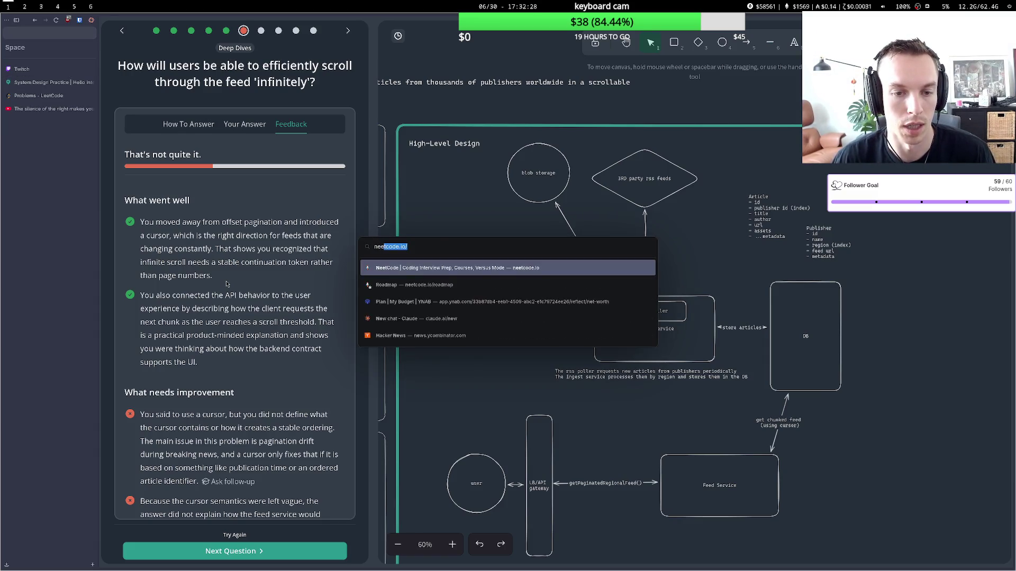
key(Return)
key(ctrl+l)
key(End)
text(n)
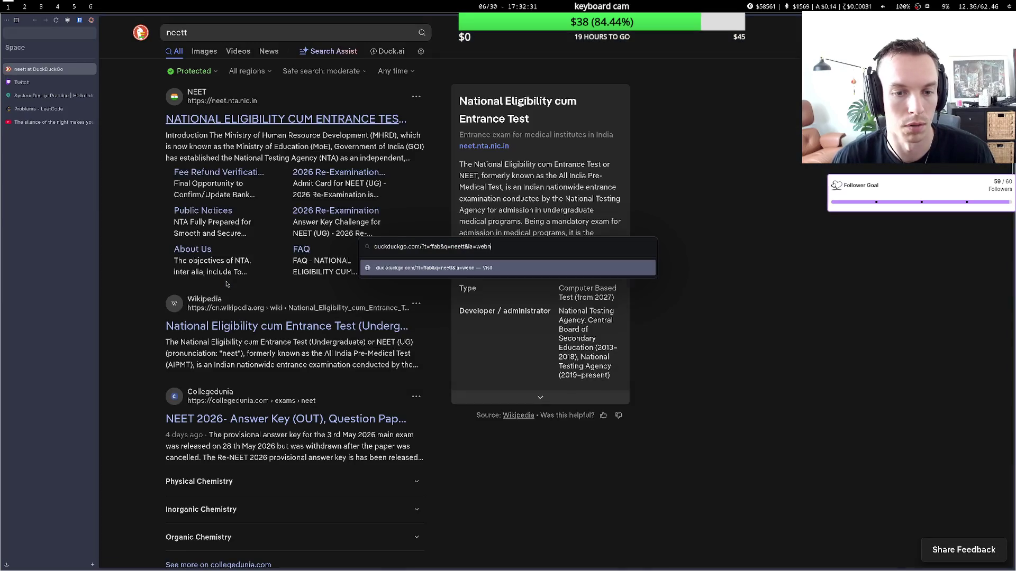
key(ctrl+a)
text(tn)
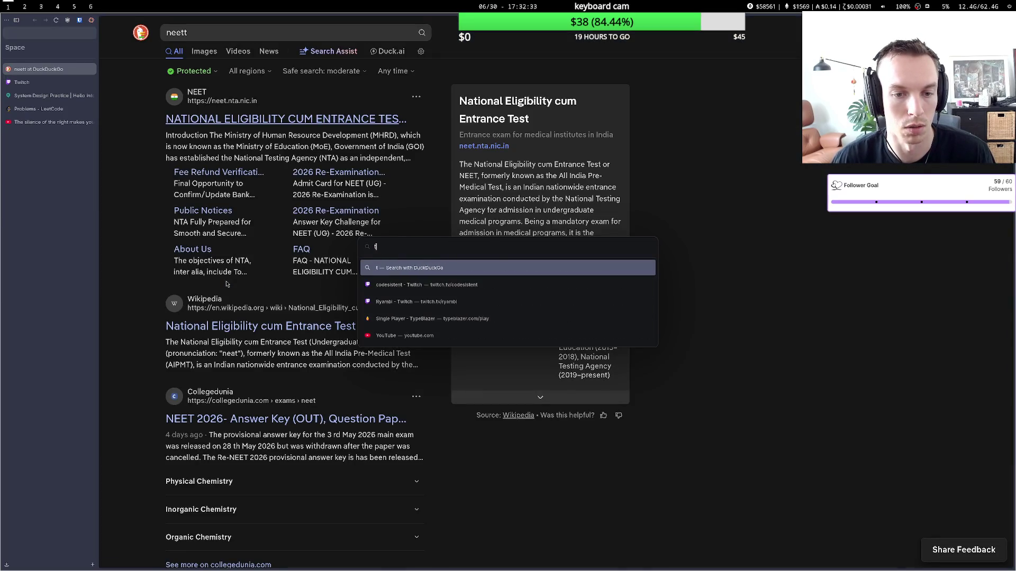
key(BackSpace)
key(Return)
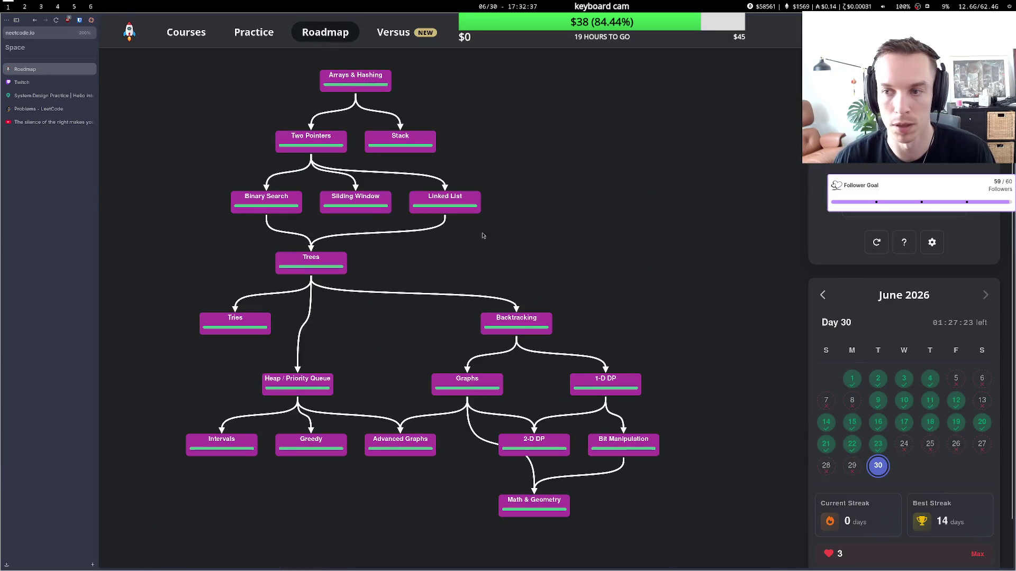
Flip the streak calendar to May 2026 and back to June 2026.
click(823, 295)
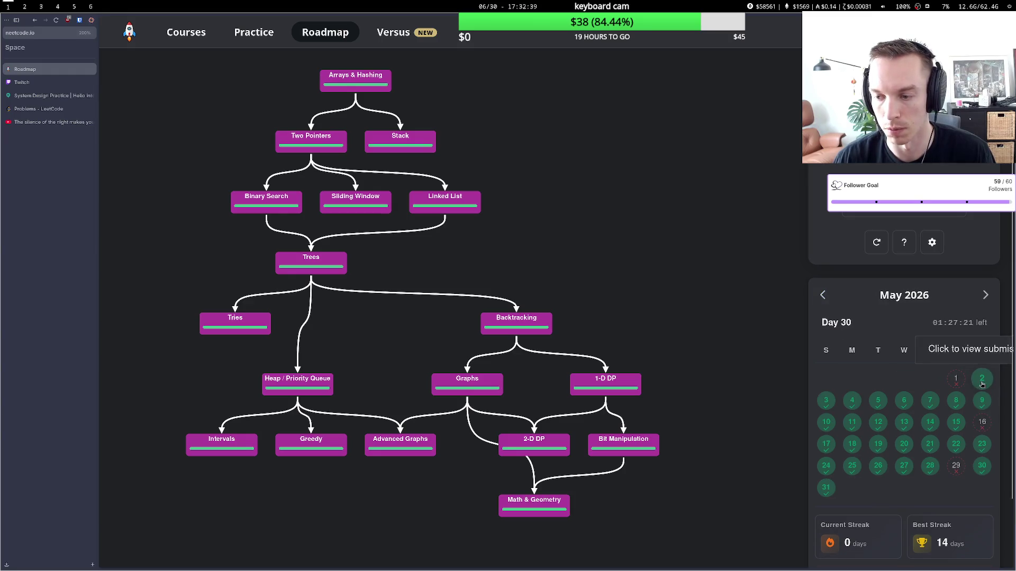
click(985, 294)
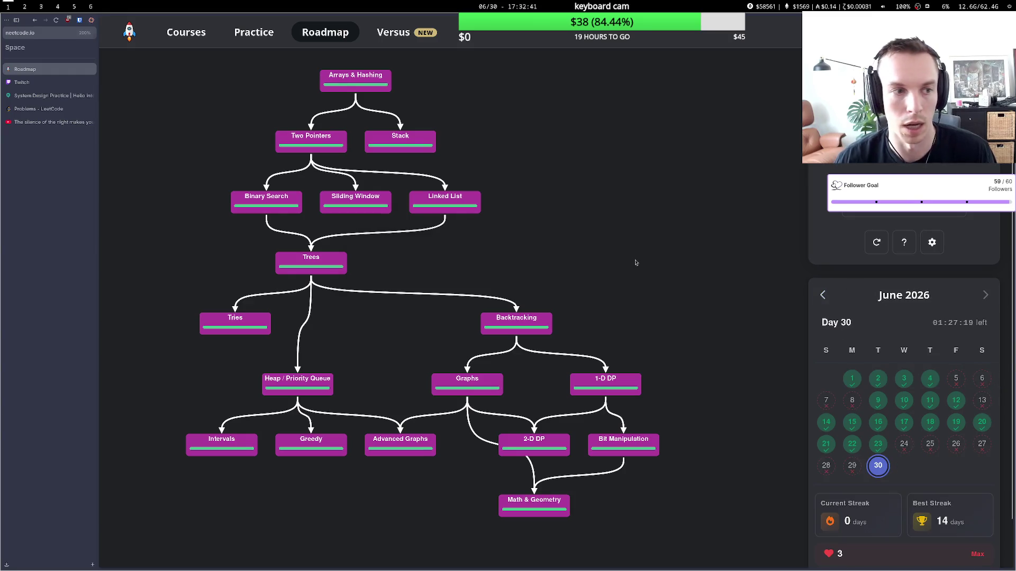
key(ctrl+Tab)
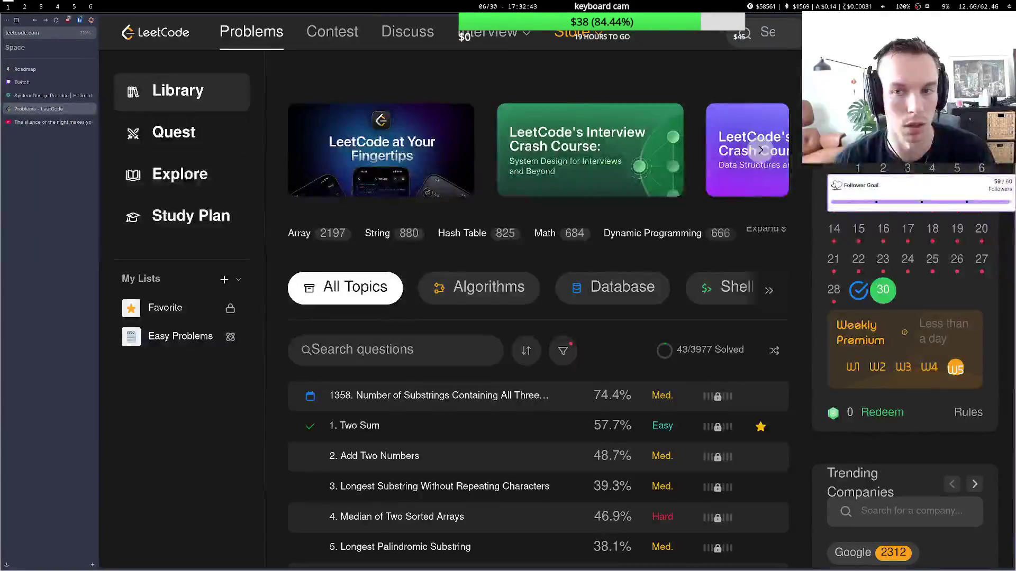
View the LeetCode profile stats (43/3977 solved), then close its tab to return to Hello Interview.
click(910, 31)
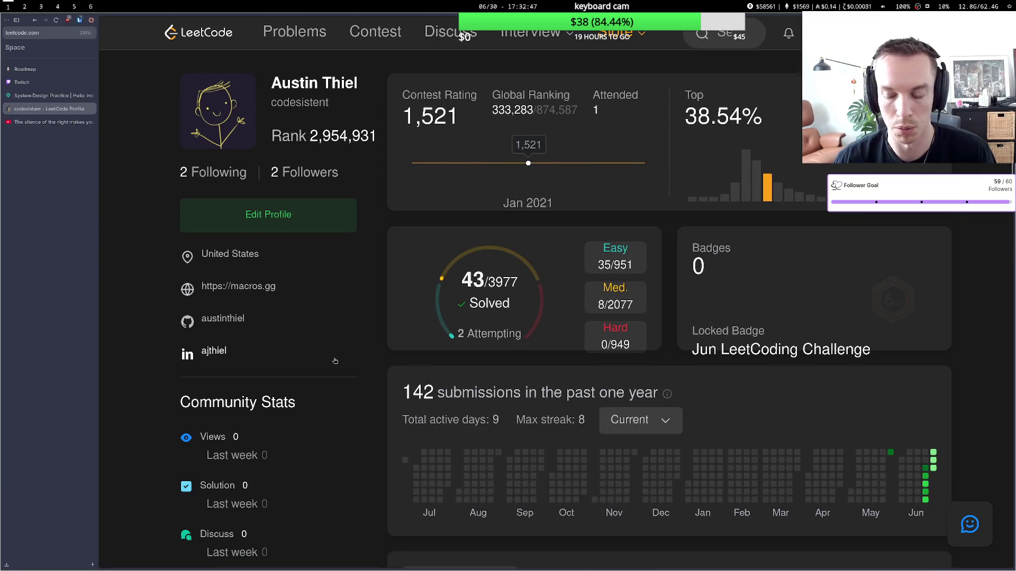
scroll(335, 361, down, 2)
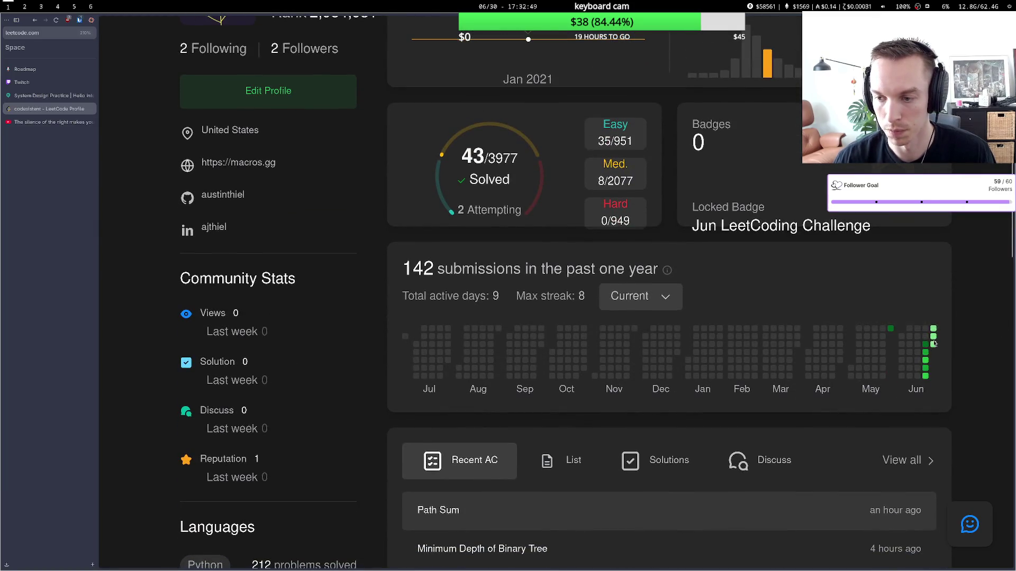
scroll(666, 291, down, 2)
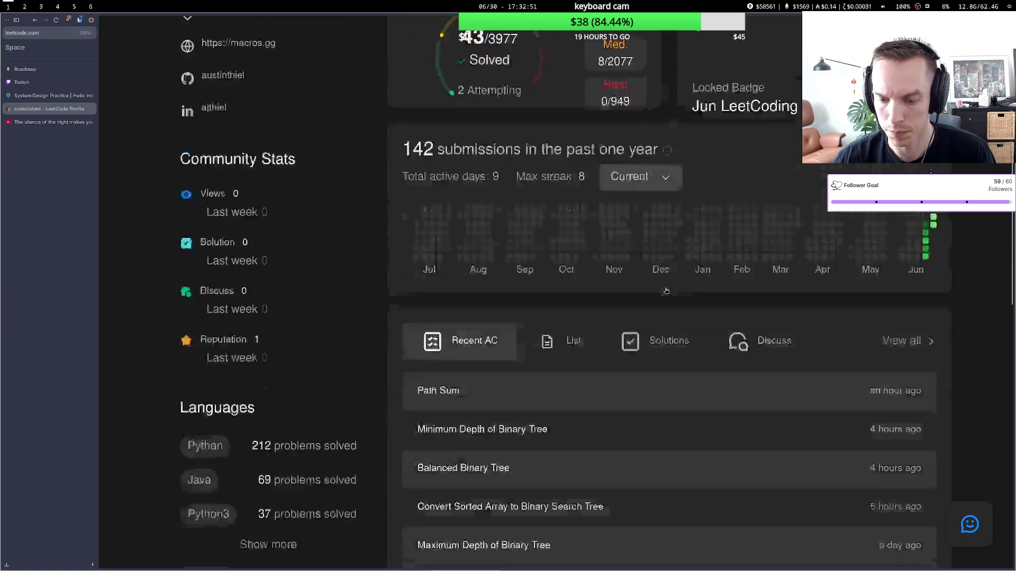
scroll(666, 291, up, 4)
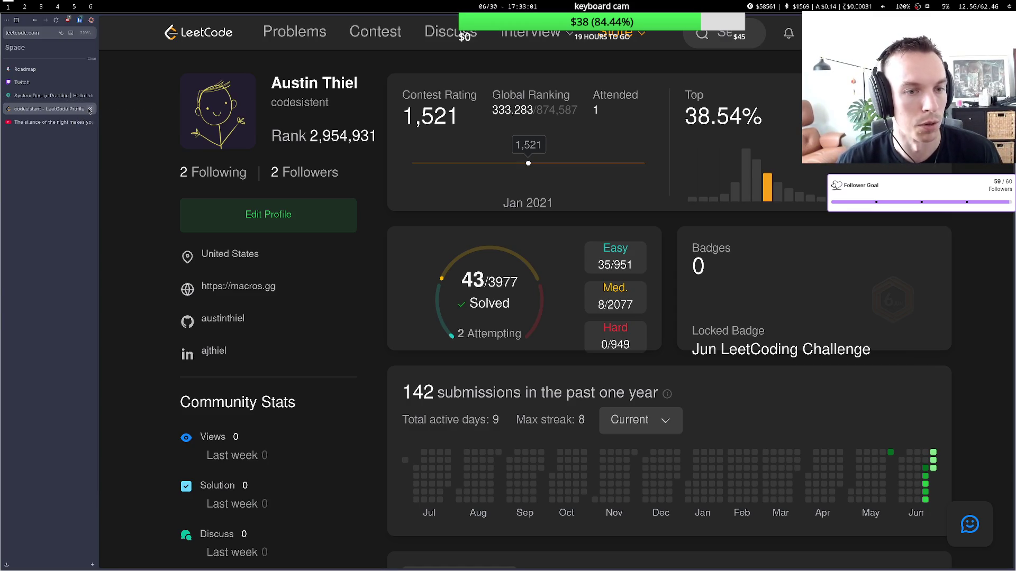
click(90, 109)
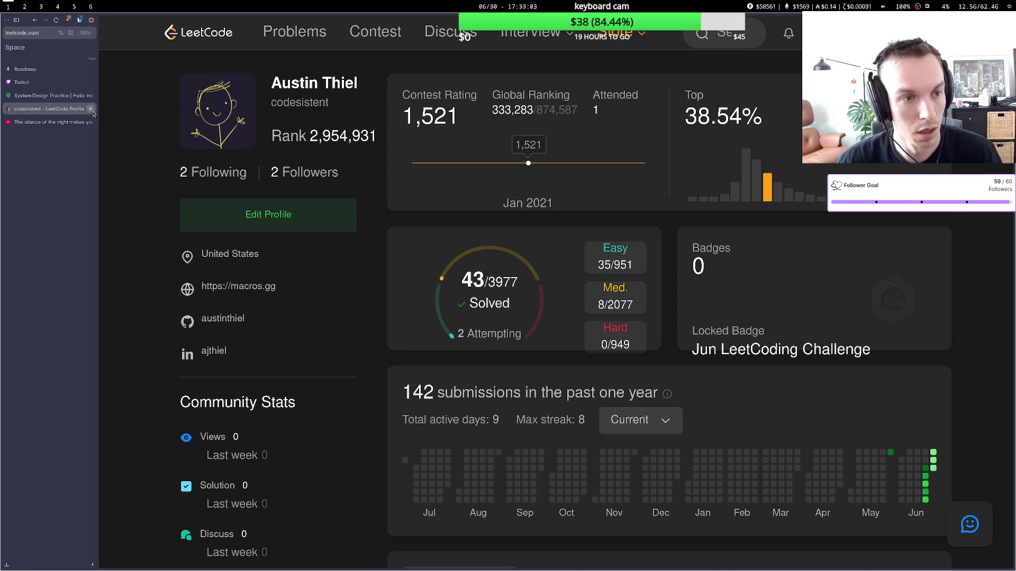
click(53, 95)
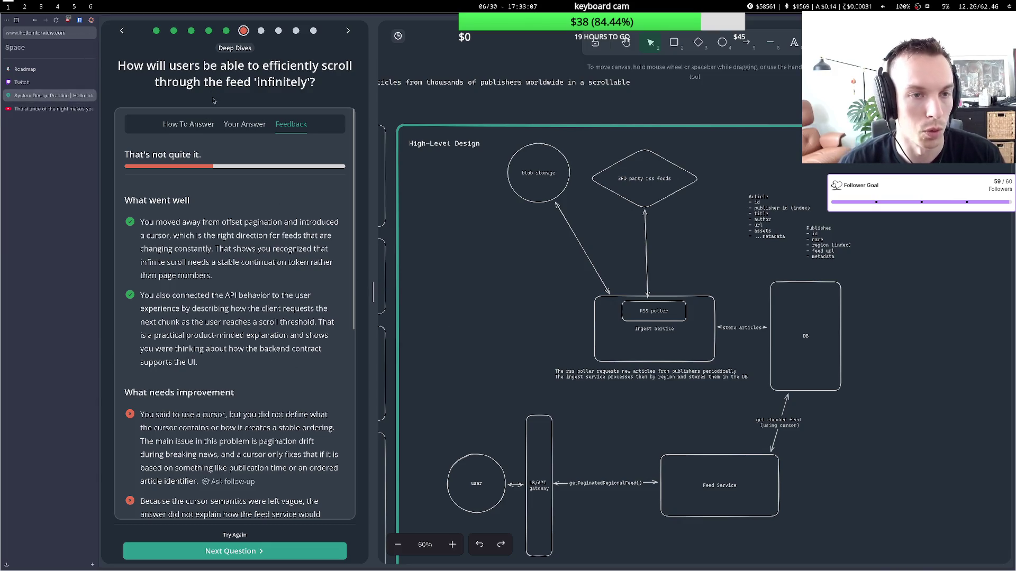
scroll(239, 191, down, 3)
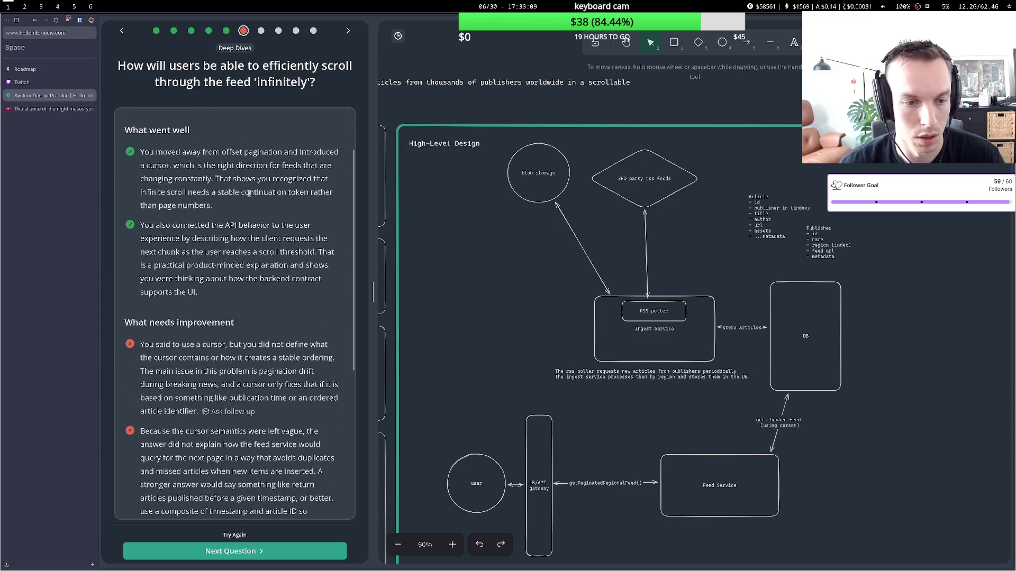
scroll(236, 212, up, 3)
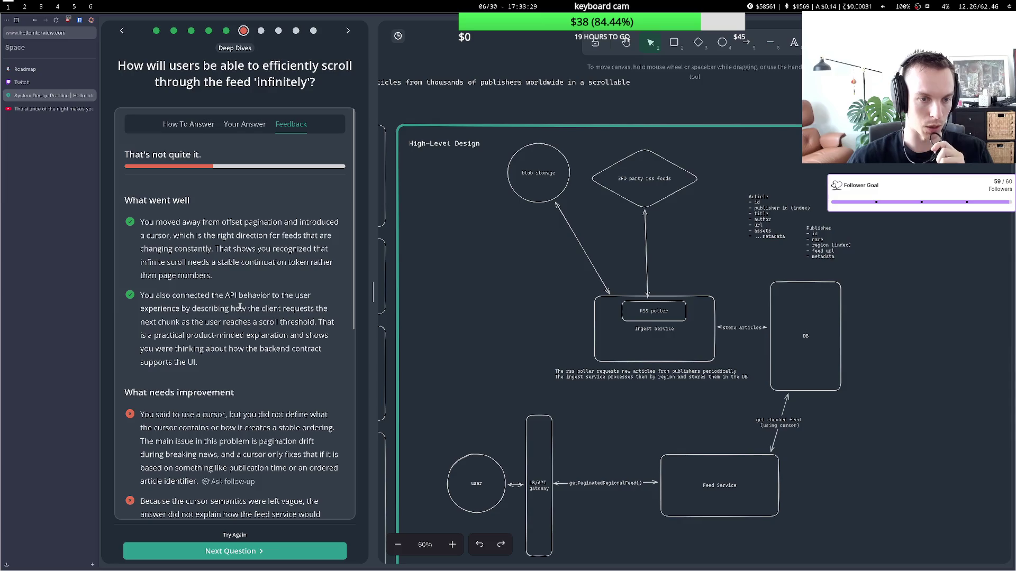
scroll(233, 254, down, 2)
drag(186, 227, 247, 239)
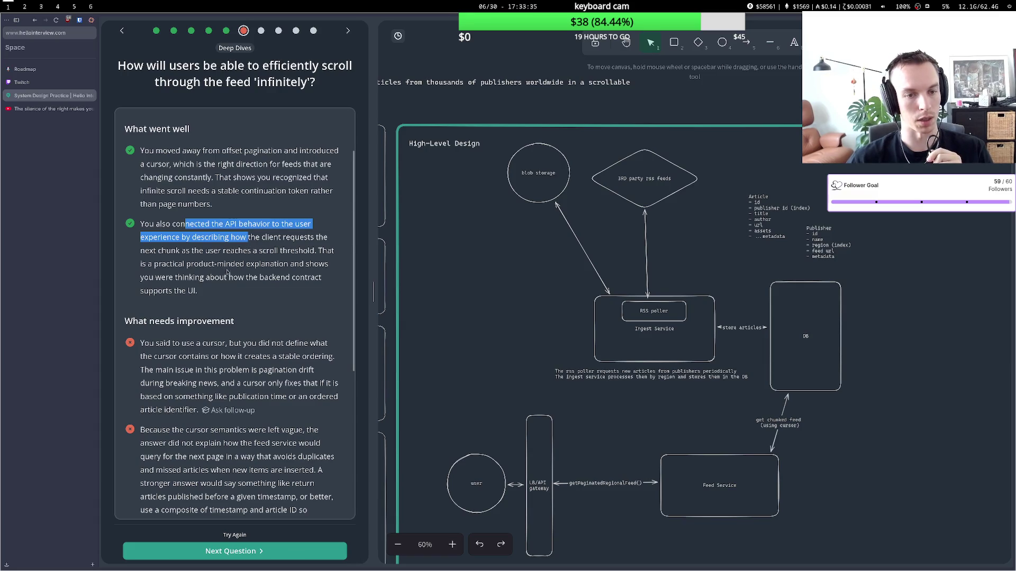
drag(223, 251, 254, 264)
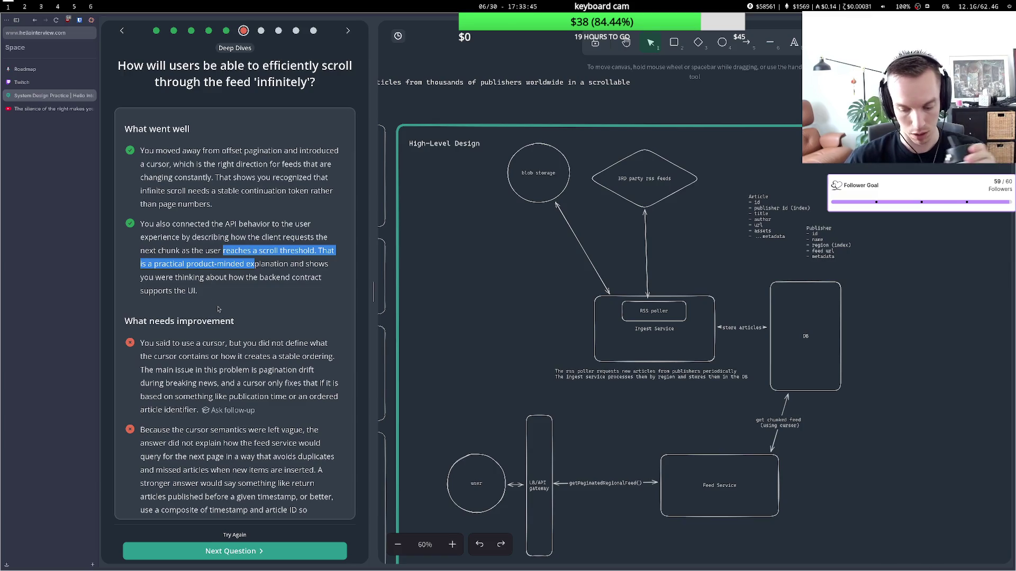
scroll(218, 309, down, 3)
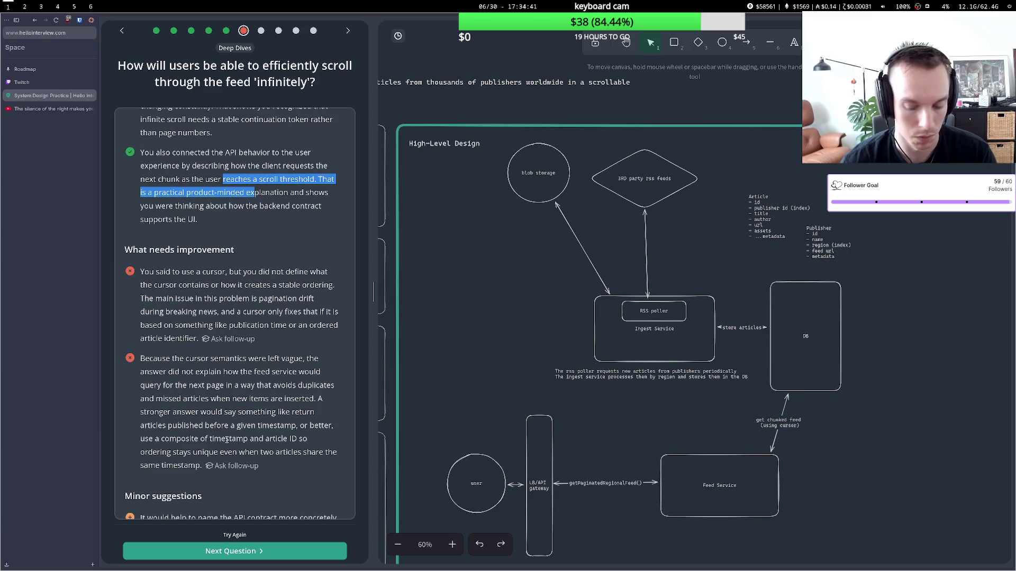
scroll(227, 440, down, 4)
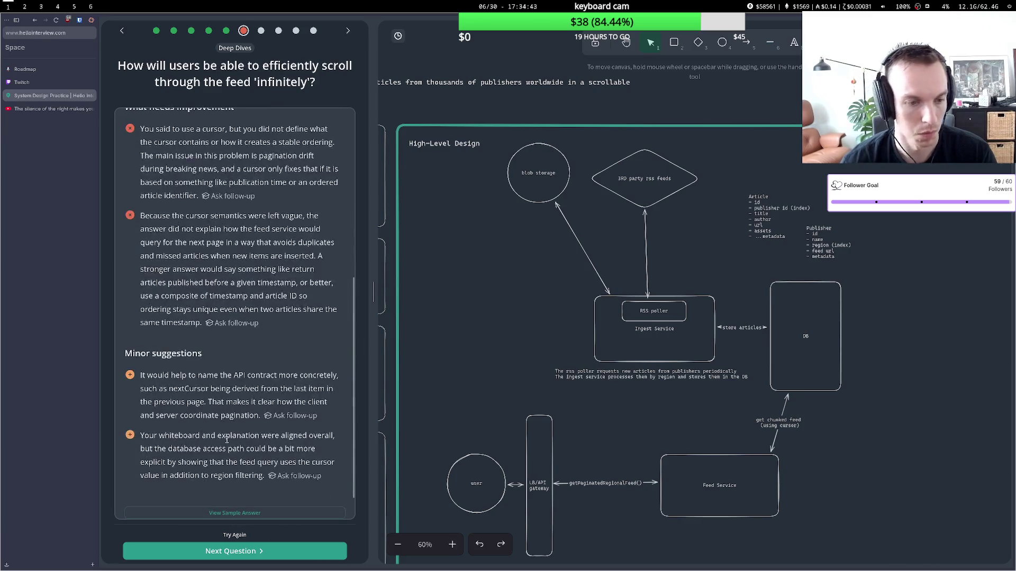
scroll(226, 402, down, 1)
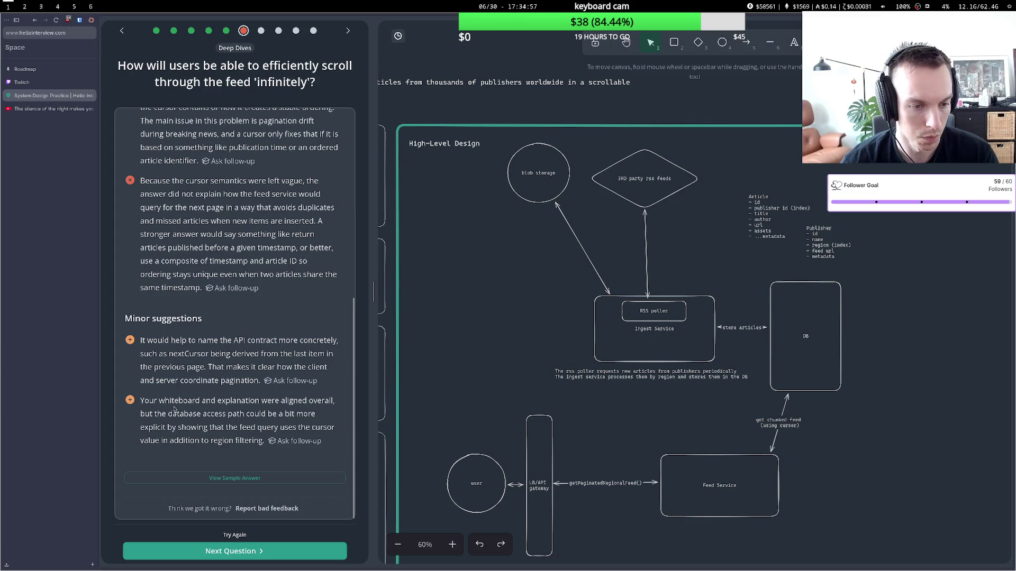
drag(183, 414, 274, 426)
click(273, 426)
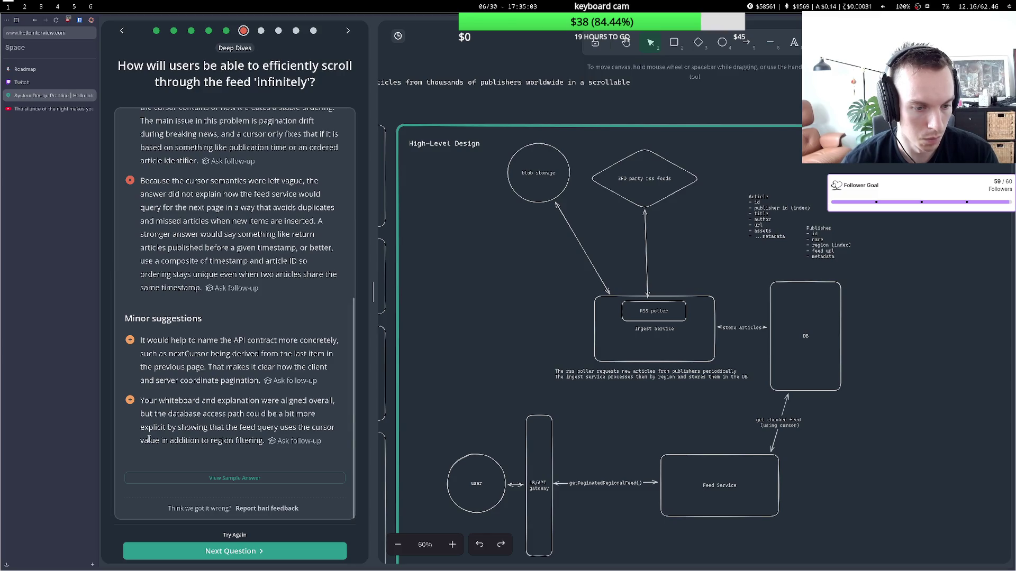
double_click(791, 423)
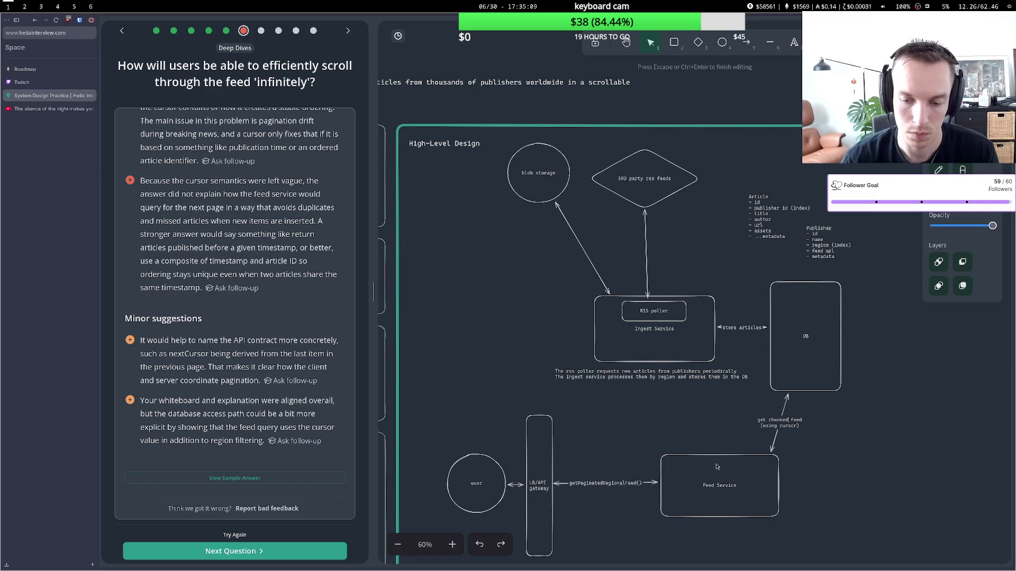
key(Escape)
scroll(601, 554, down, 1)
scroll(263, 352, up, 3)
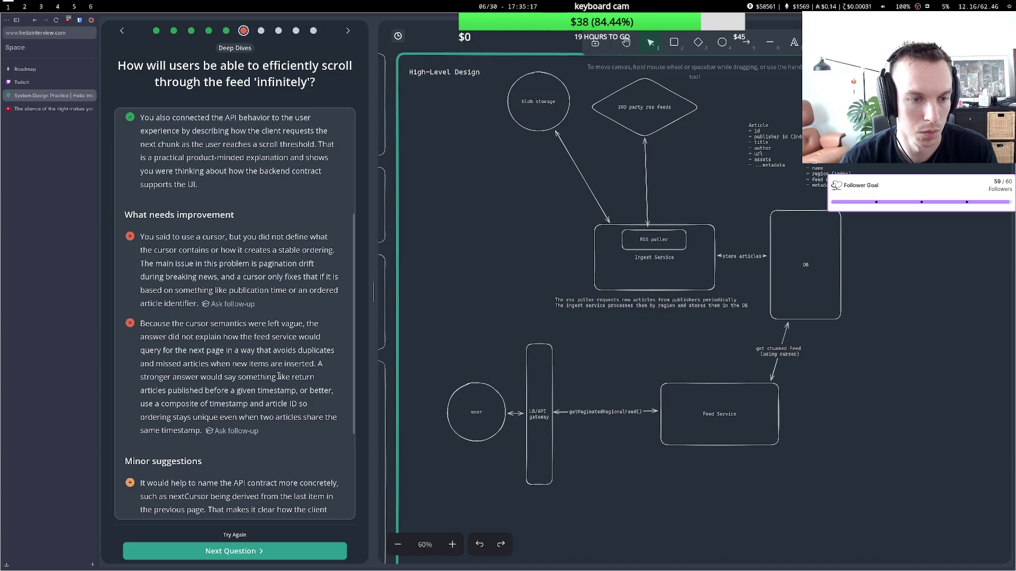
scroll(253, 472, down, 5)
click(252, 477)
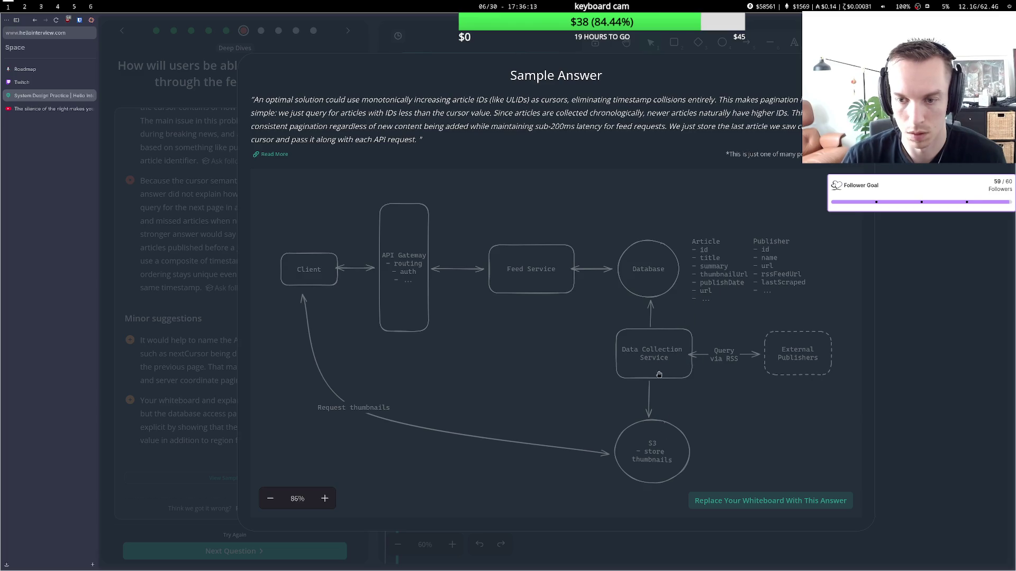
key(Escape)
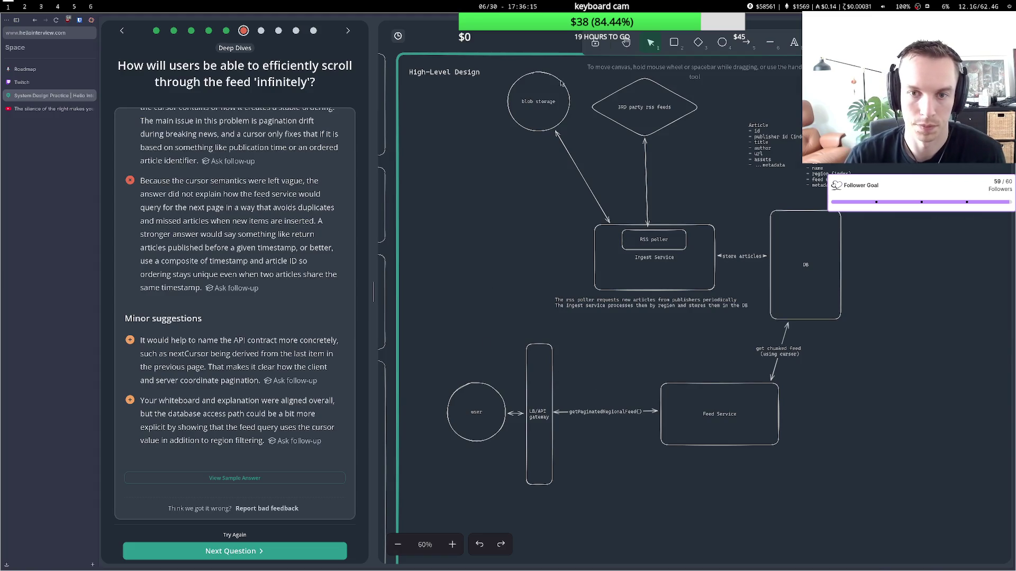
Draw an arrow from blob storage to the user circle labelled 'request rich content'.
click(741, 48)
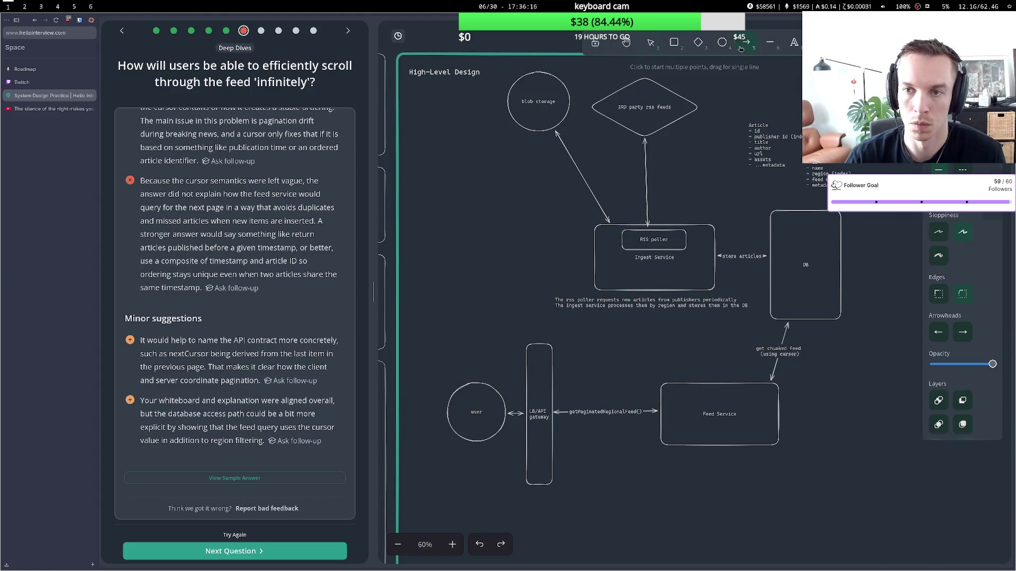
click(528, 135)
click(479, 382)
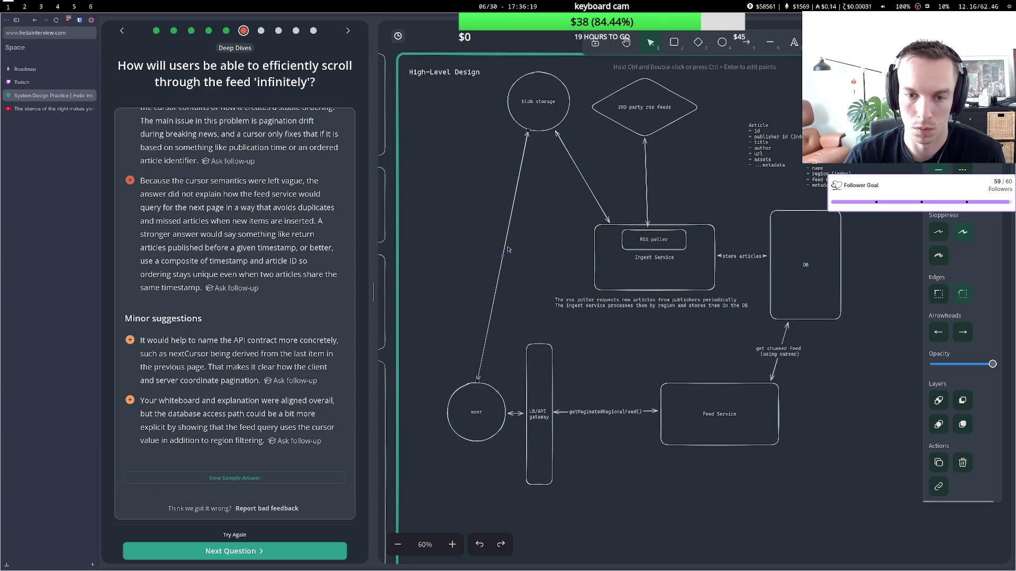
double_click(502, 256)
text(read)
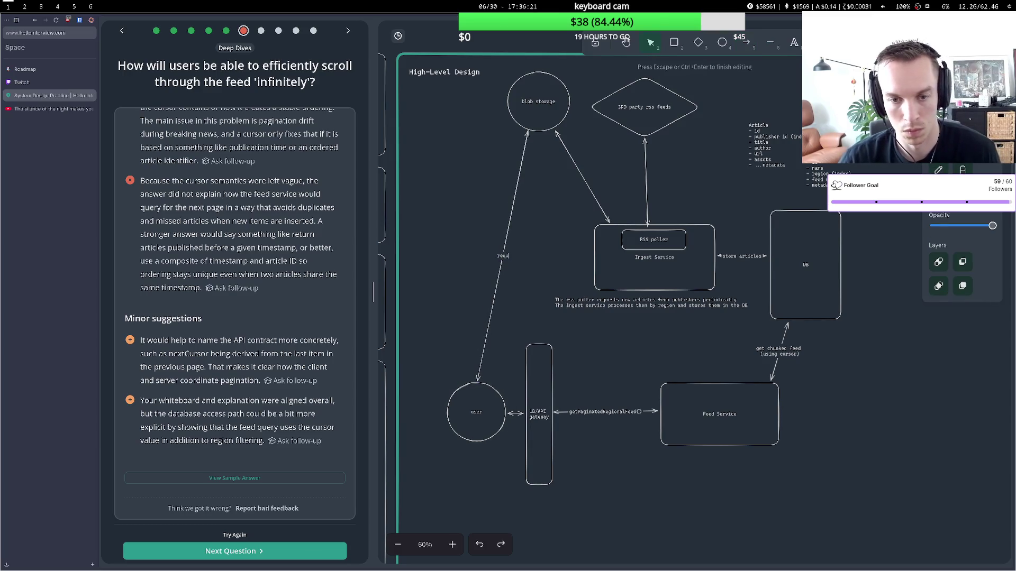
text(request assitd)
key(BackSpace)
key(BackSpace)
key(BackSpace)
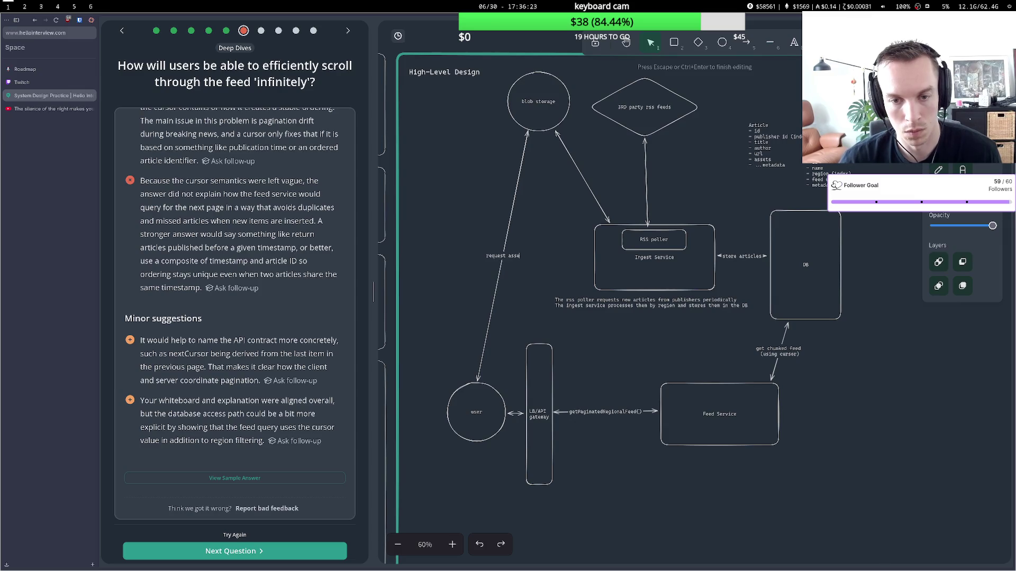
text(ets)
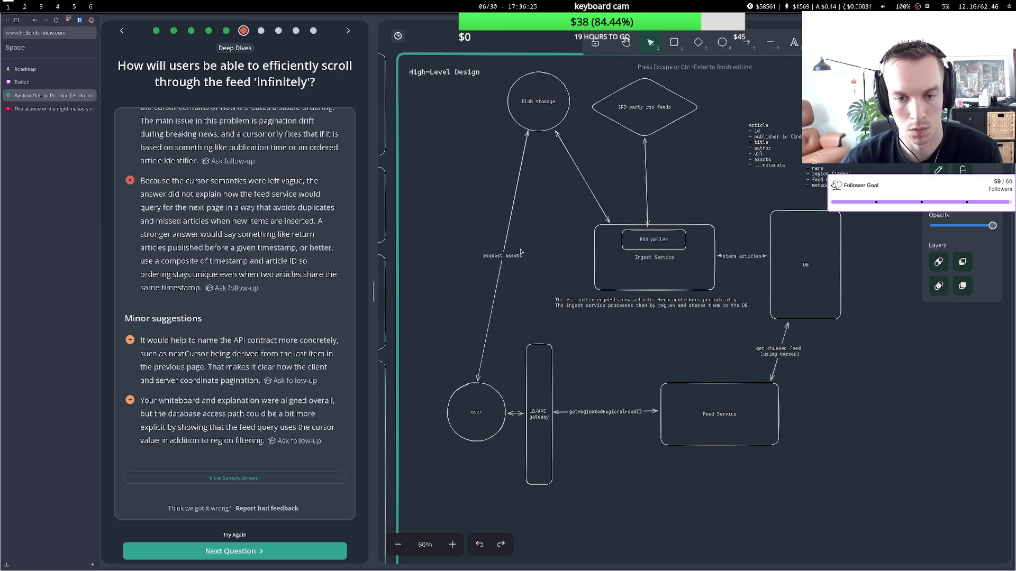
key(BackSpace)
key(BackSpace)
key(BackSpace)
text(rich contente)
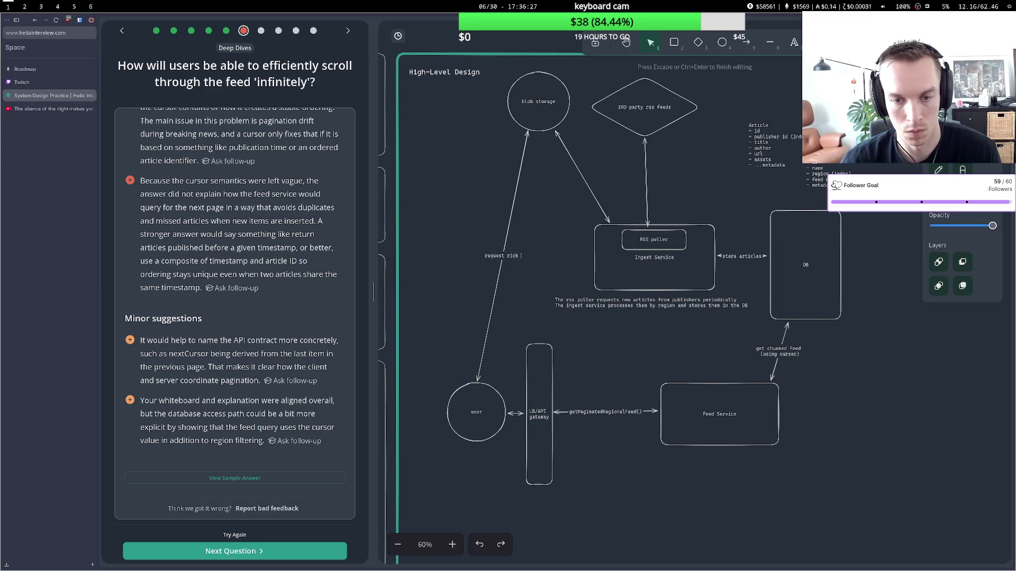
key(BackSpace)
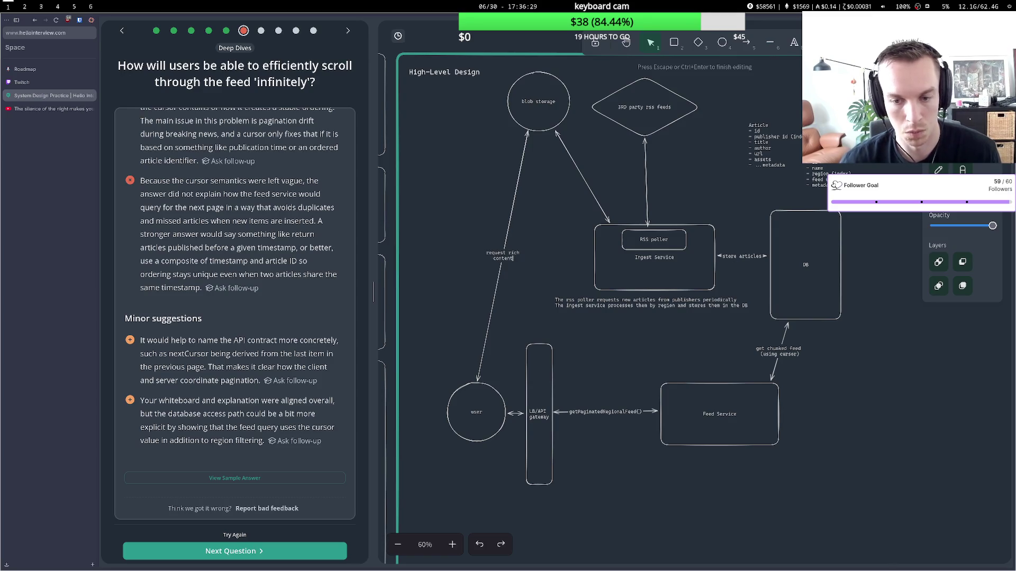
click(529, 296)
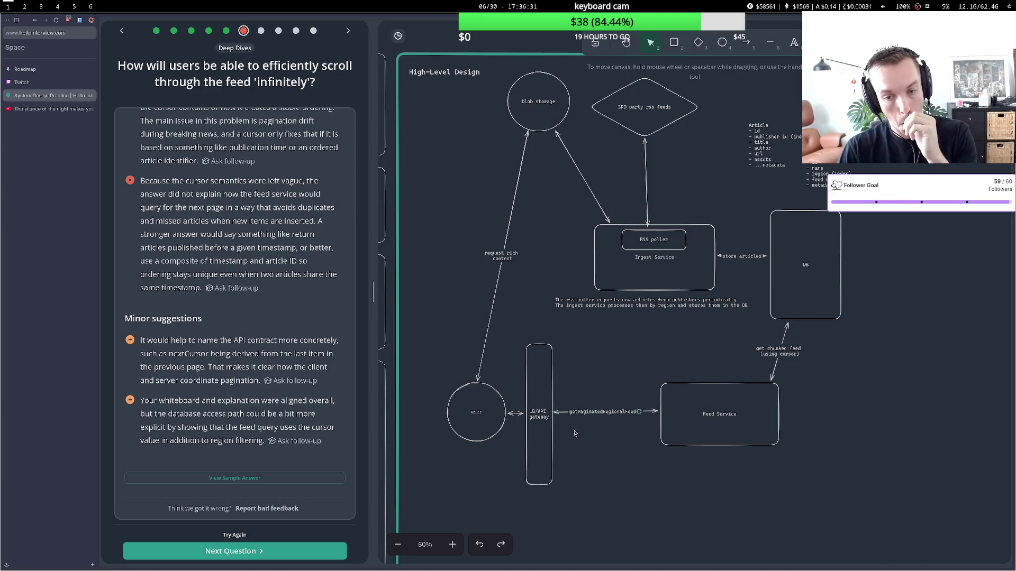
Add a note that article ids increase monotonically, guaranteeing order.
double_click(568, 450)
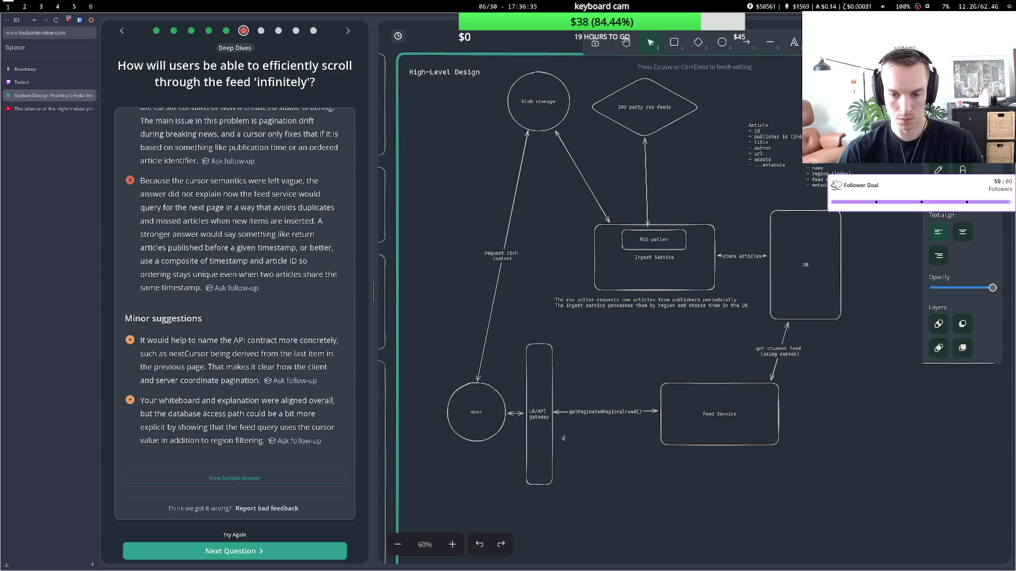
text(ursor)
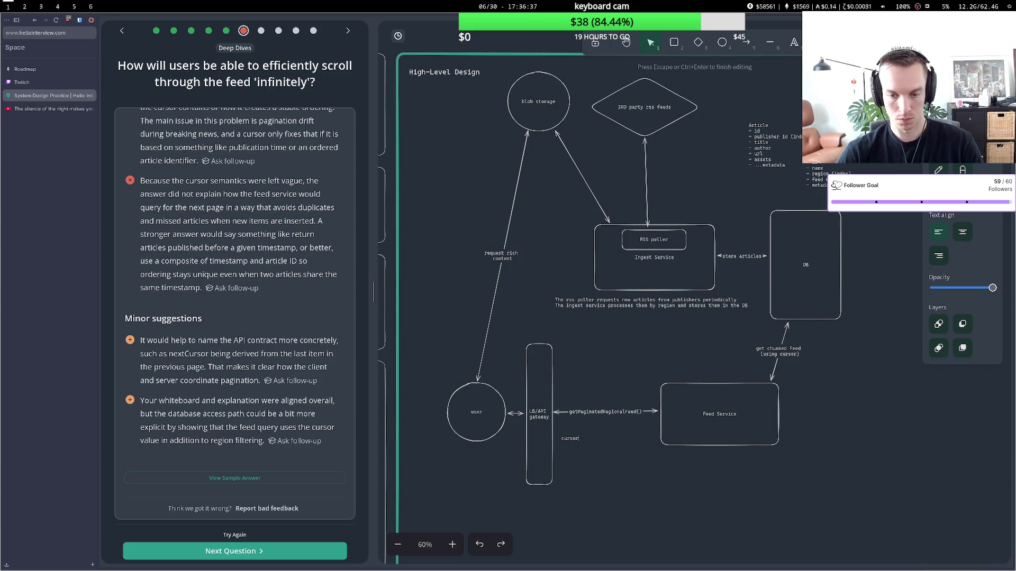
key(BackSpace)
key(BackSpace)
key(BackSpace)
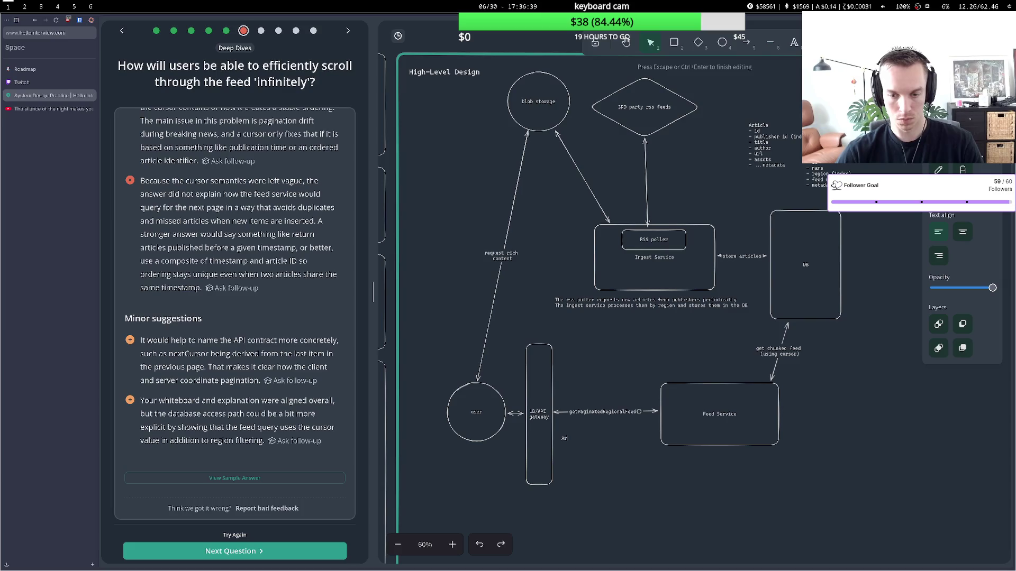
text(t)
text(le)
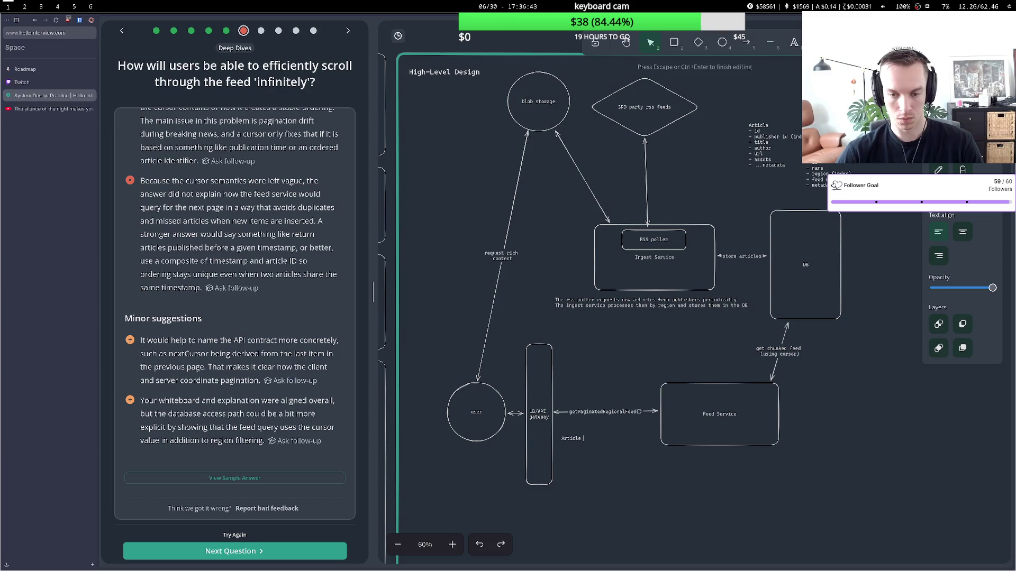
text( ids will be m)
text(onoto)
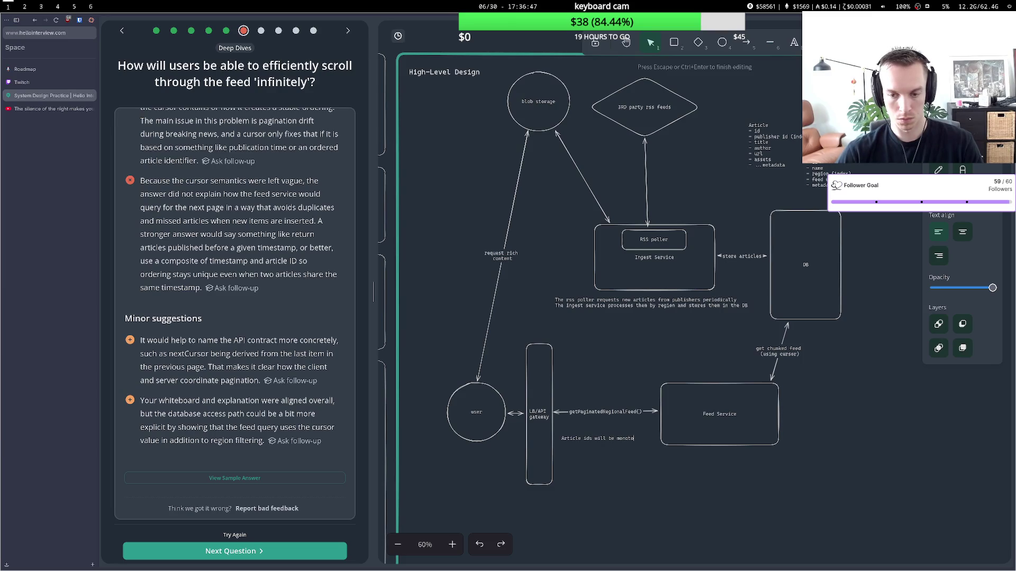
text(nially)
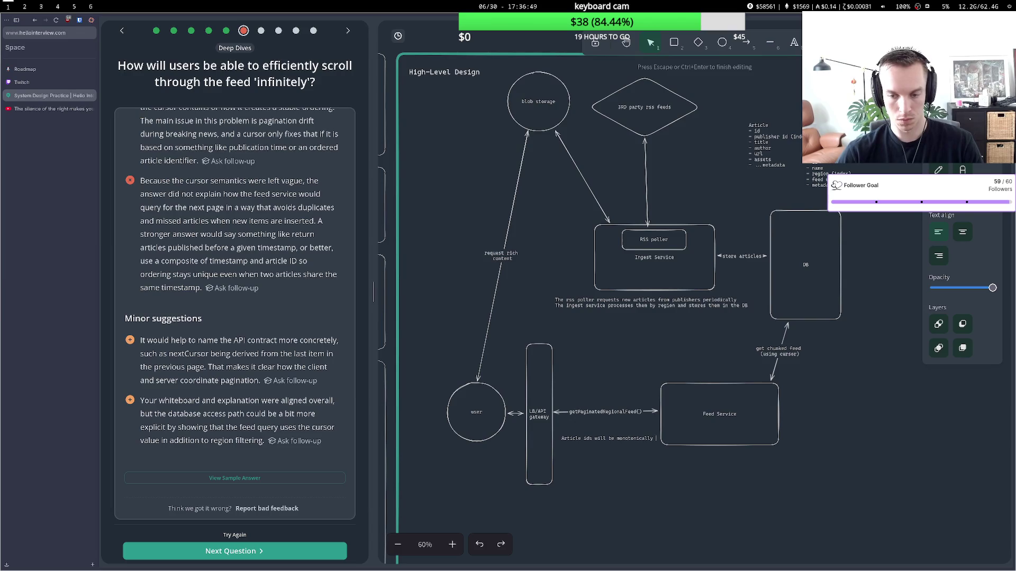
text(increasing)
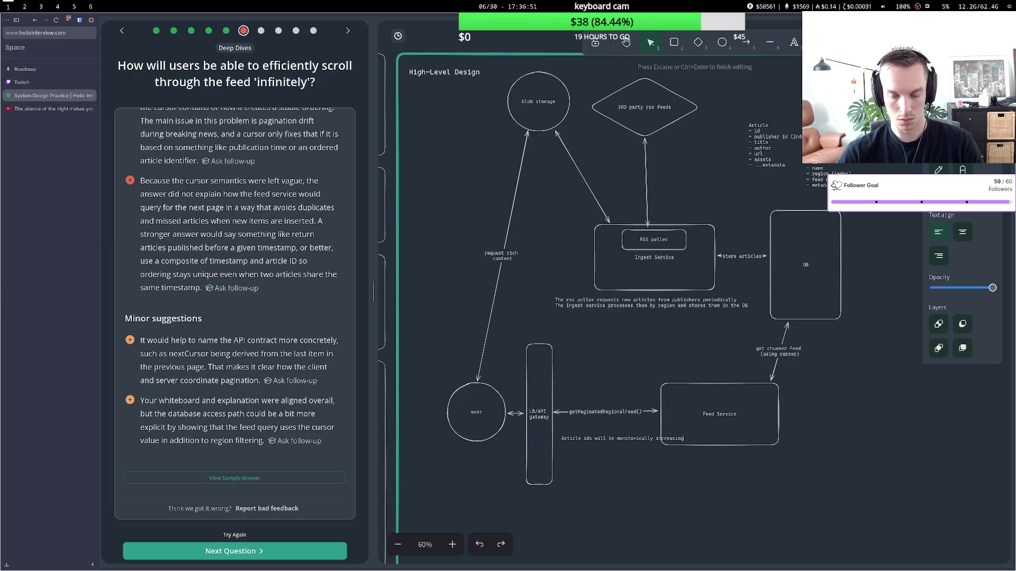
text( i)
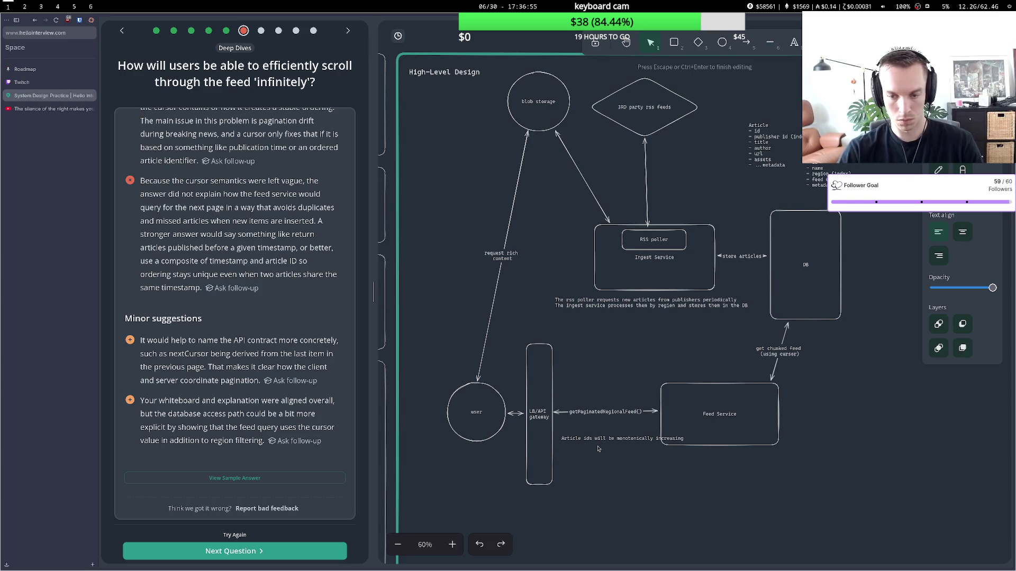
text(o gu)
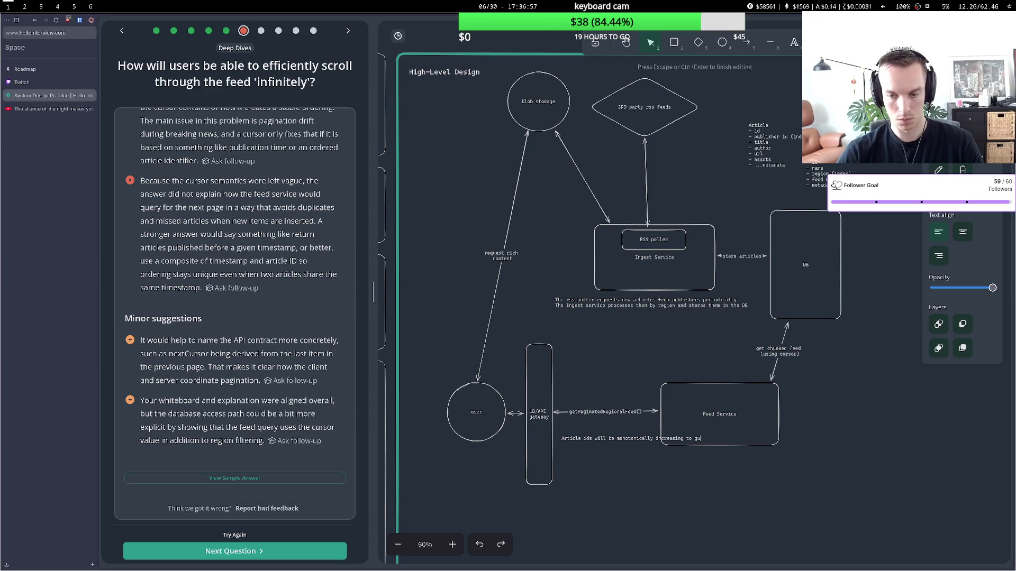
text(arantee ord)
text(er)
key(Escape)
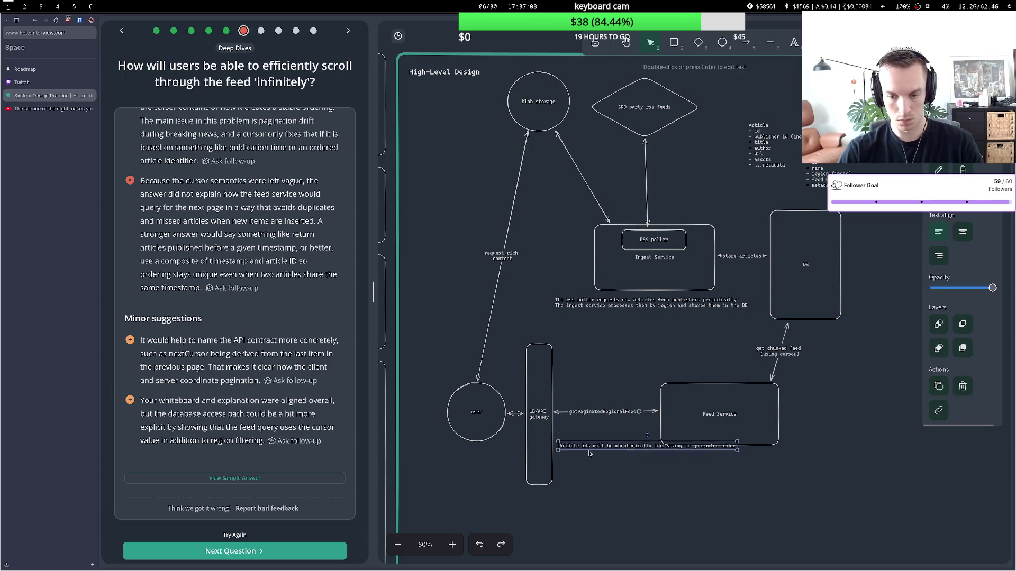
key(Return)
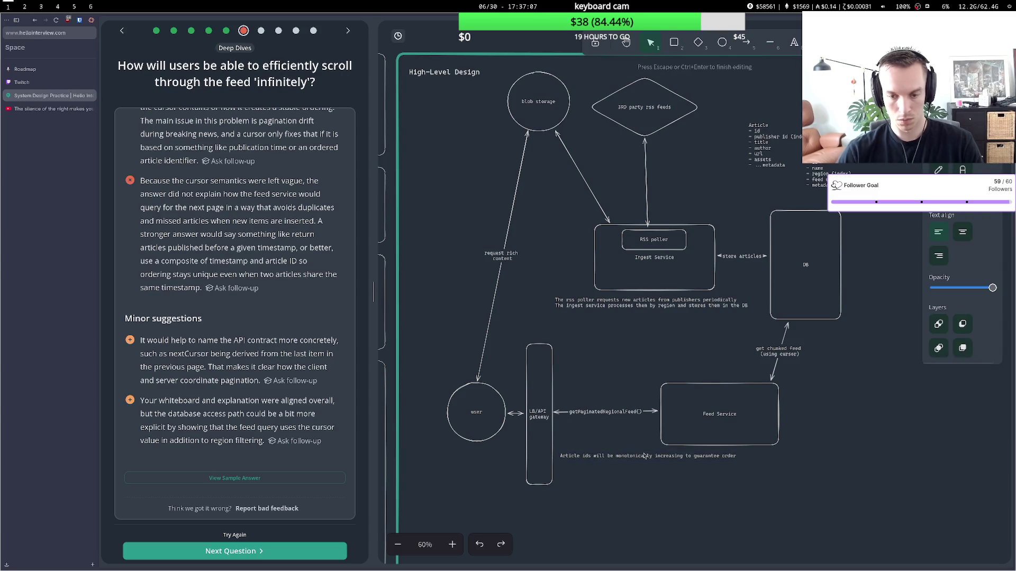
Write a note that the cursor is the last fetched article's id, ensuring stable order.
double_click(570, 473)
text(The cure)
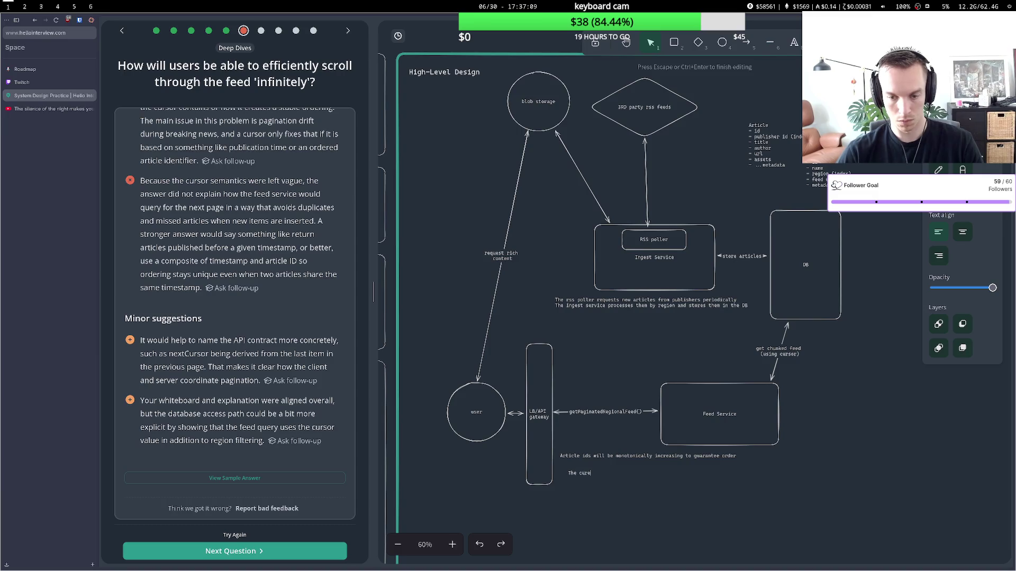
key(BackSpace)
text(sor will j)
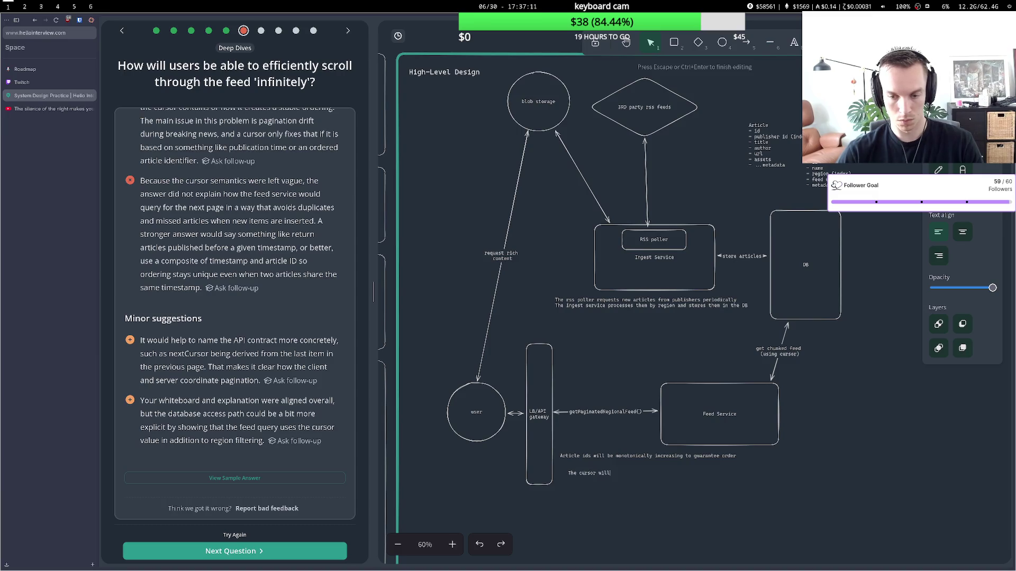
text(ust be the)
key(BackSpace)
text(ticle )
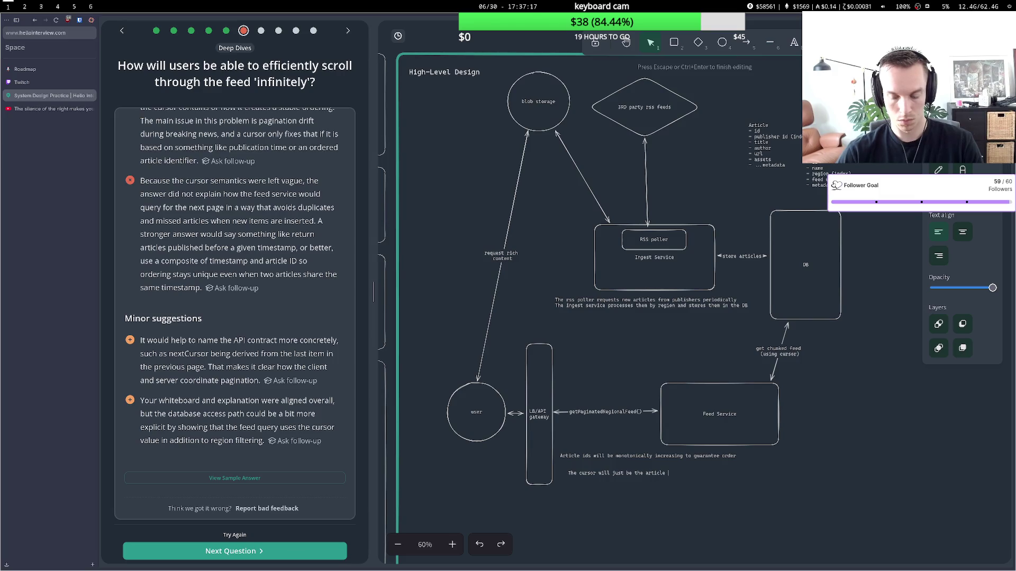
text(id of the)
text(cle)
text( in nthe)
key(BackSpace)
key(BackSpace)
key(BackSpace)
text(the f)
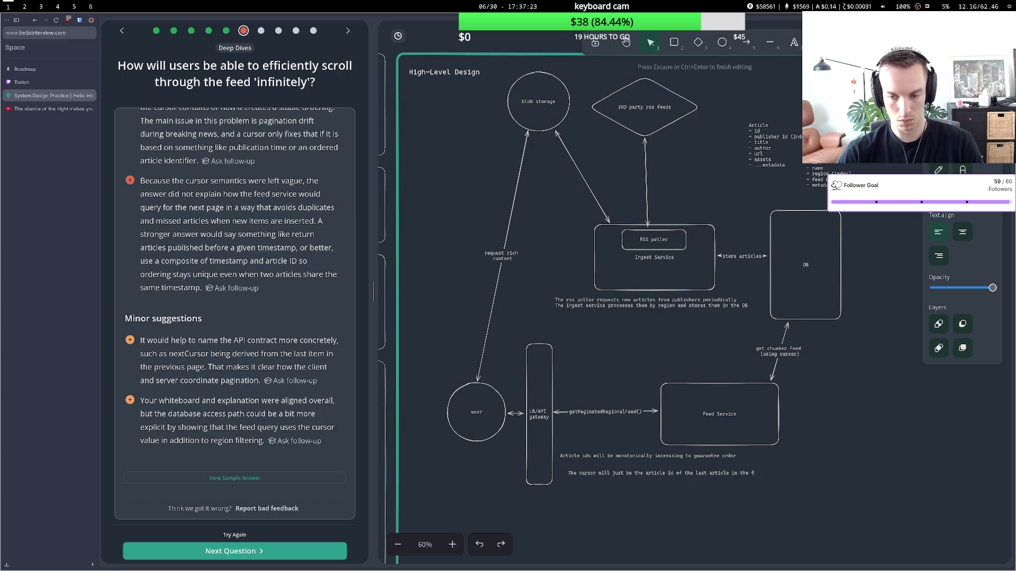
text(etched)
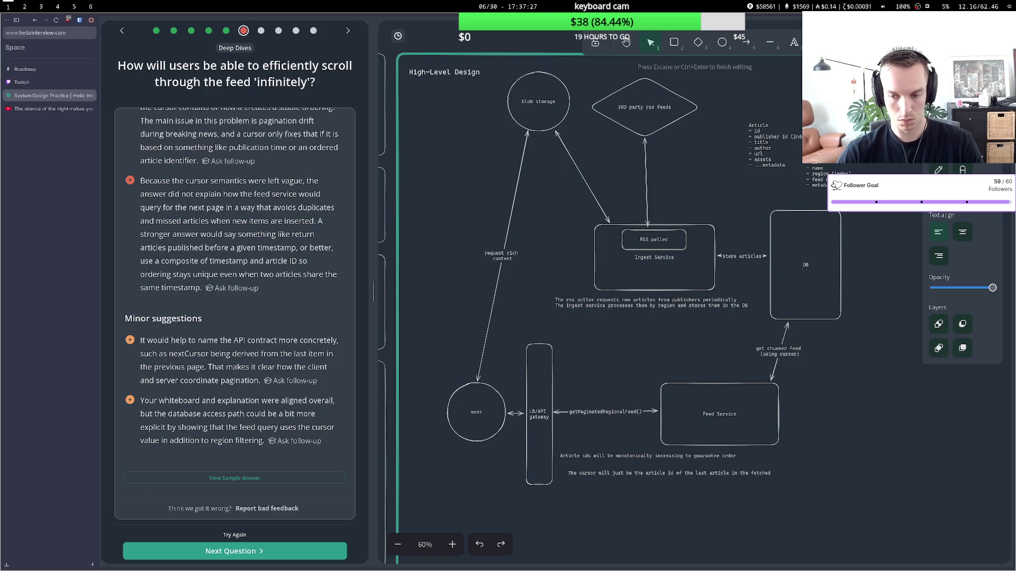
text( pagina)
key(BackSpace)
key(BackSpace)
key(BackSpace)
text(eac)
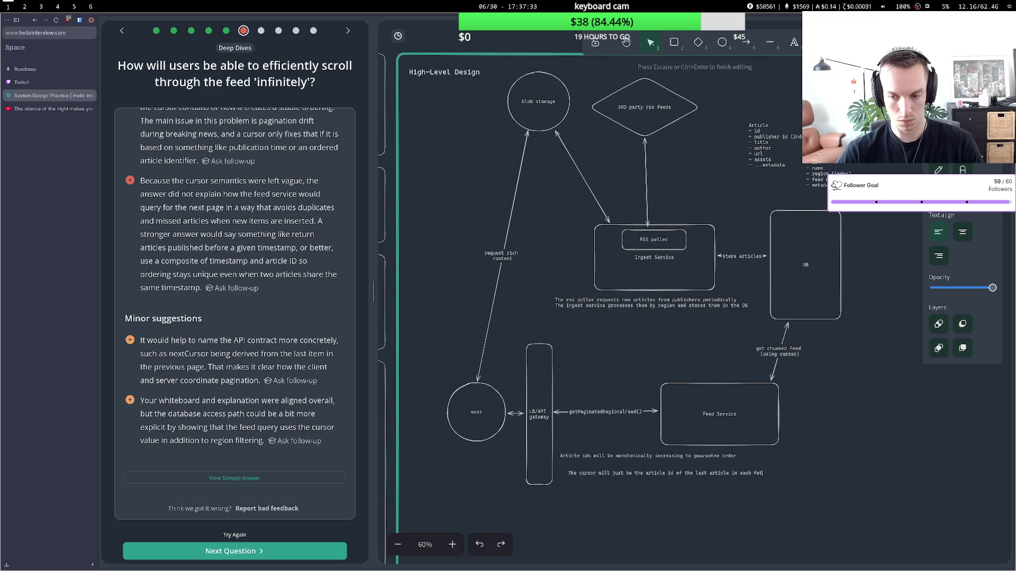
text(ched pa)
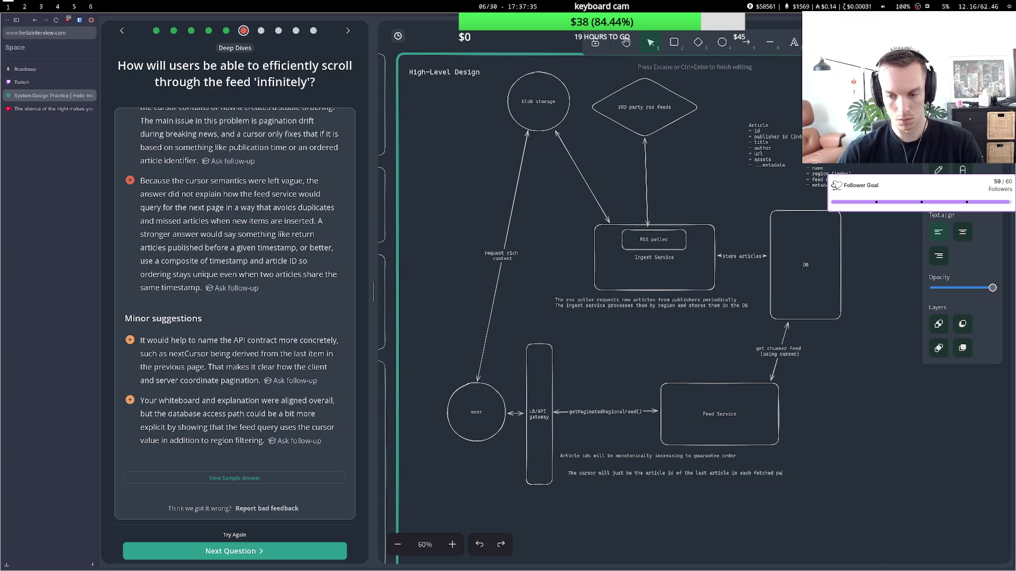
text(ginated fee)
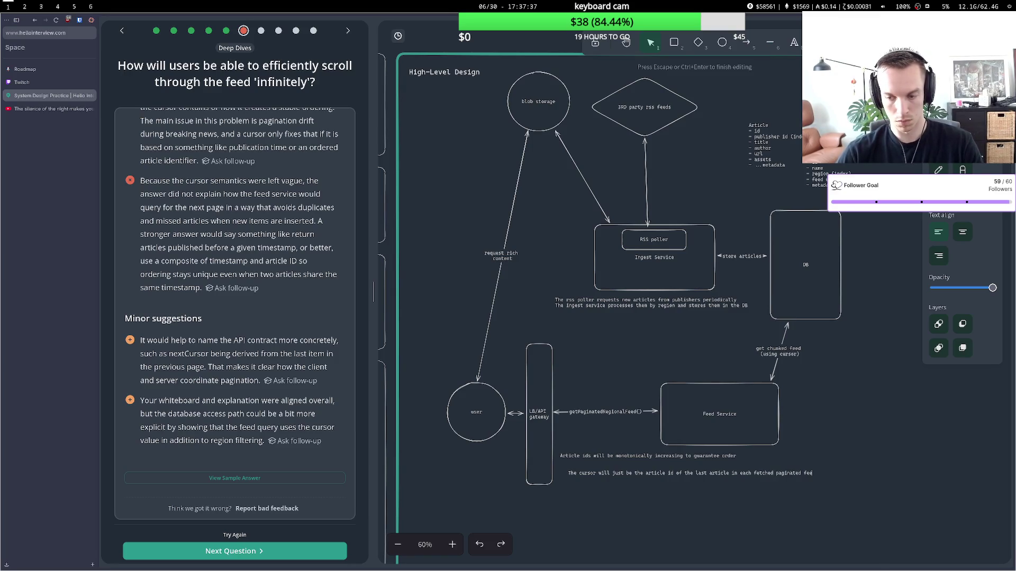
text(d to)
text(go)
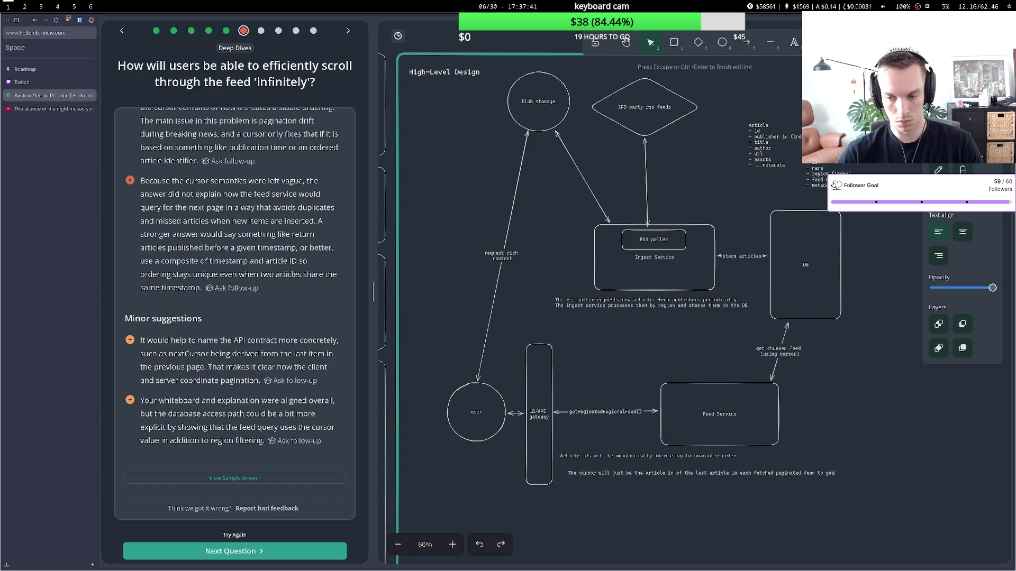
text(rantee a stable)
text( order)
key(Escape)
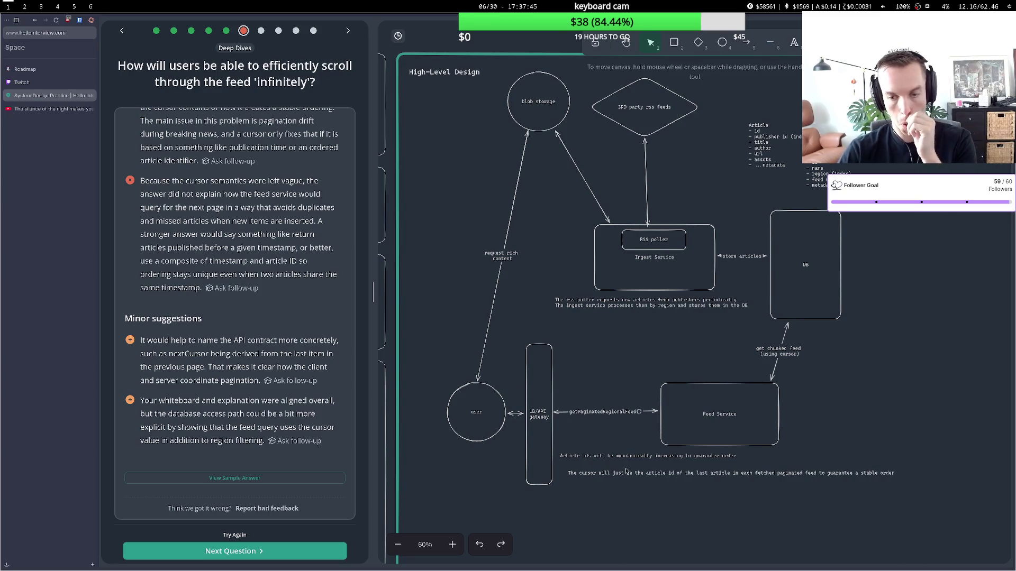
Position the cursor note directly beneath the article-id note.
drag(628, 475, 619, 468)
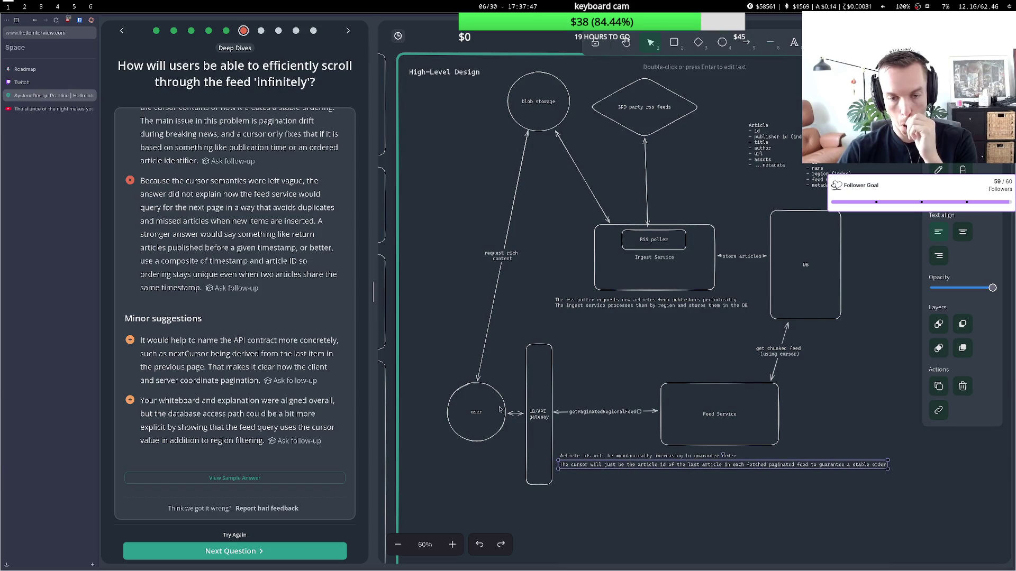
click(509, 393)
scroll(232, 366, up, 10)
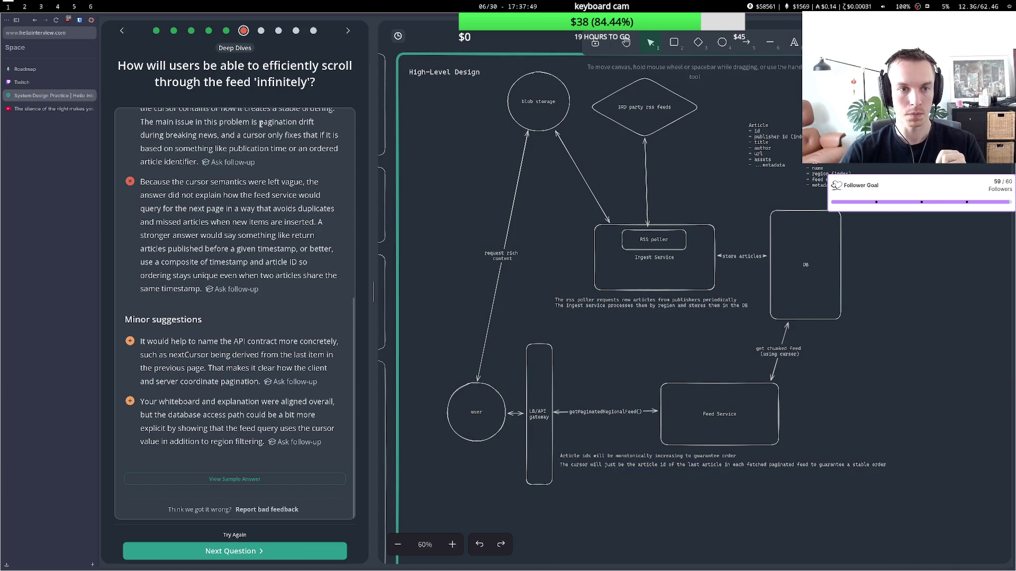
Re-record the infinite-scroll deep-dive as a 41-second voice answer and submit it for feedback.
scroll(231, 366, down, 10)
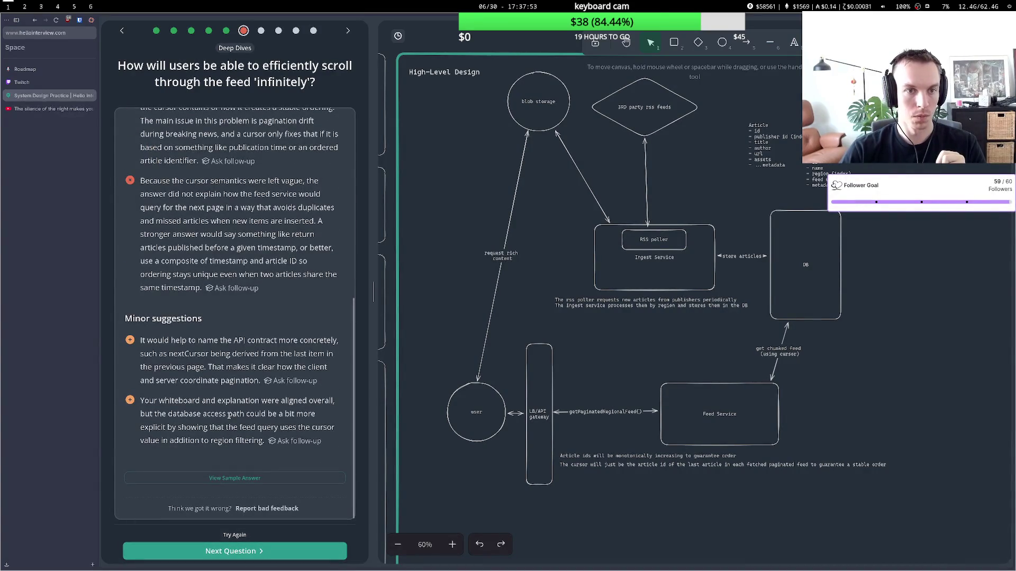
click(234, 535)
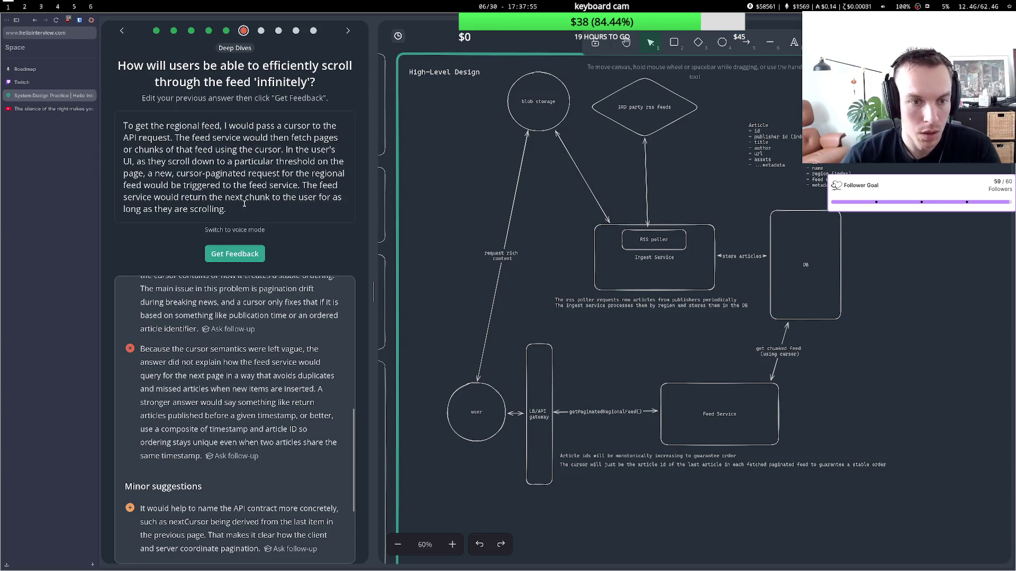
click(242, 229)
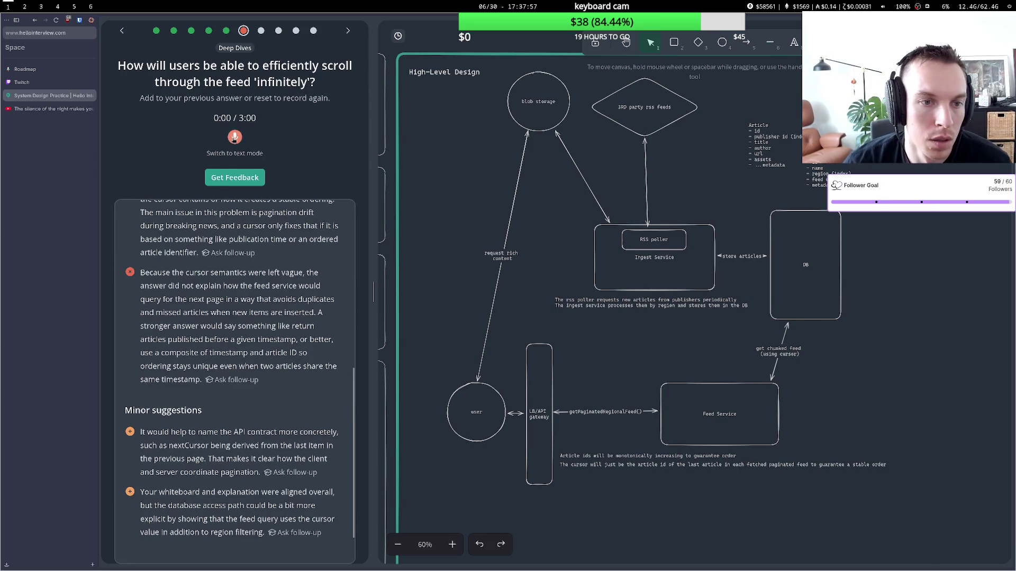
click(234, 137)
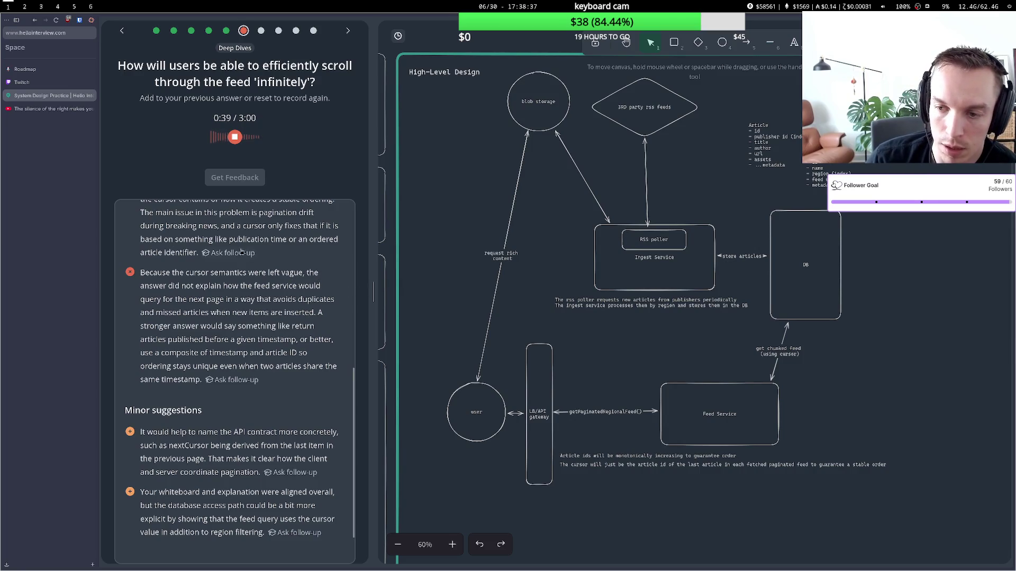
click(234, 137)
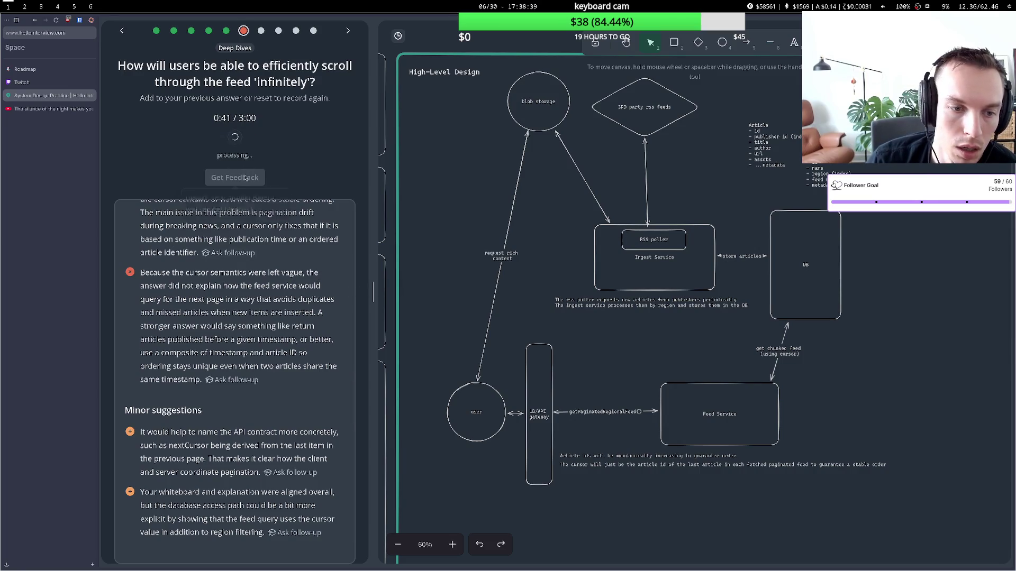
click(233, 256)
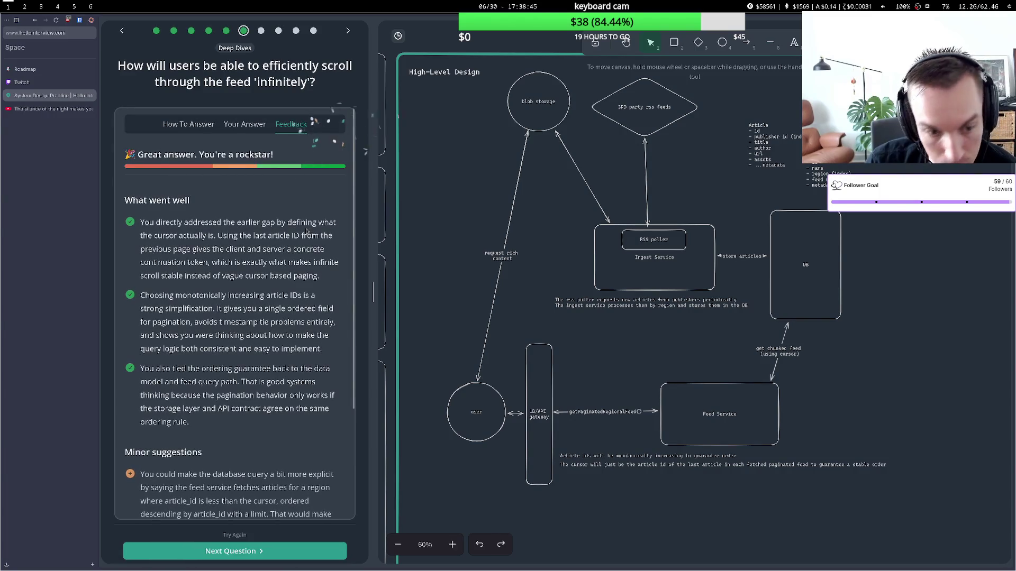
Read the feedback's suggestions on fetching articles with an article_id-less-than-cursor condition.
scroll(274, 280, down, 3)
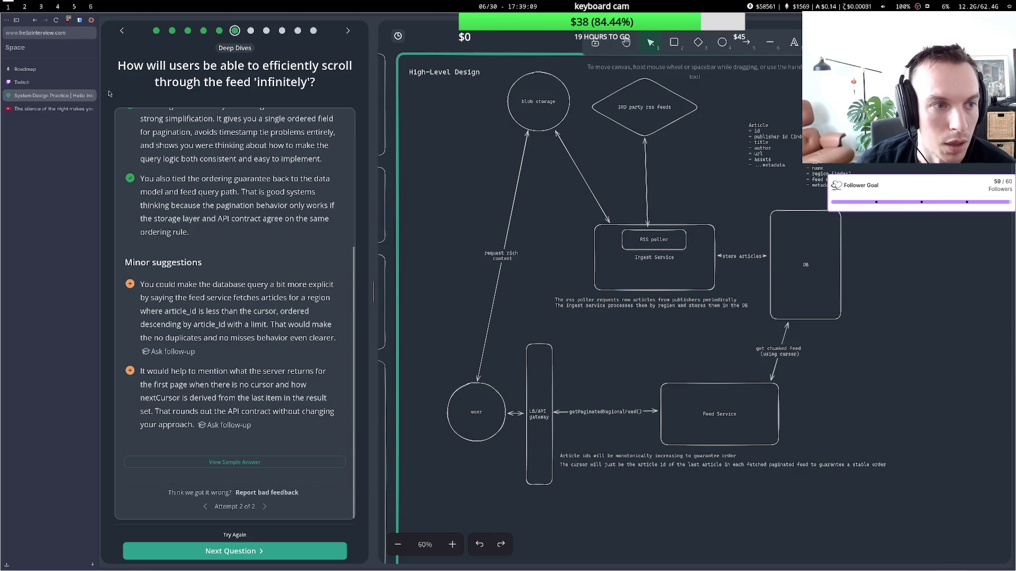
click(74, 83)
click(60, 96)
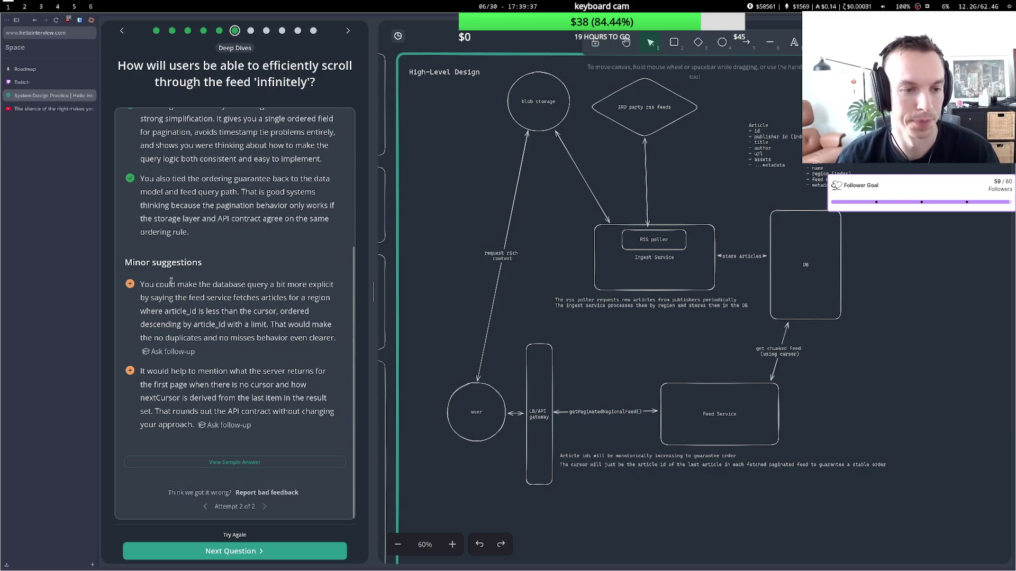
scroll(157, 284, up, 3)
scroll(156, 285, down, 3)
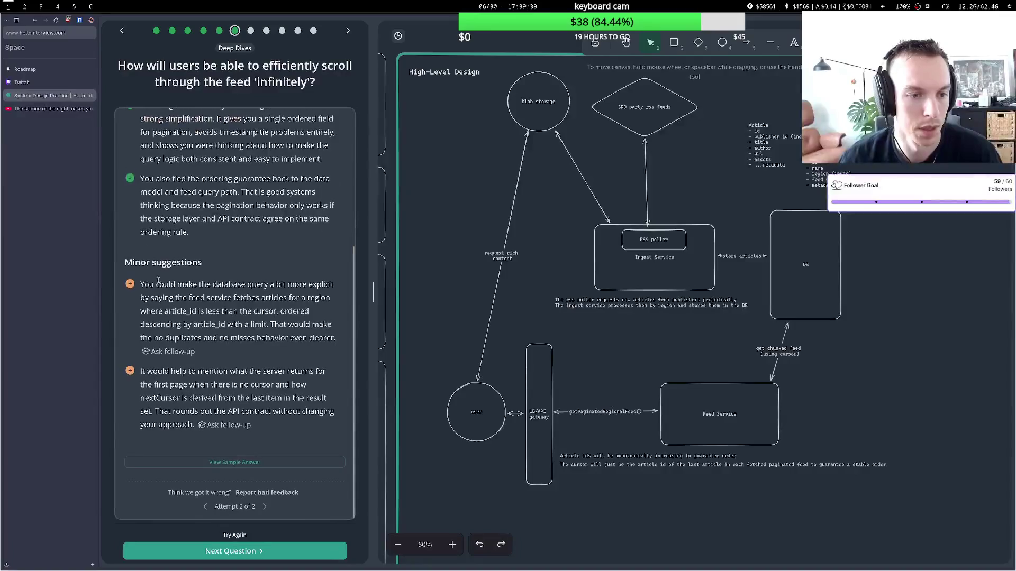
drag(158, 285, 286, 299)
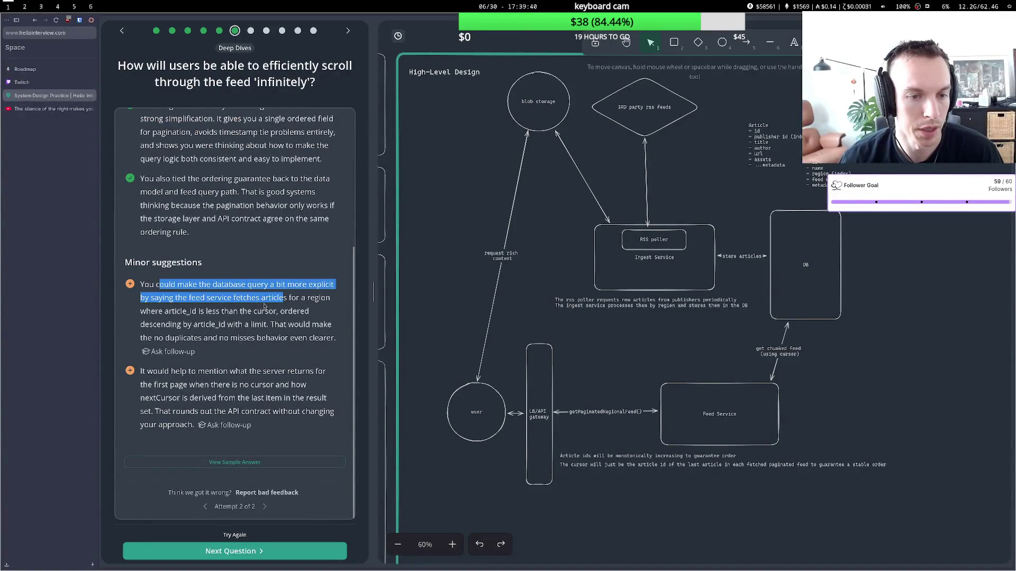
drag(179, 297, 286, 299)
click(214, 310)
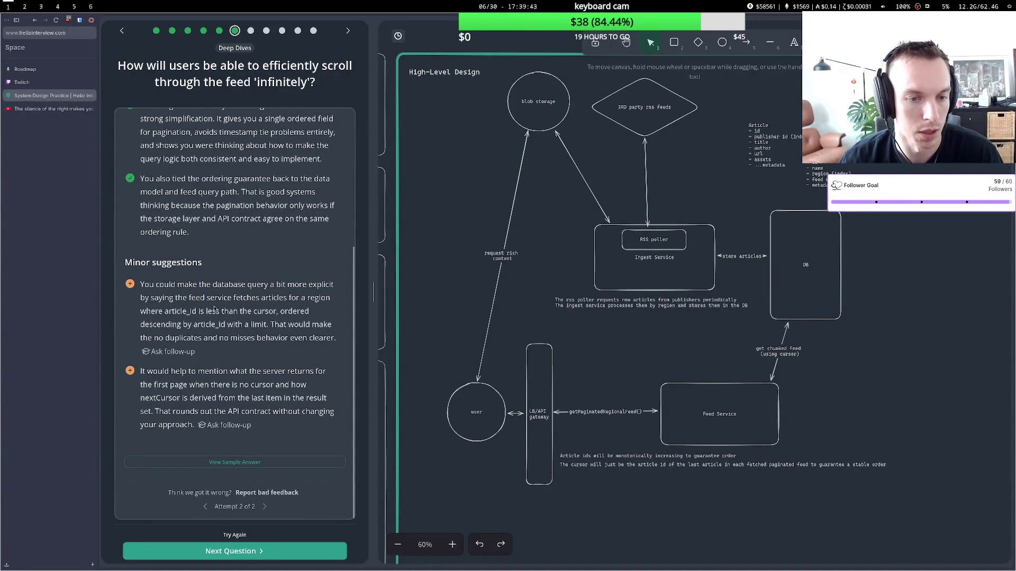
drag(180, 310, 292, 311)
click(269, 322)
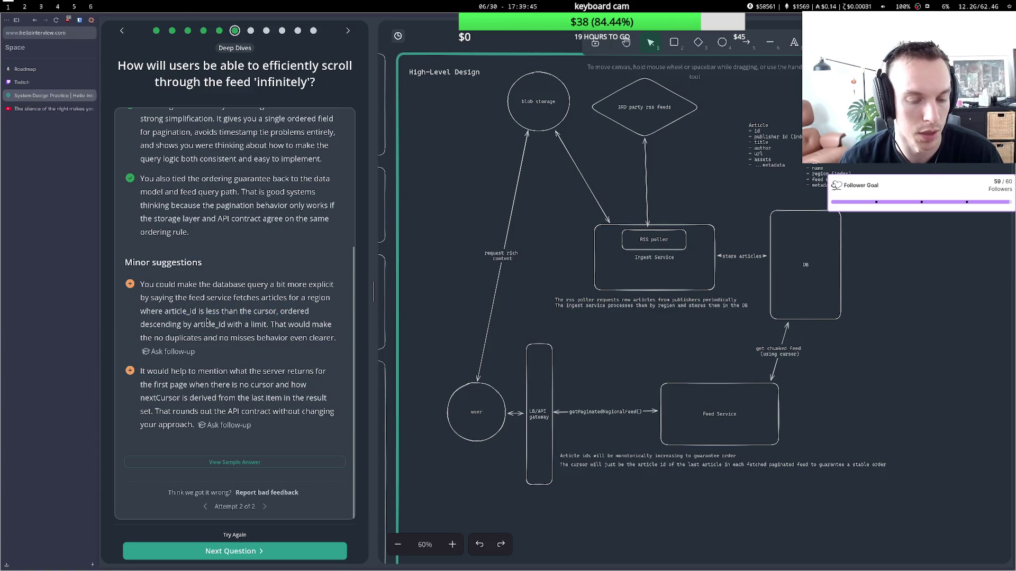
Review the ordering, server-response and first-page suggestions, then go to the follow-up question.
mouse_move(179, 322)
mouse_down()
mouse_move(322, 326)
mouse_move(299, 338)
mouse_move(309, 338)
mouse_up()
click(247, 333)
click(320, 330)
click(207, 372)
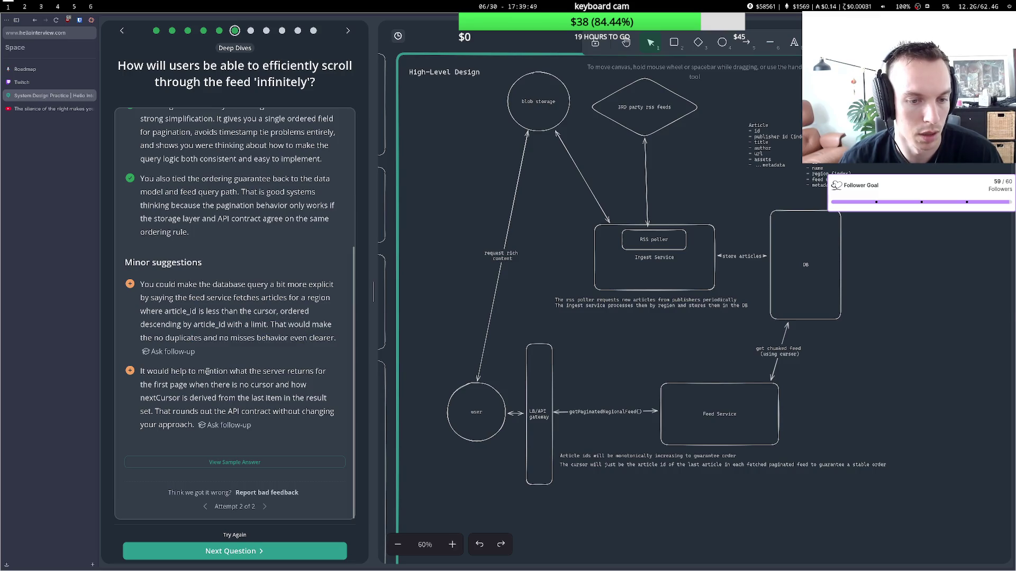
drag(145, 371, 290, 372)
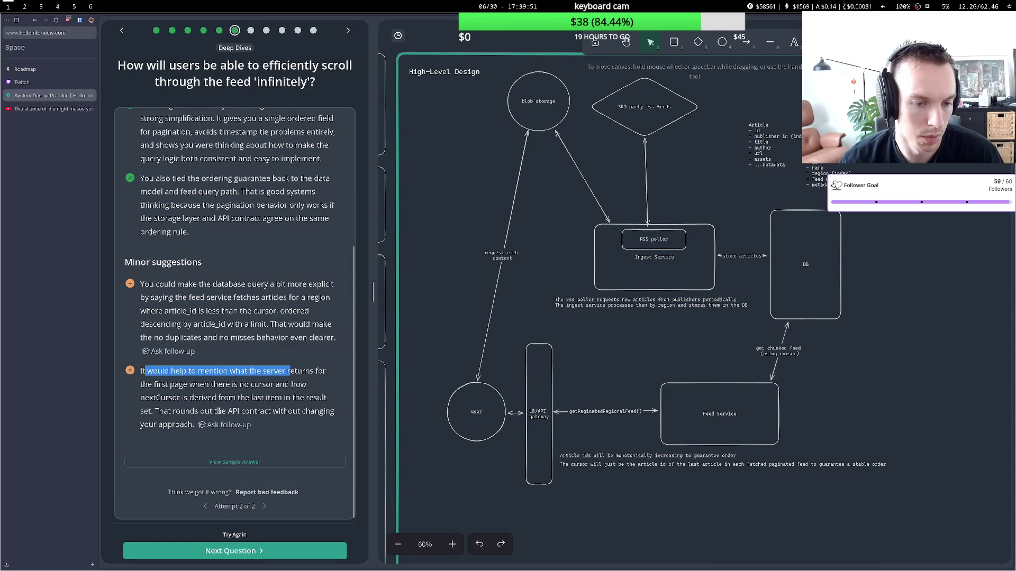
click(212, 385)
drag(191, 371, 260, 393)
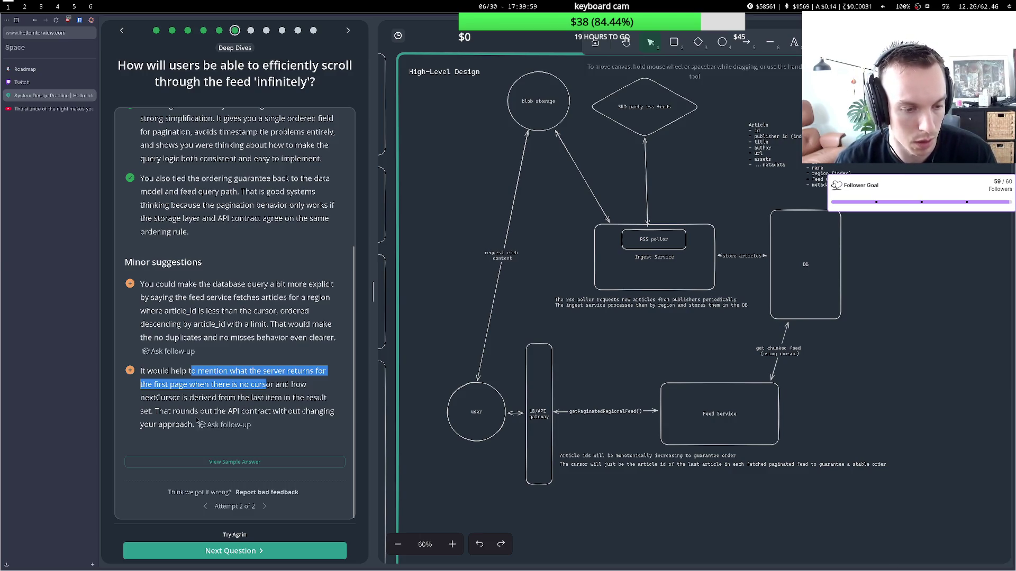
click(242, 550)
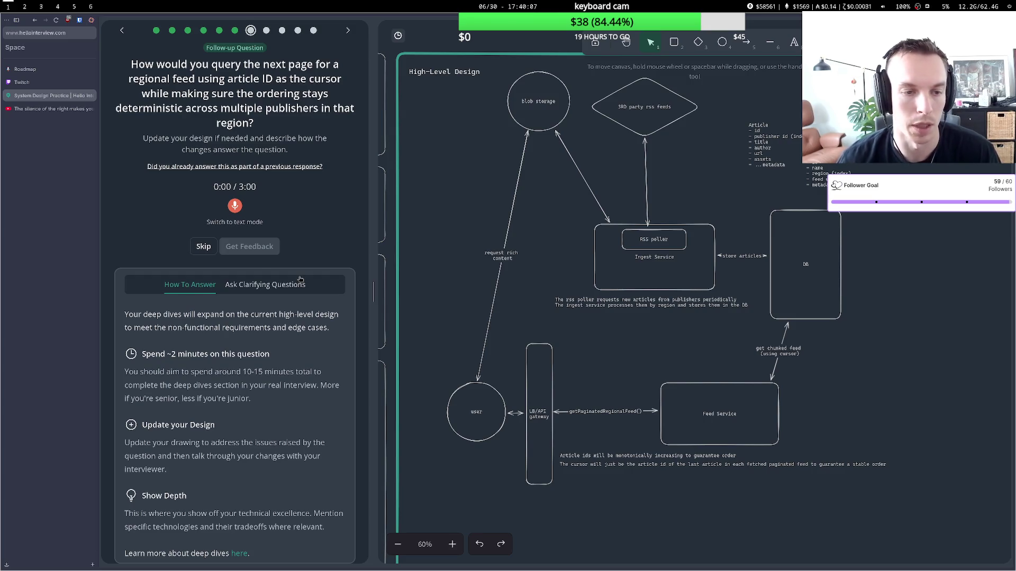
Review the 10-15 minute time guidance and the note about junior candidates.
key(super+6)
key(super+1)
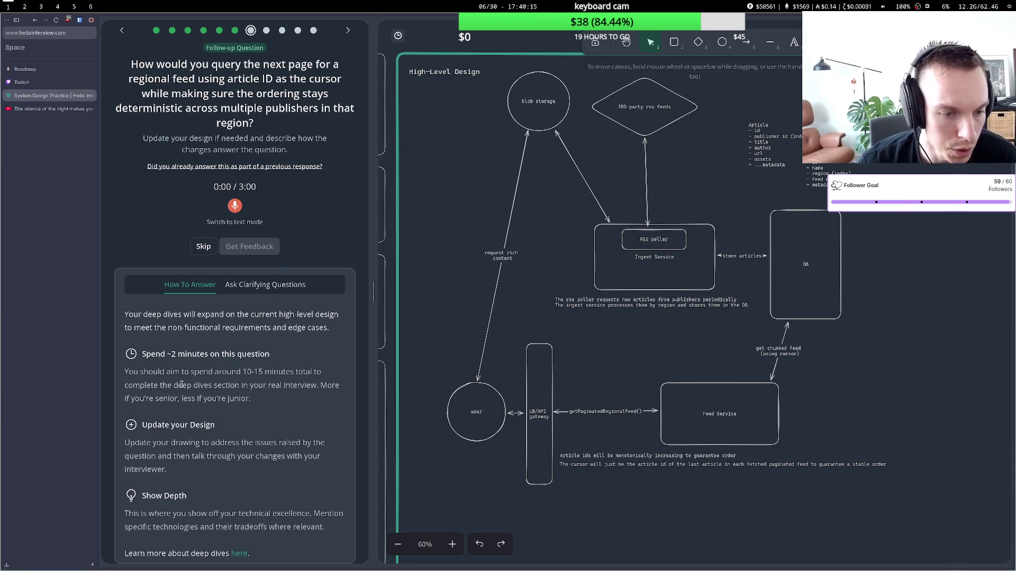
drag(181, 384, 247, 371)
click(246, 371)
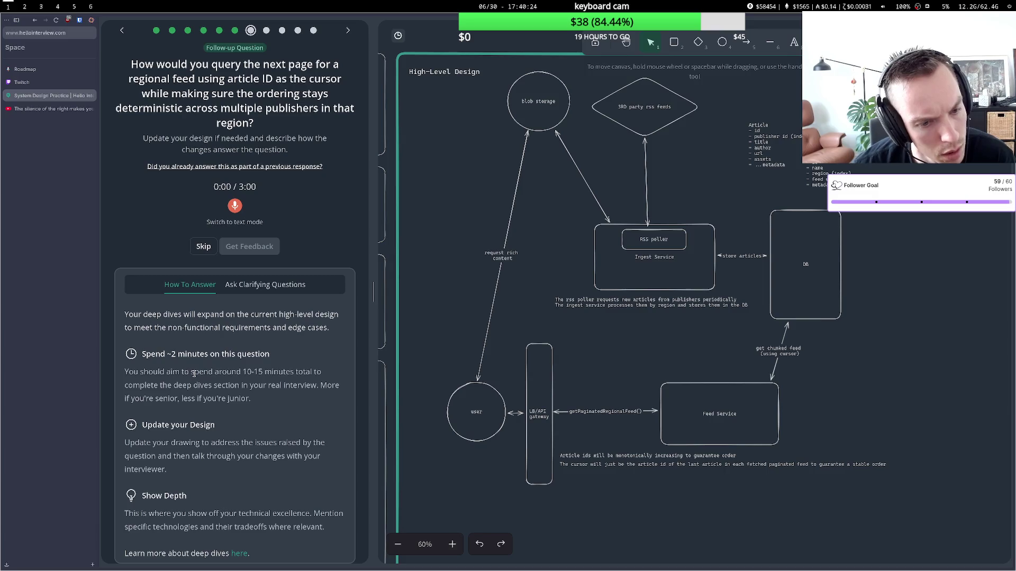
drag(194, 374, 295, 372)
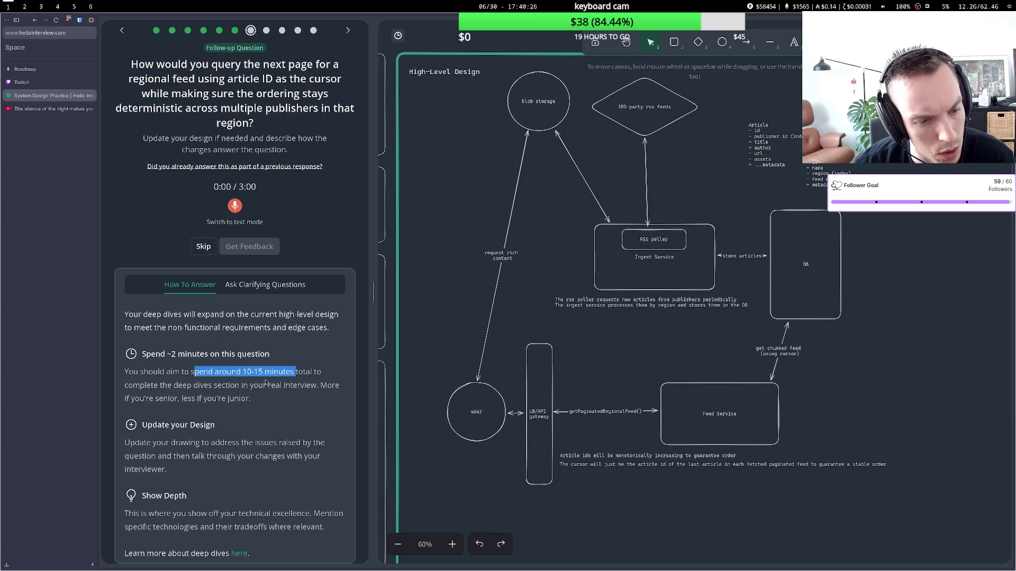
mouse_move(182, 400)
mouse_down()
mouse_move(128, 401)
mouse_move(236, 401)
mouse_up()
click(230, 345)
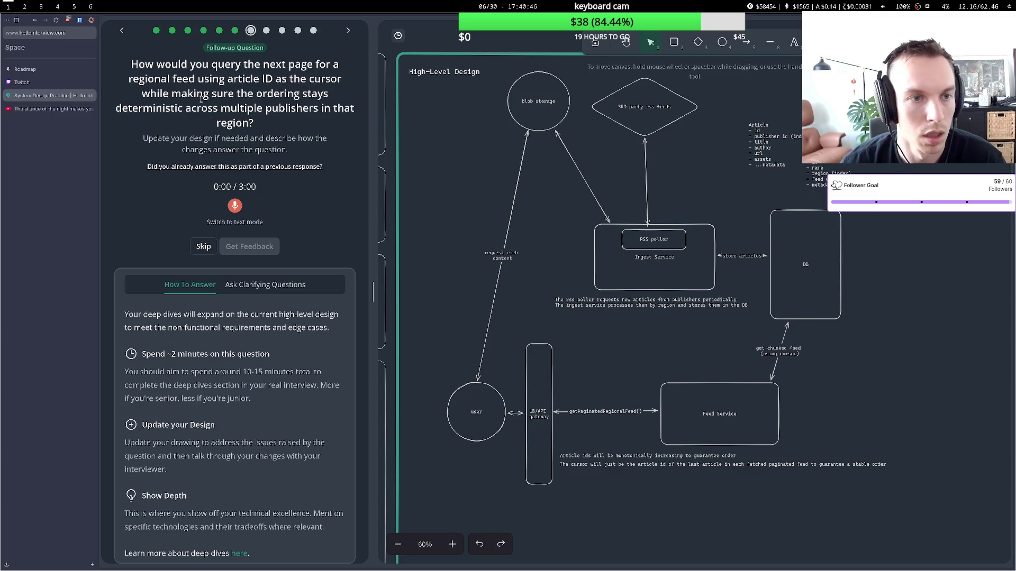
Record a 32-second spoken answer on article-ID cursors keeping ordering deterministic across publishers.
drag(202, 64, 300, 64)
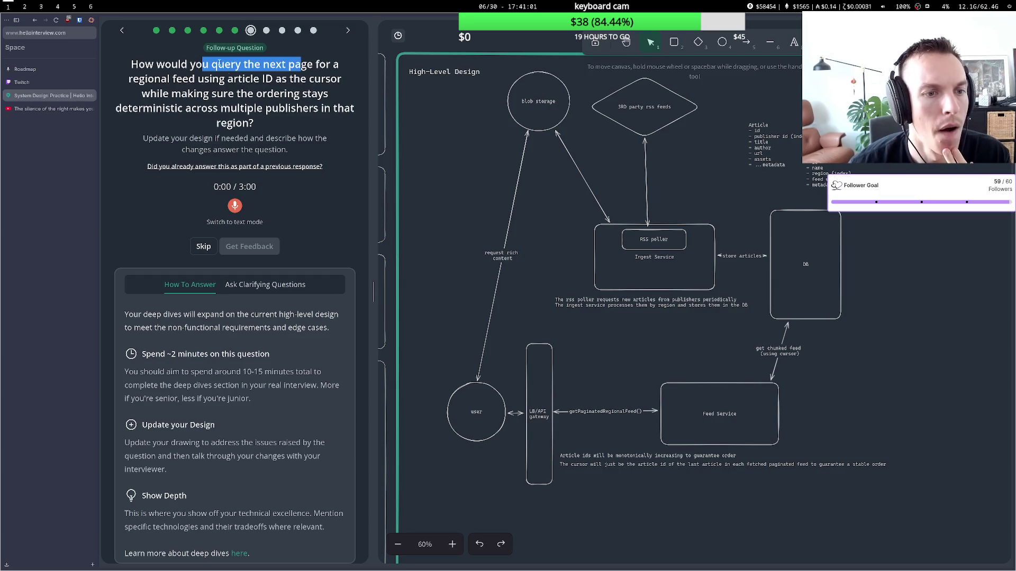
drag(182, 67, 282, 64)
click(182, 78)
drag(198, 78, 244, 79)
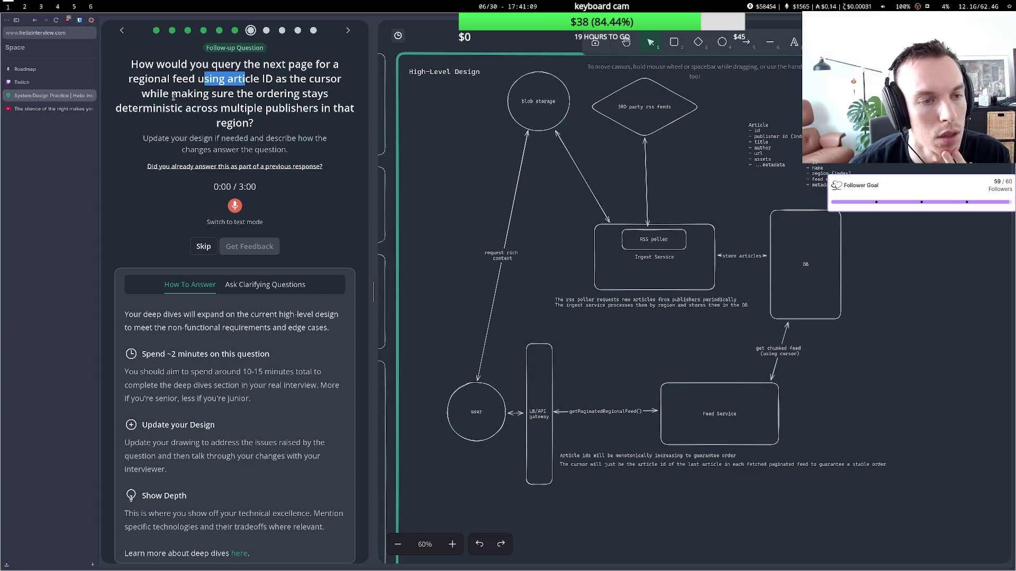
drag(173, 96, 274, 95)
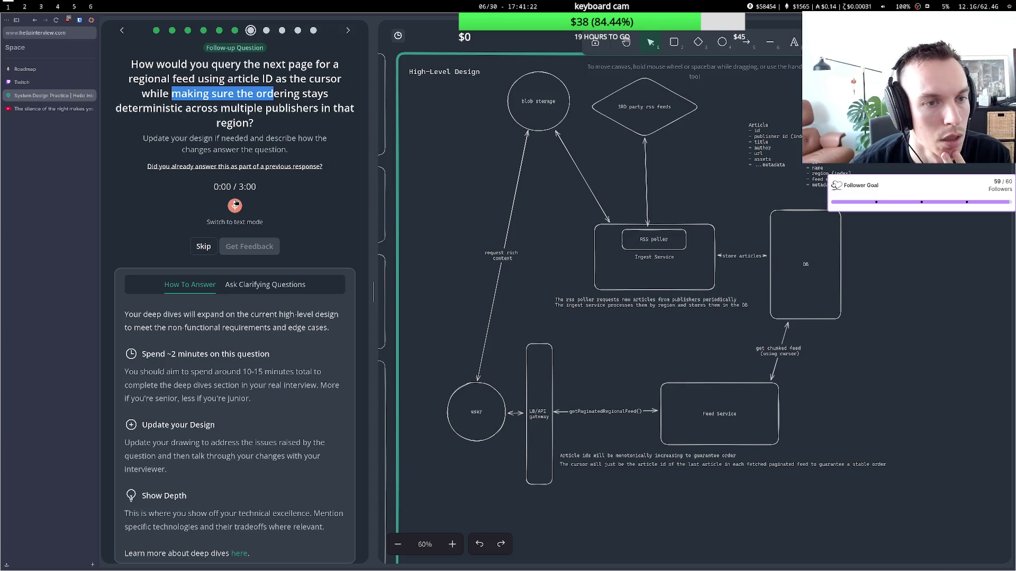
click(236, 204)
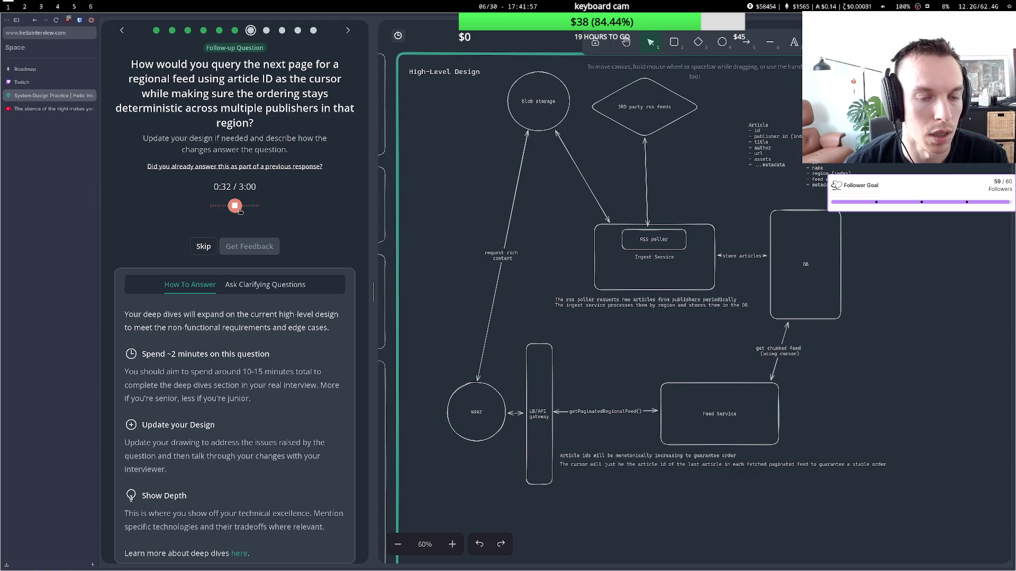
click(236, 209)
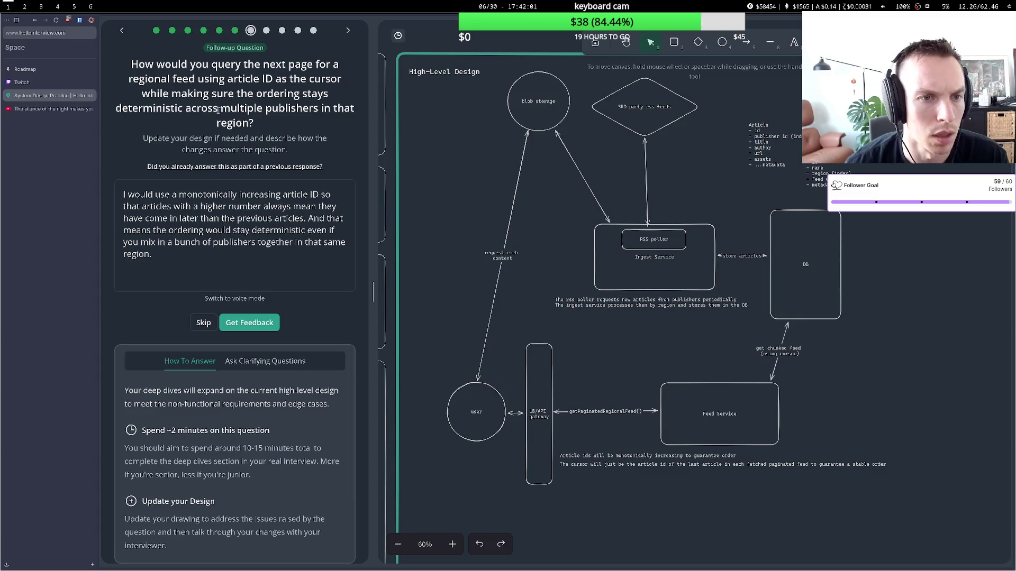
Get the 'Great answer. Don't change a thing!' feedback and advance to the under-200ms deep dive.
drag(185, 109, 218, 114)
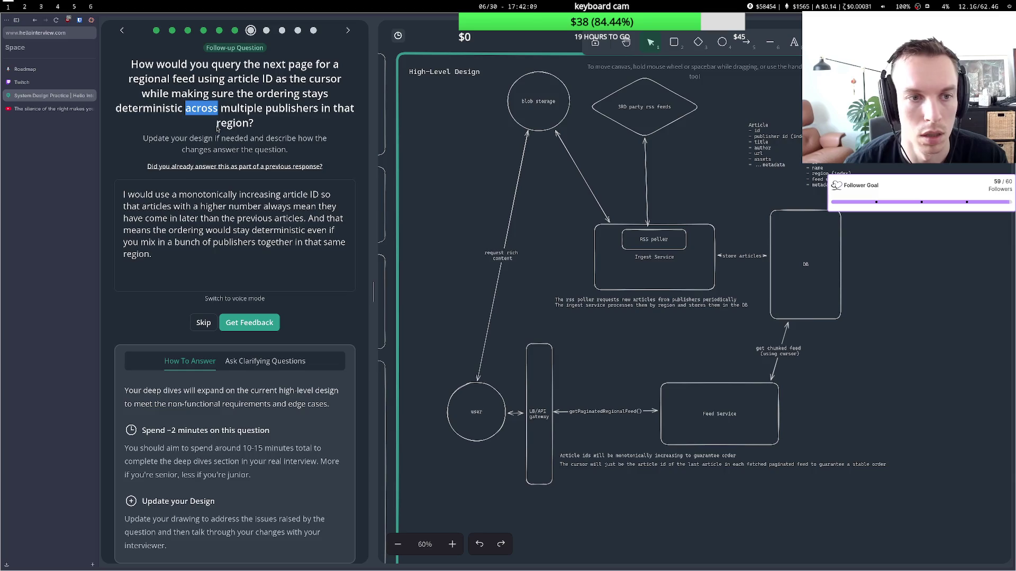
click(262, 323)
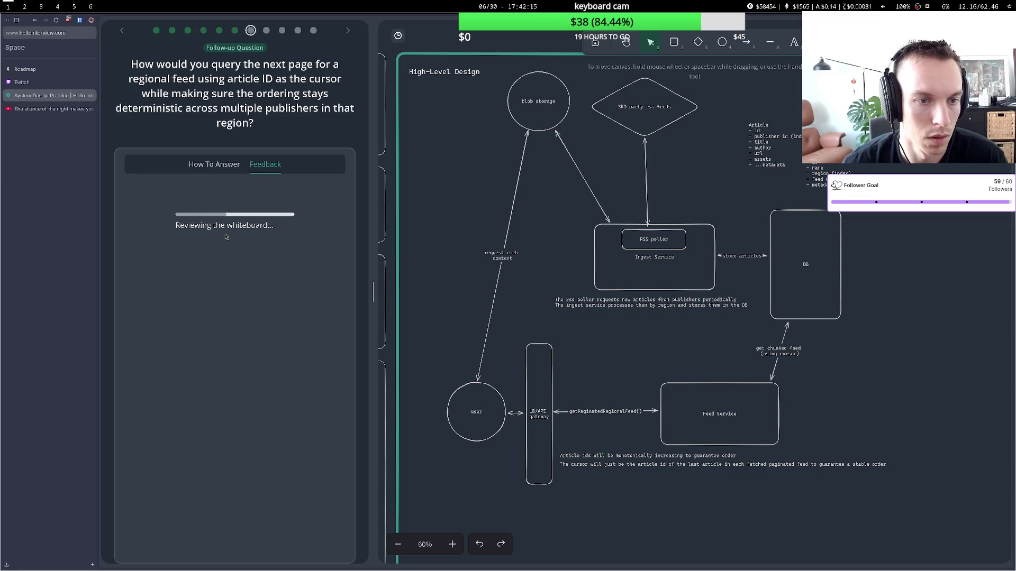
scroll(226, 236, down, 1)
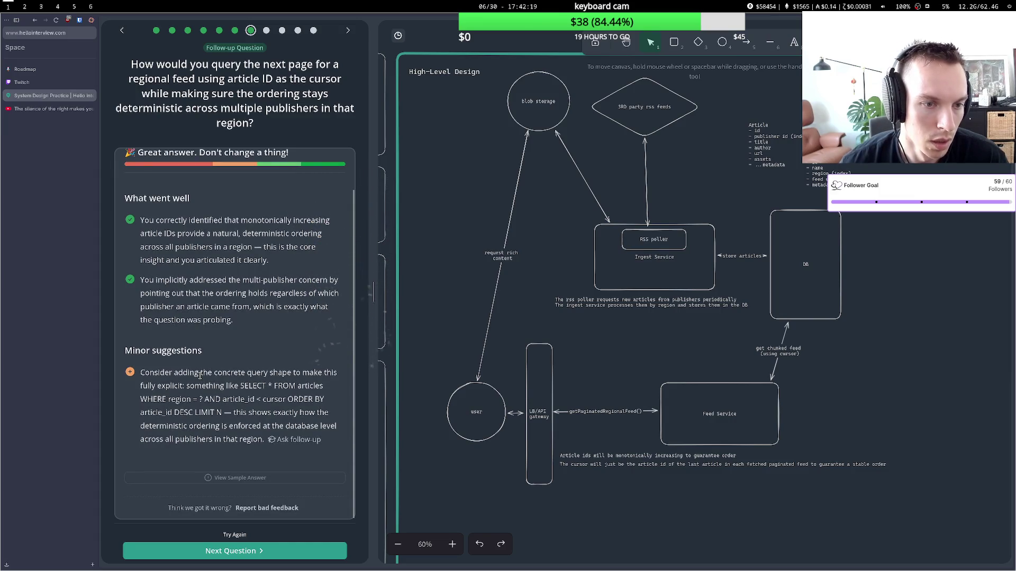
mouse_move(190, 373)
mouse_down()
mouse_move(246, 375)
mouse_move(244, 384)
mouse_up()
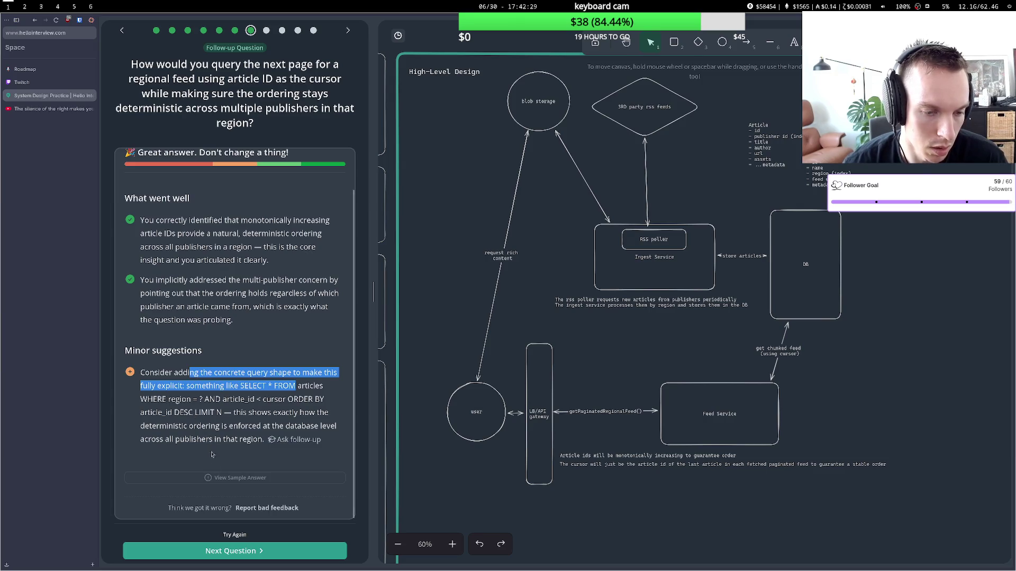
click(233, 551)
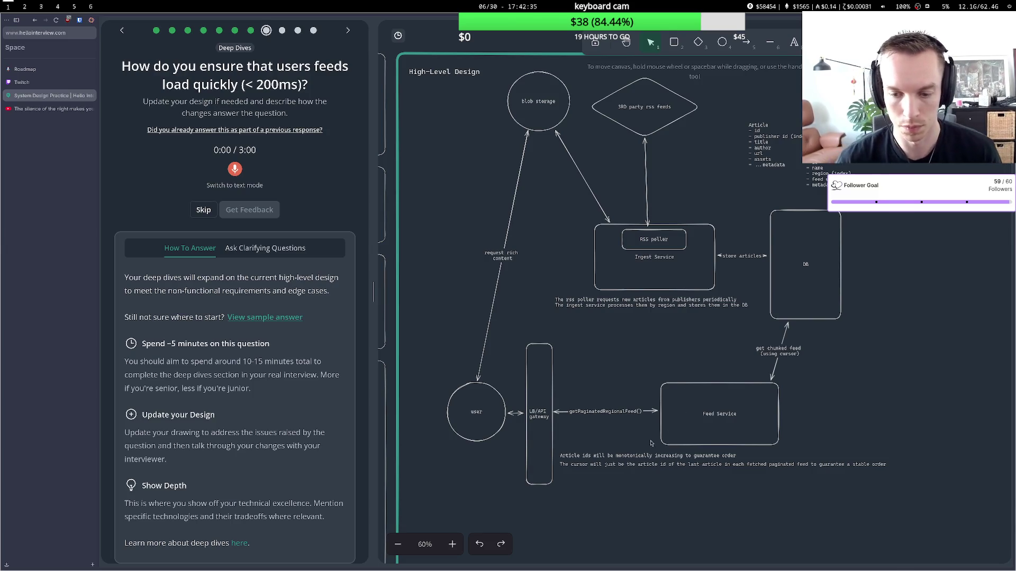
Nudge the DB box left and pan the diagram up-left to free space.
drag(792, 278, 801, 276)
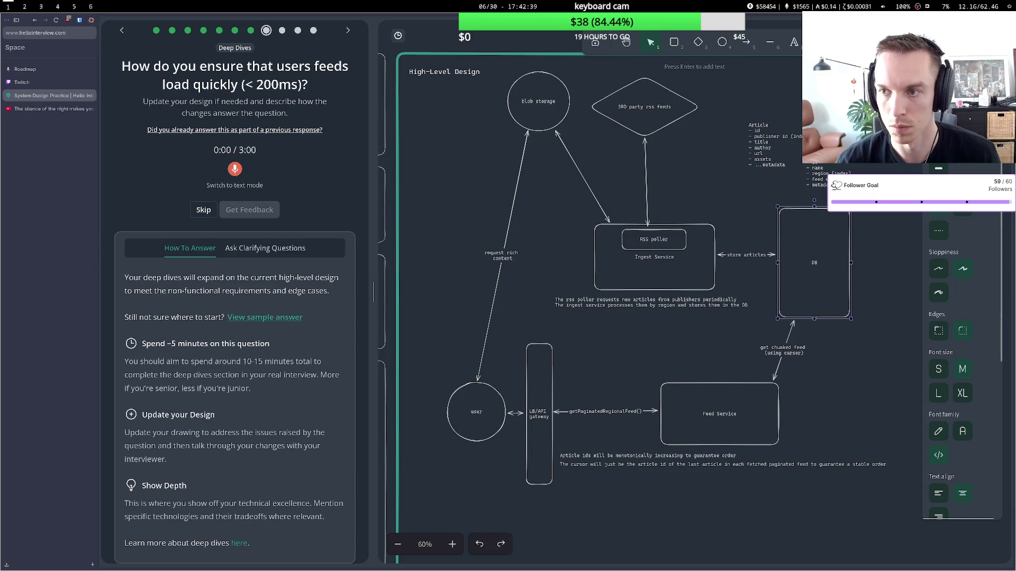
click(889, 263)
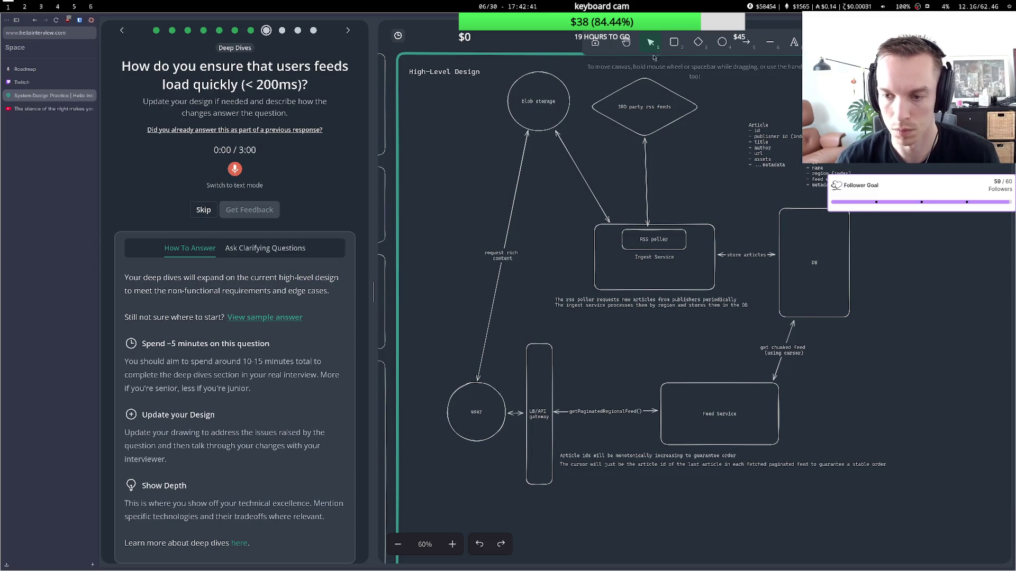
click(696, 47)
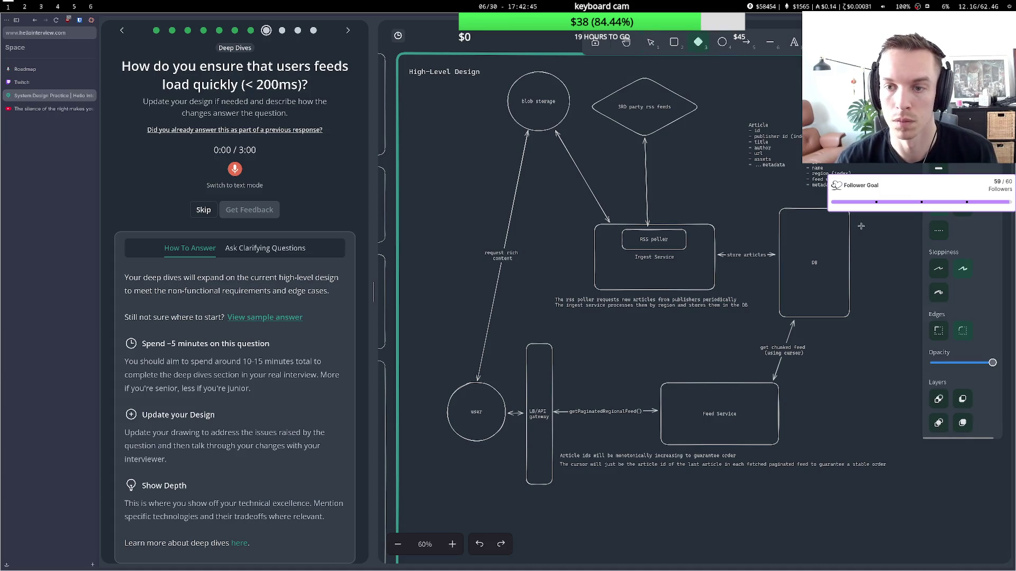
key(Escape)
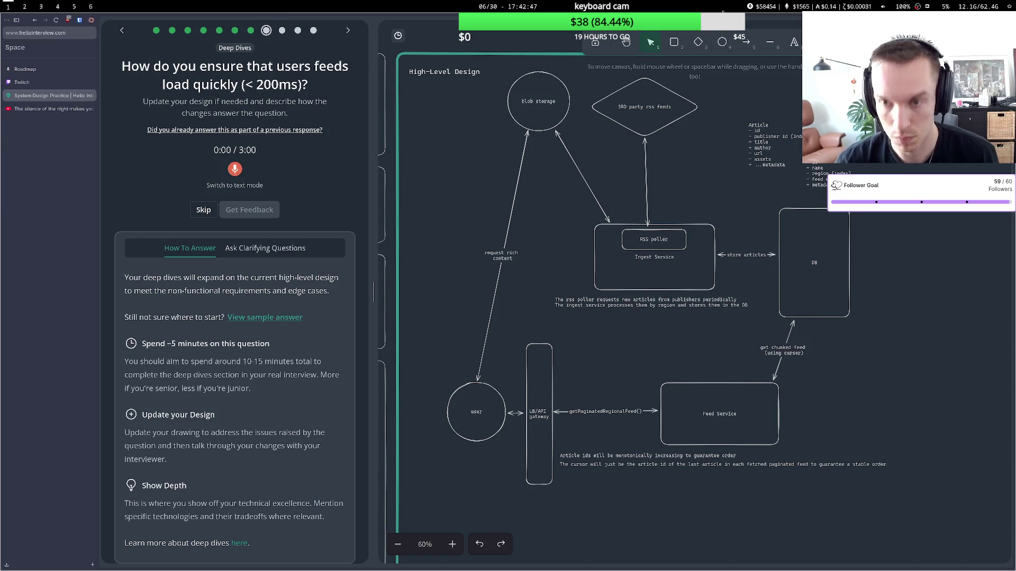
click(626, 42)
mouse_move(748, 99)
mouse_down()
mouse_move(679, 46)
mouse_move(637, 78)
mouse_up()
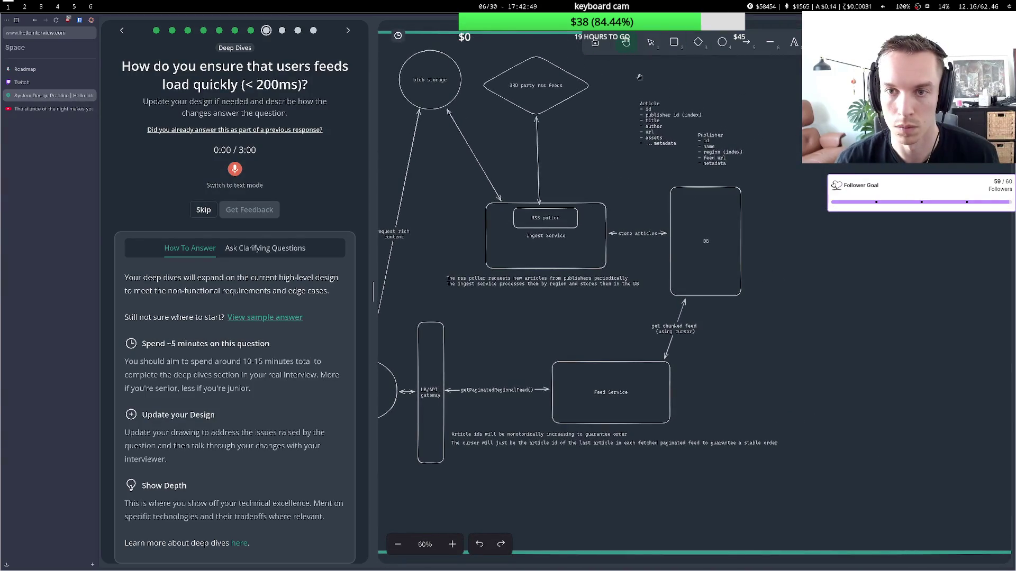
Draw a diamond right of the Feed Service labelled 'Search Indexer (elasticsearch)'.
click(698, 43)
click(699, 44)
mouse_move(790, 295)
mouse_down()
mouse_move(870, 413)
mouse_move(898, 417)
mouse_up()
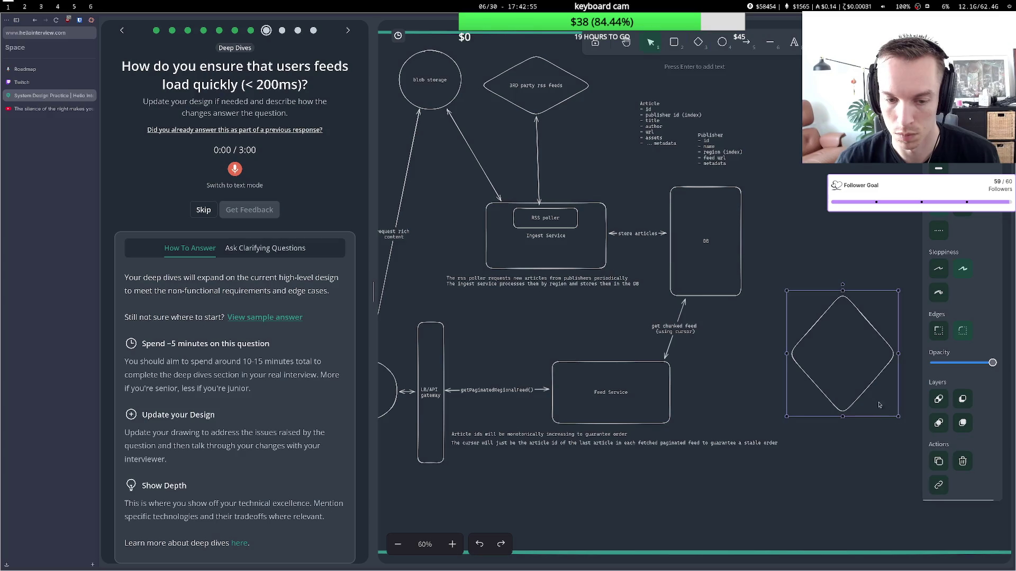
drag(840, 360, 824, 363)
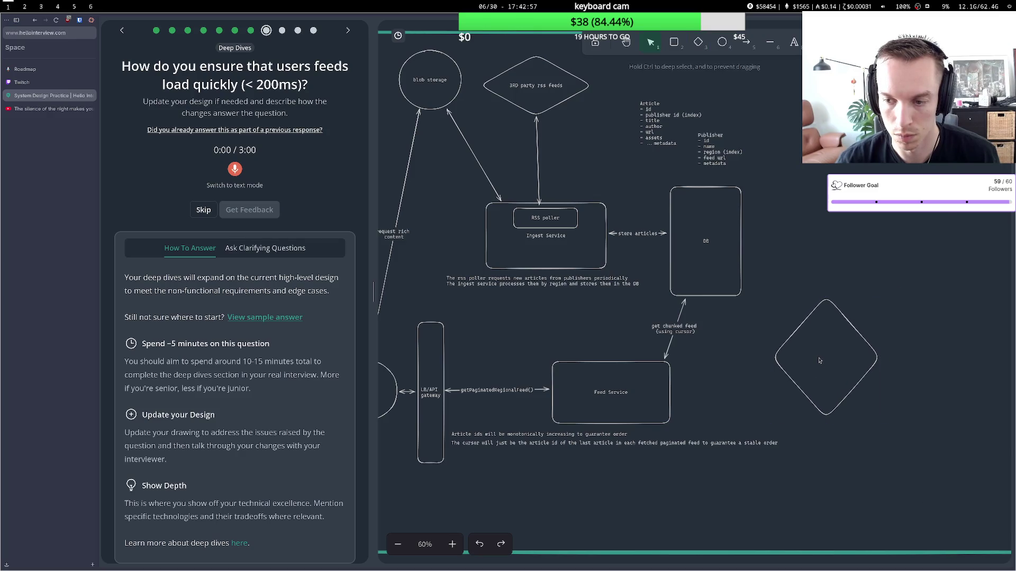
key(Return)
text(Seac)
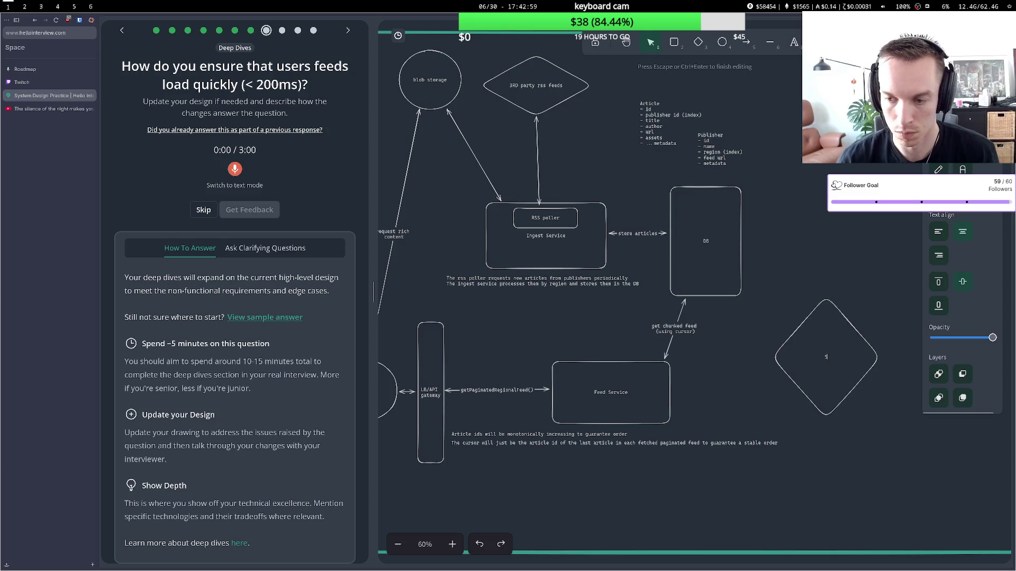
key(BackSpace)
text(rch )
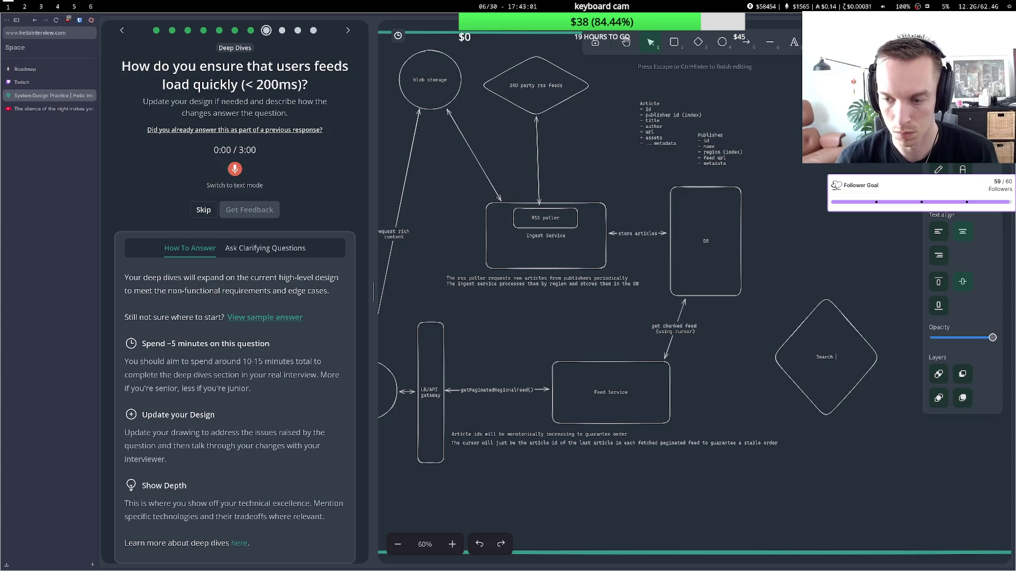
text(Indexer)
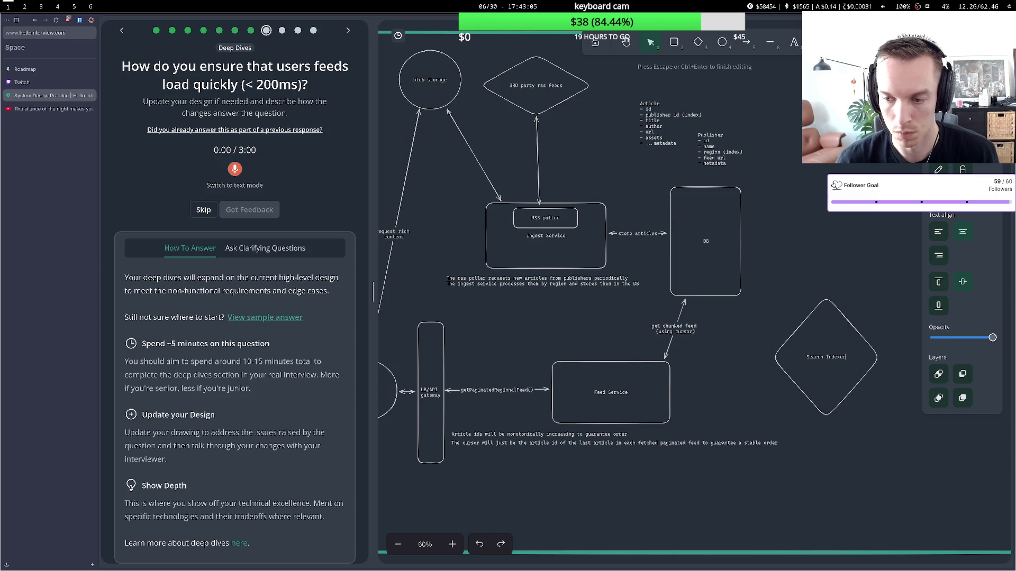
key(Return)
text((e)
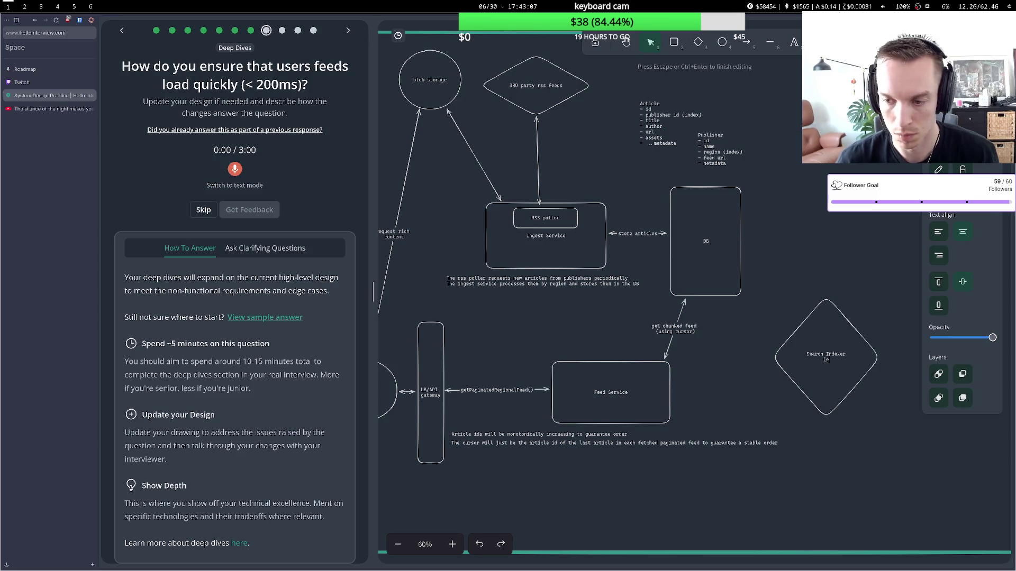
text(las)
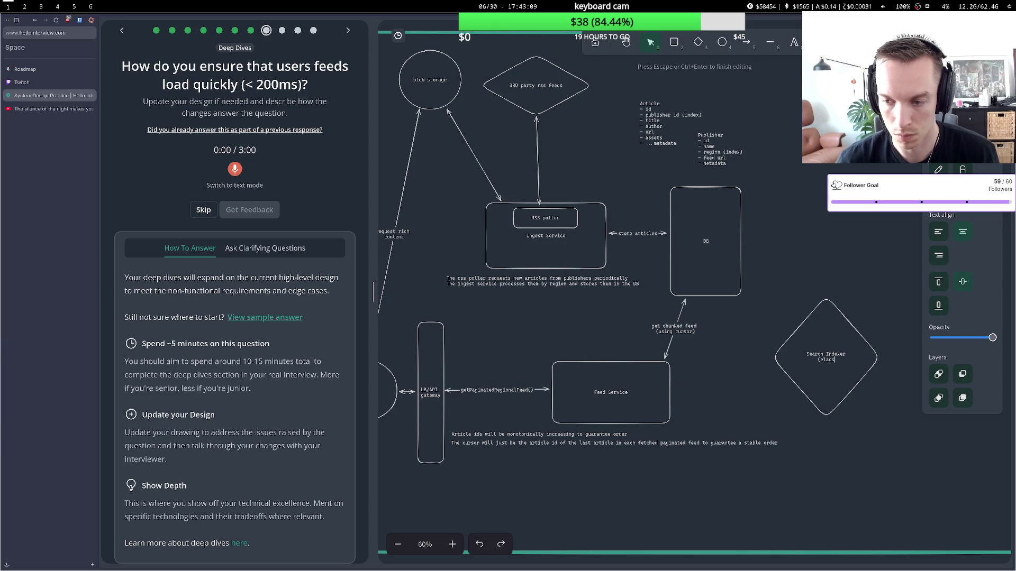
text(tics)
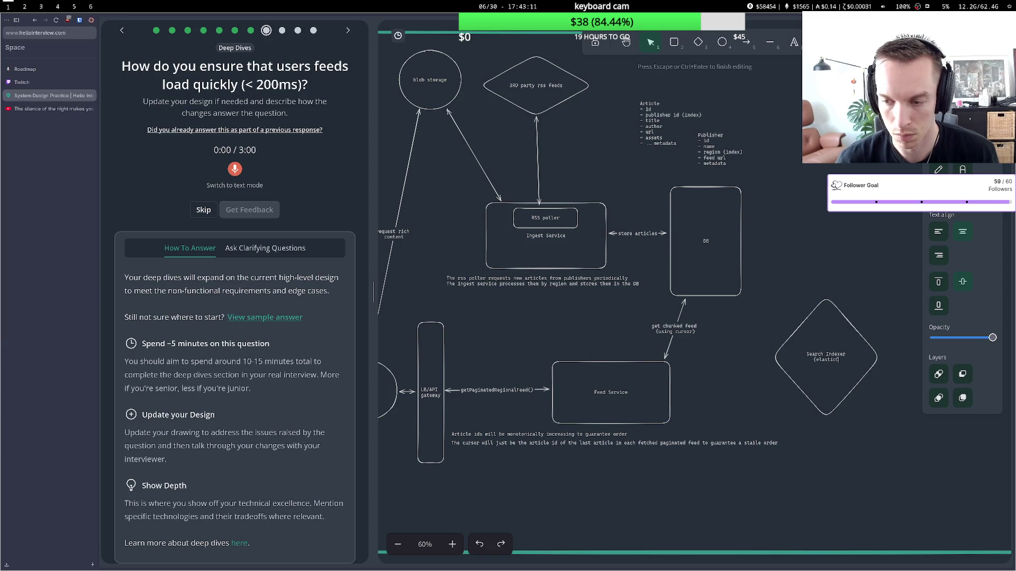
text(ea)
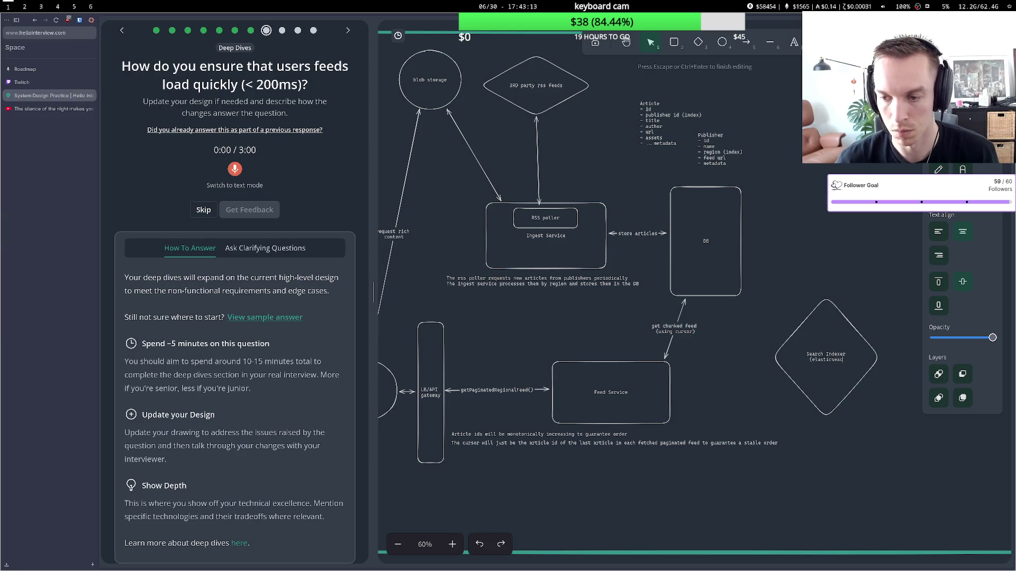
text(rch))
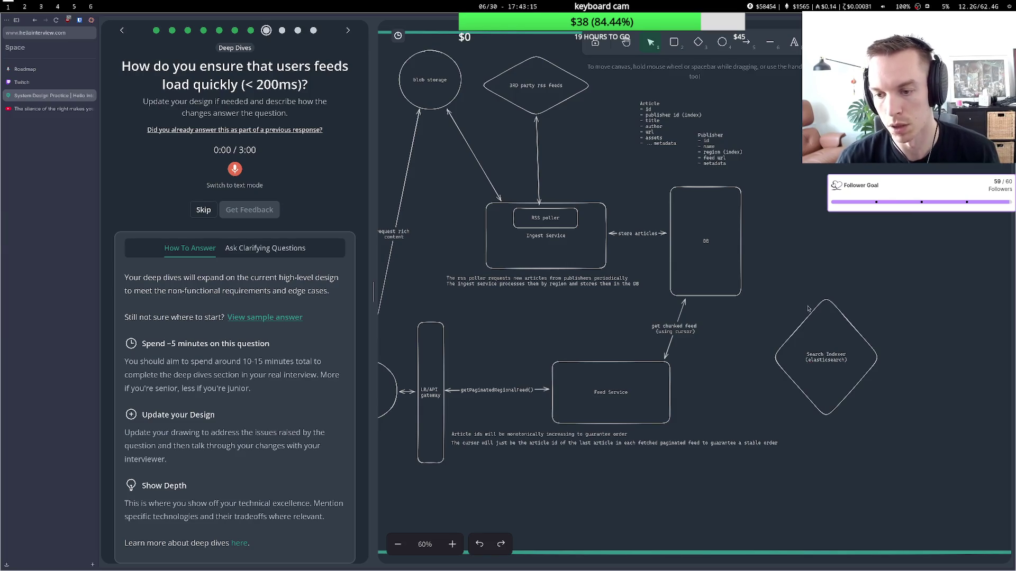
click(798, 315)
drag(797, 315, 791, 314)
Reconnect the DB–Feed Service arrow to the Search Indexer diamond and discard a stray text note.
click(751, 328)
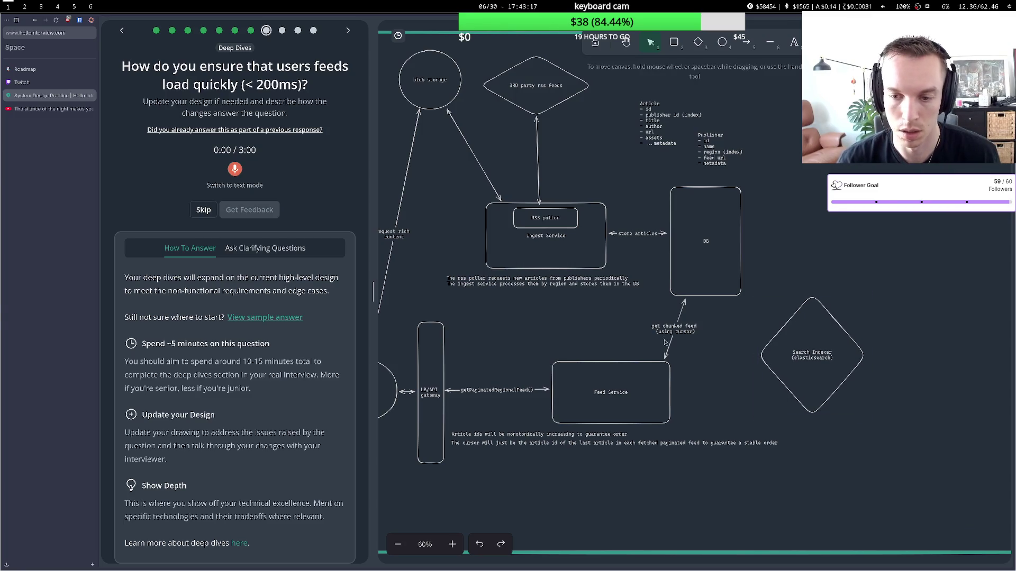
click(684, 307)
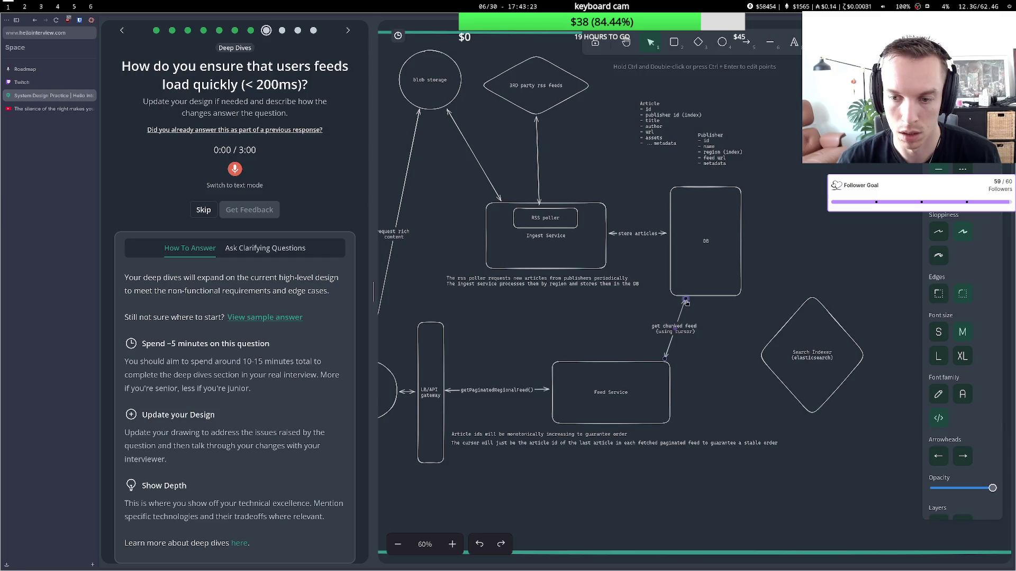
mouse_move(686, 300)
mouse_down()
mouse_move(699, 329)
mouse_move(757, 359)
mouse_up()
double_click(792, 229)
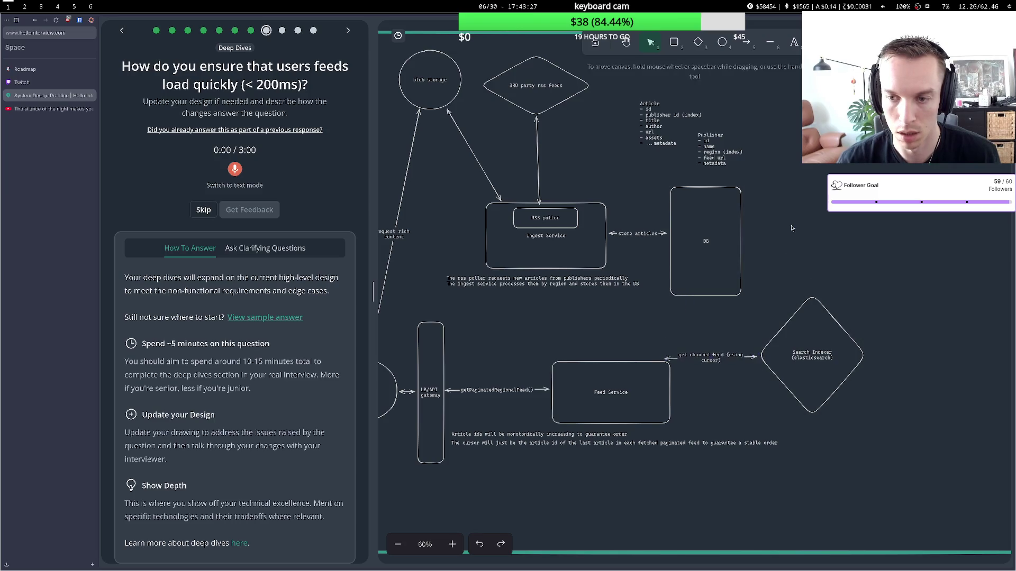
text(Fed)
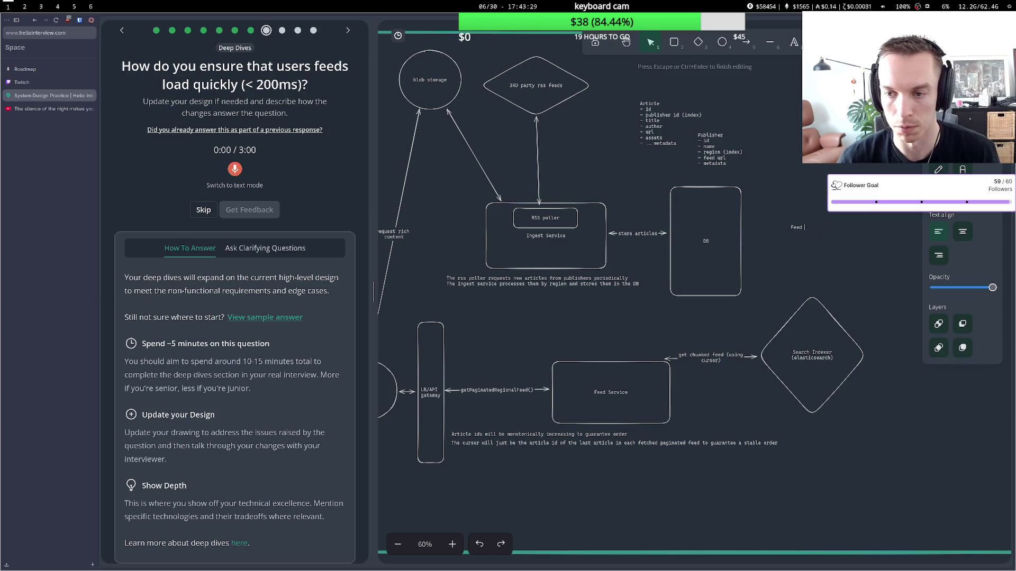
text(ner)
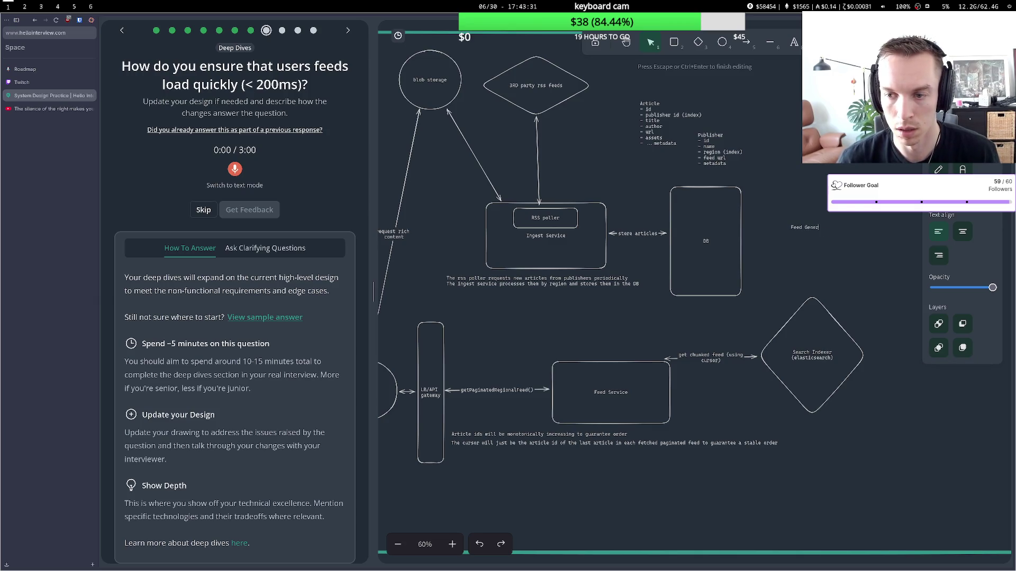
text(ty)
text(or)
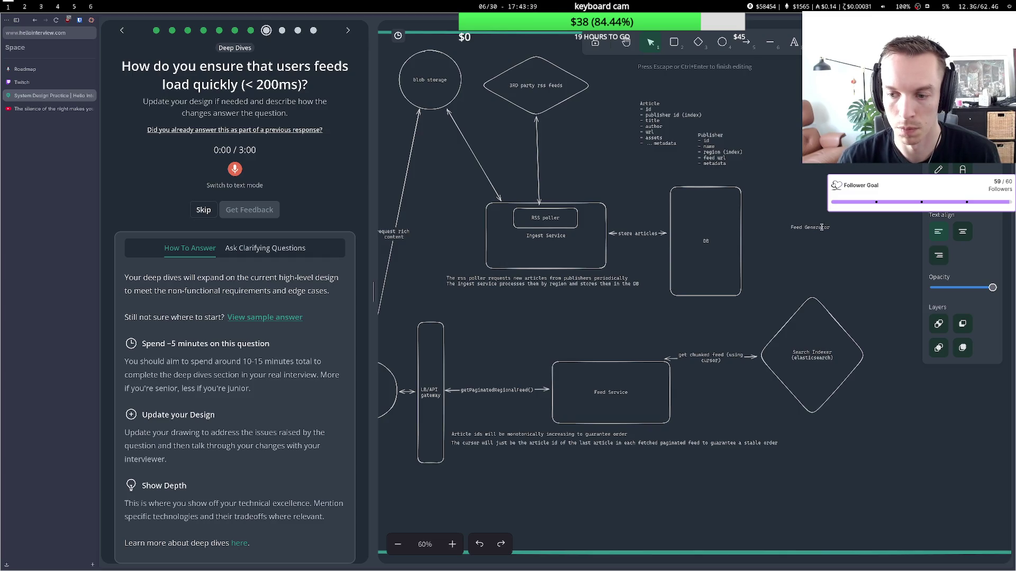
key(ctrl+a)
key(BackSpace)
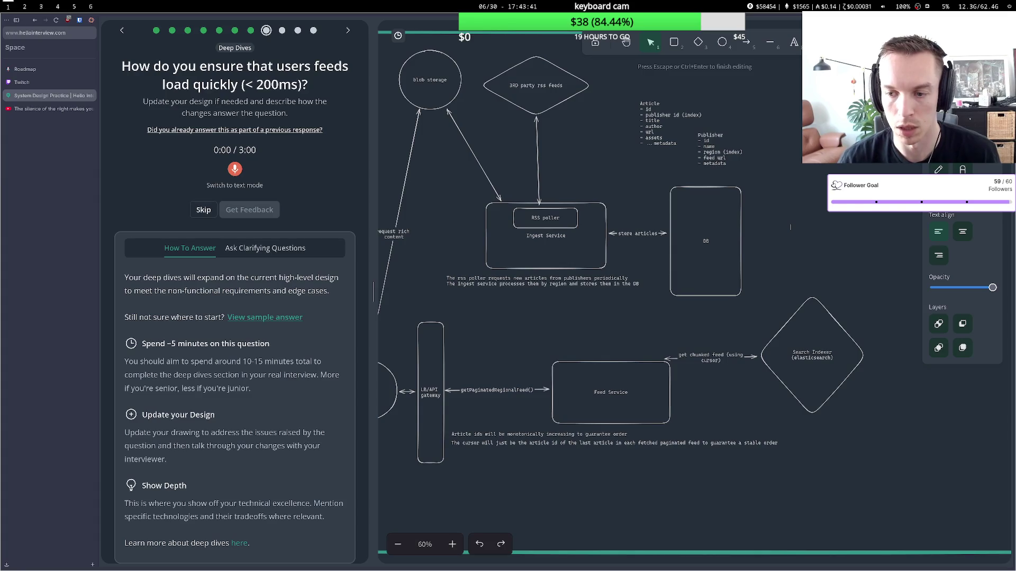
key(Escape)
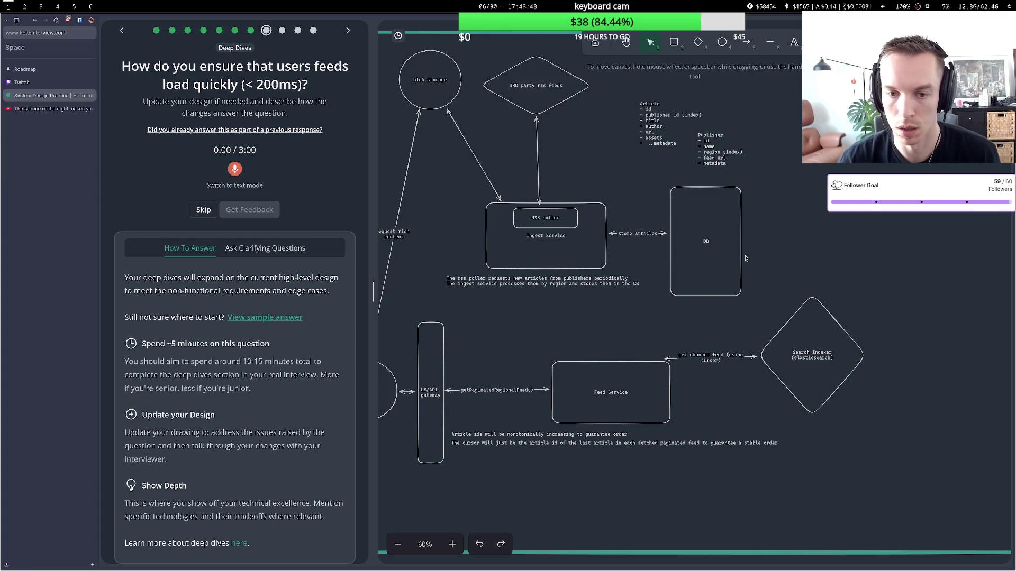
Draw an arrow from DB to the Search Indexer labelled 'CDC'.
key(a)
drag(746, 241, 795, 303)
key(Return)
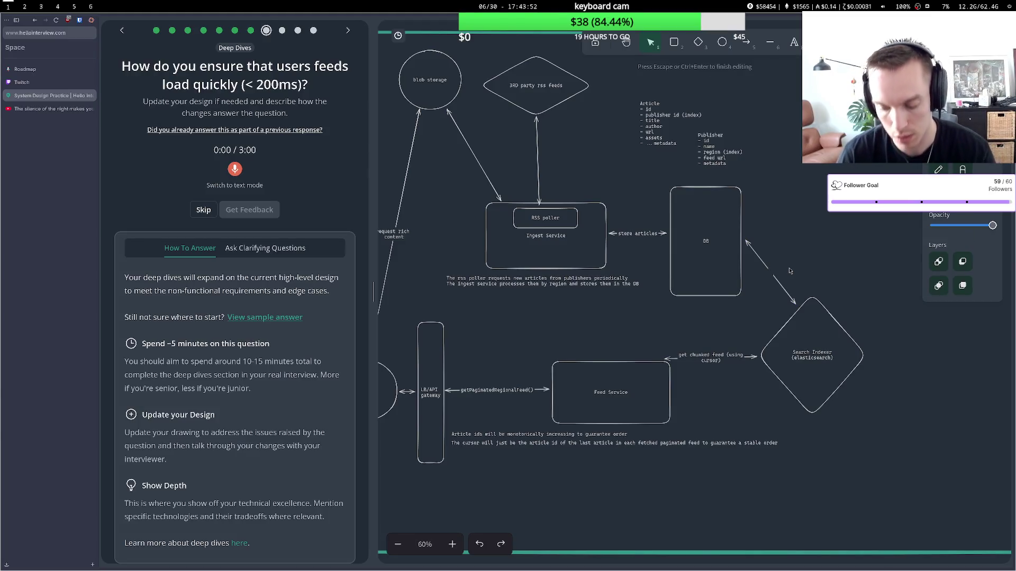
text(CDC)
click(794, 261)
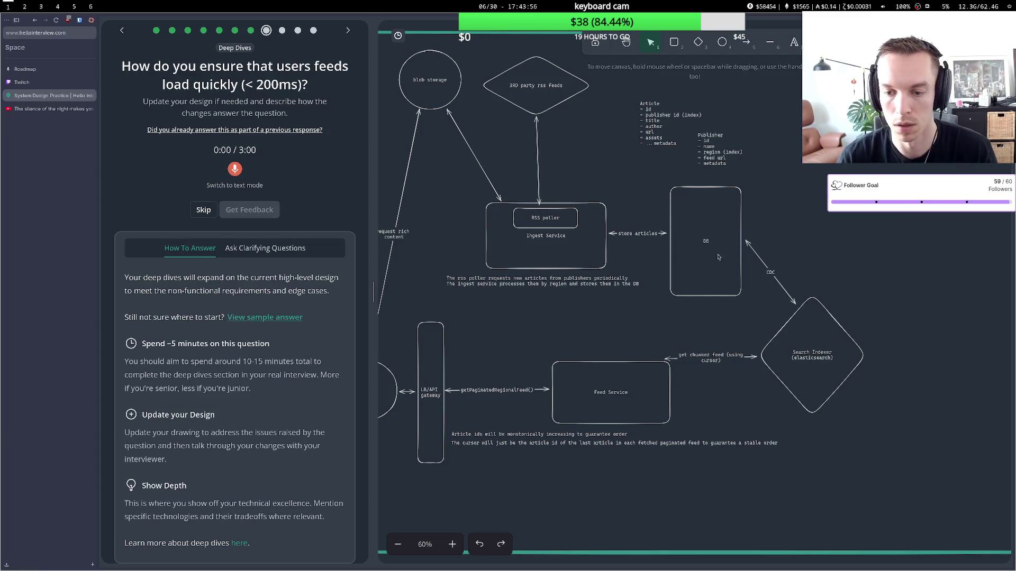
Reattach the get chunked feed arrow between Feed Service and Search Indexer.
click(668, 360)
drag(668, 360, 676, 384)
drag(758, 360, 759, 363)
key(Escape)
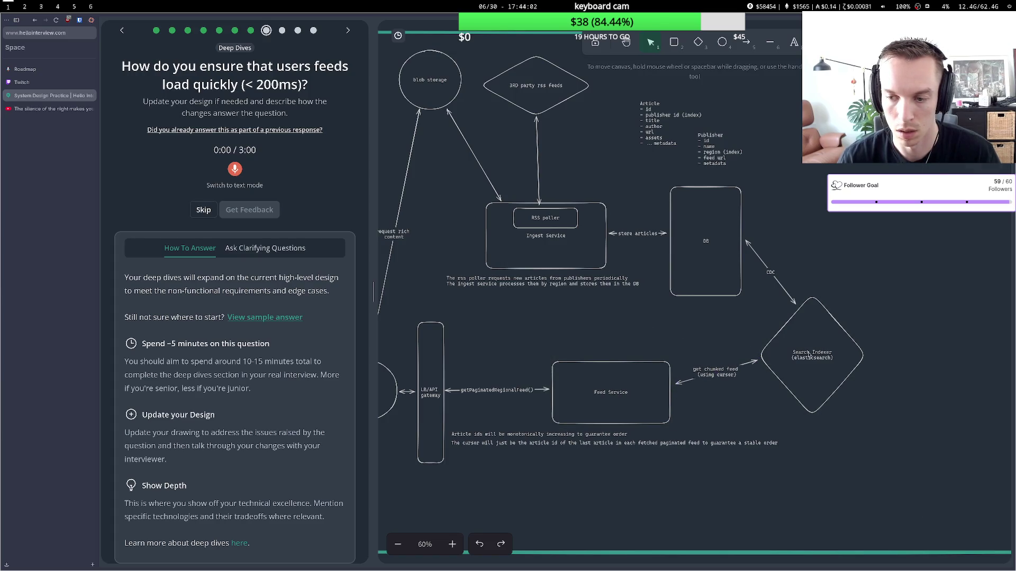
Place a note 'feeds indexed by region, allowing filters for publisher' beneath the Search Indexer diamond.
double_click(809, 355)
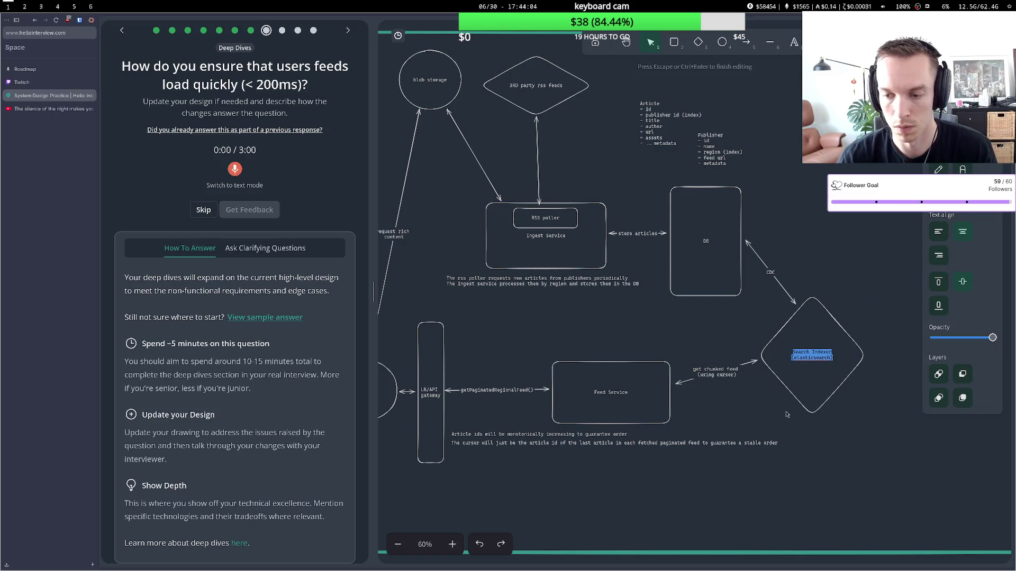
double_click(815, 247)
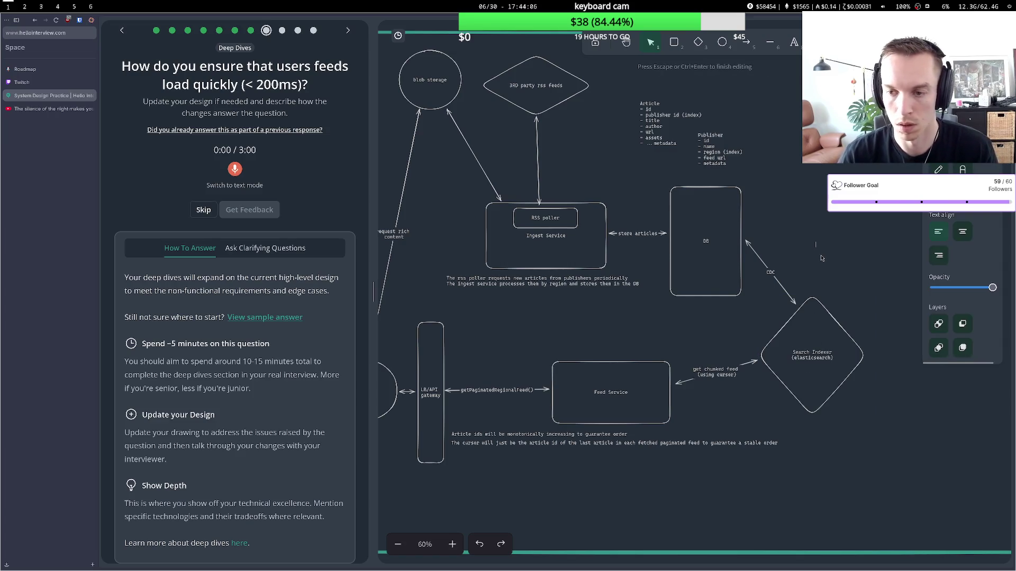
text(SEAC)
key(BackSpace)
key(BackSpace)
key(BackSpace)
text(s)
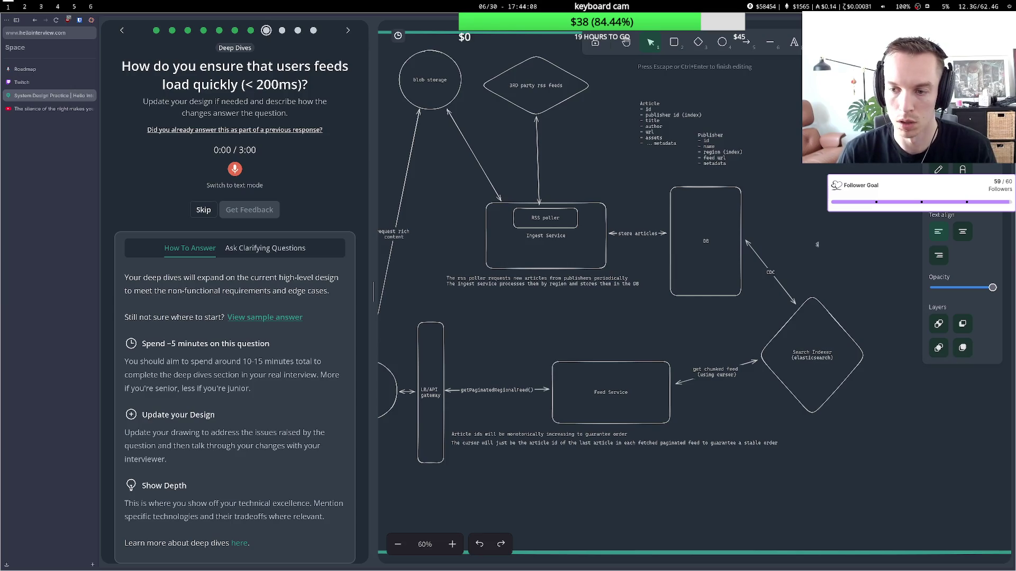
text(feed)
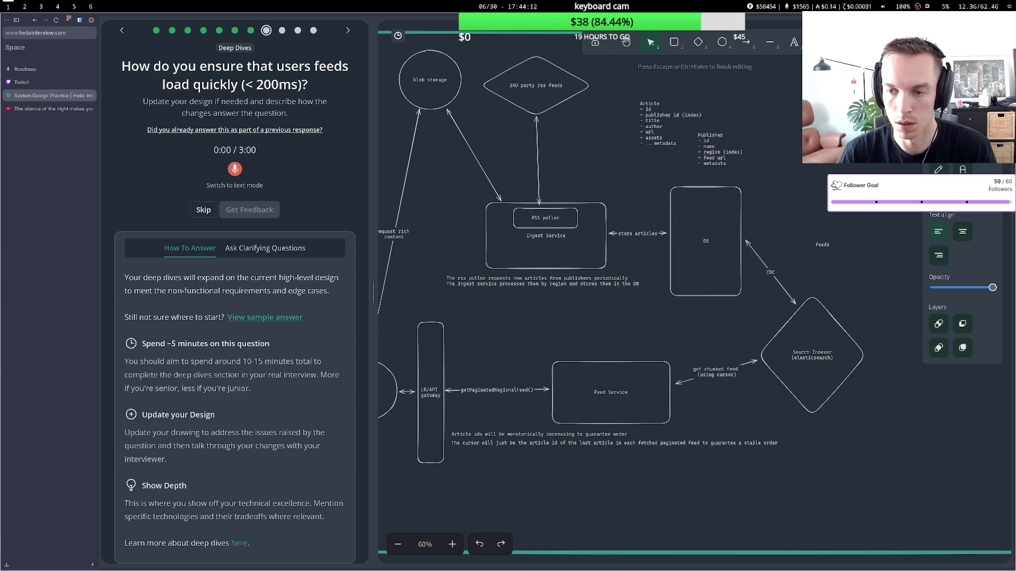
text(indexed )
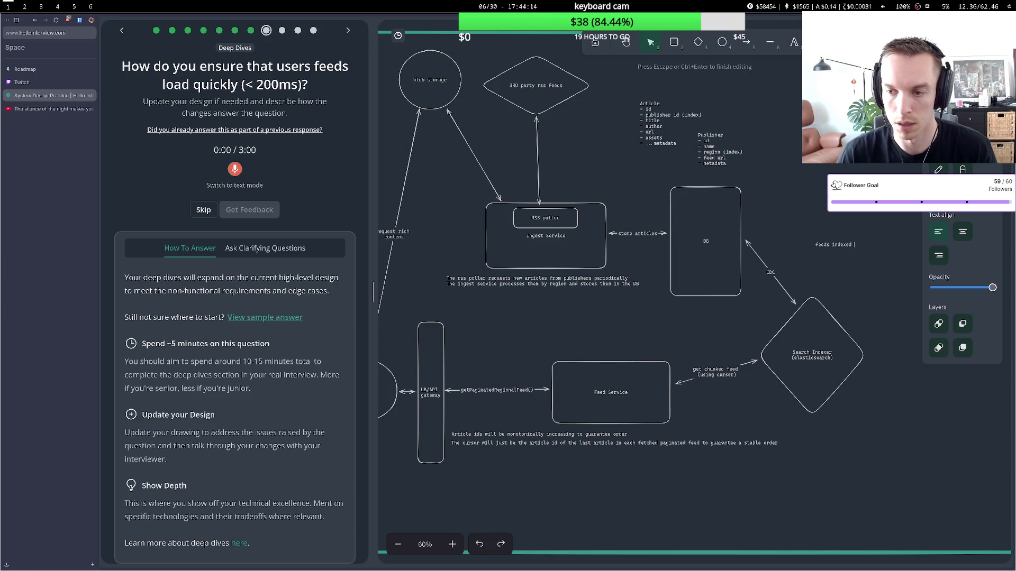
text(by region)
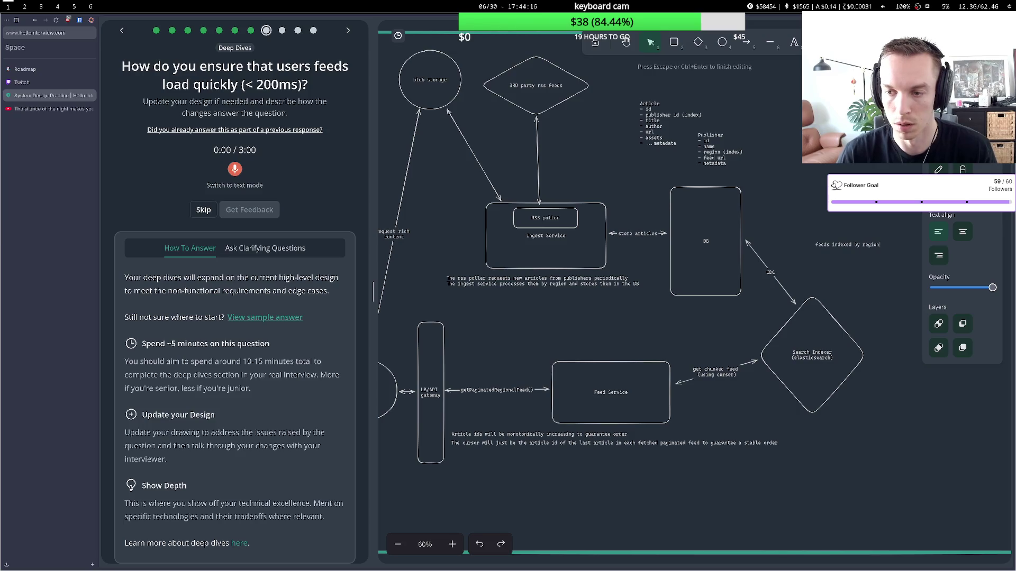
text(.)
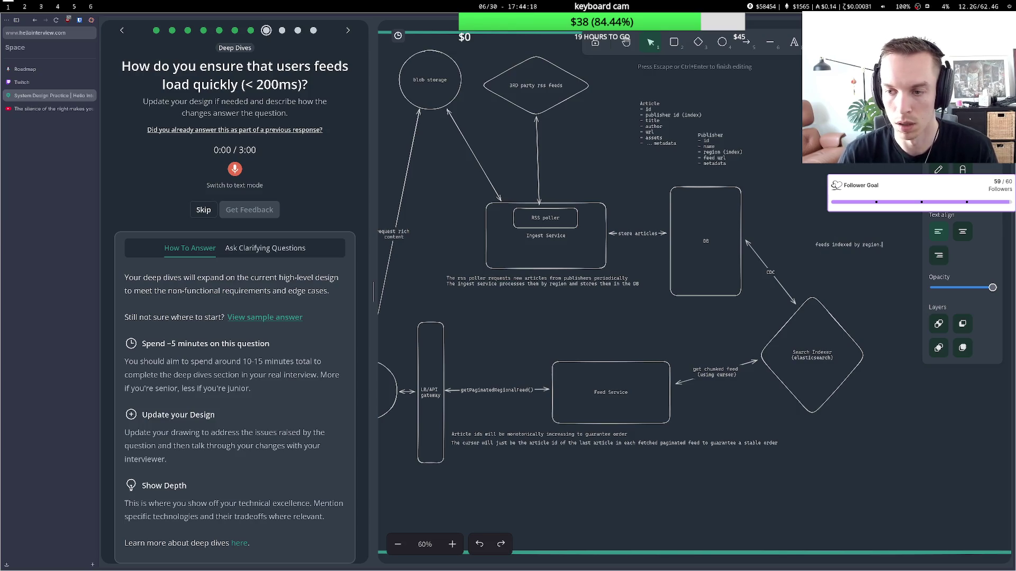
text(ing filters for pub)
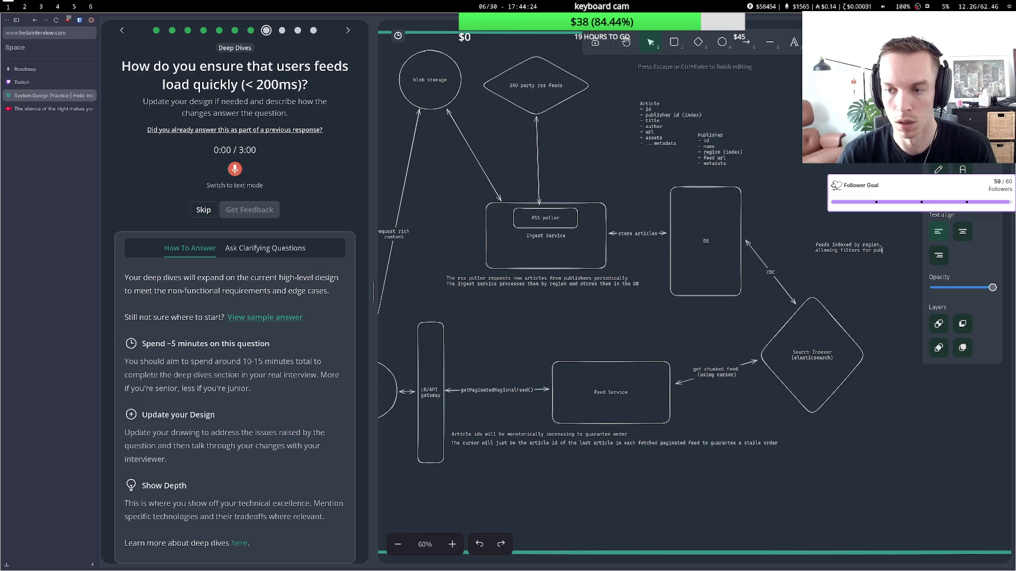
text(lisher)
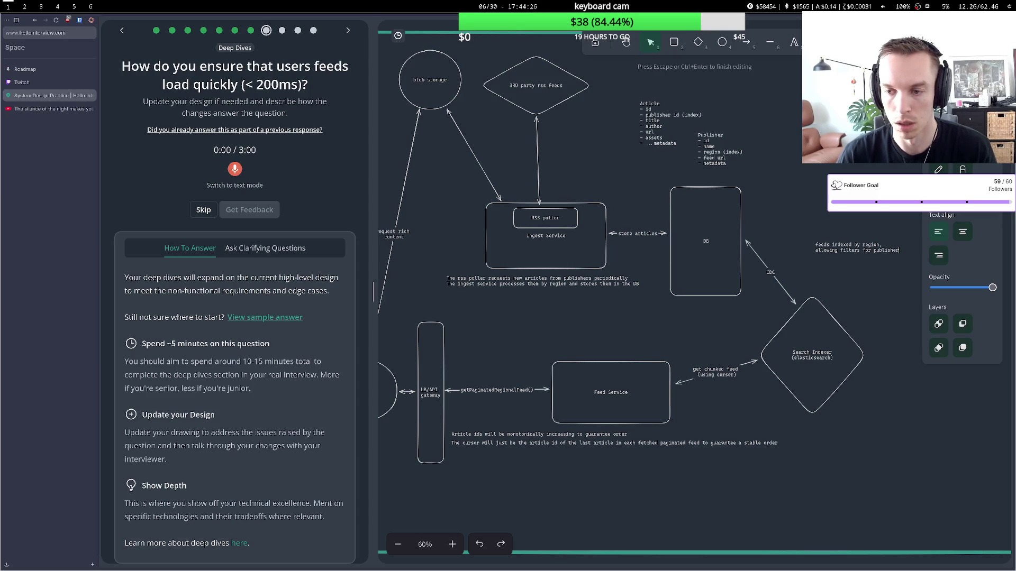
click(846, 264)
mouse_move(843, 251)
mouse_down()
mouse_move(817, 431)
mouse_move(832, 427)
mouse_up()
click(835, 259)
click(847, 257)
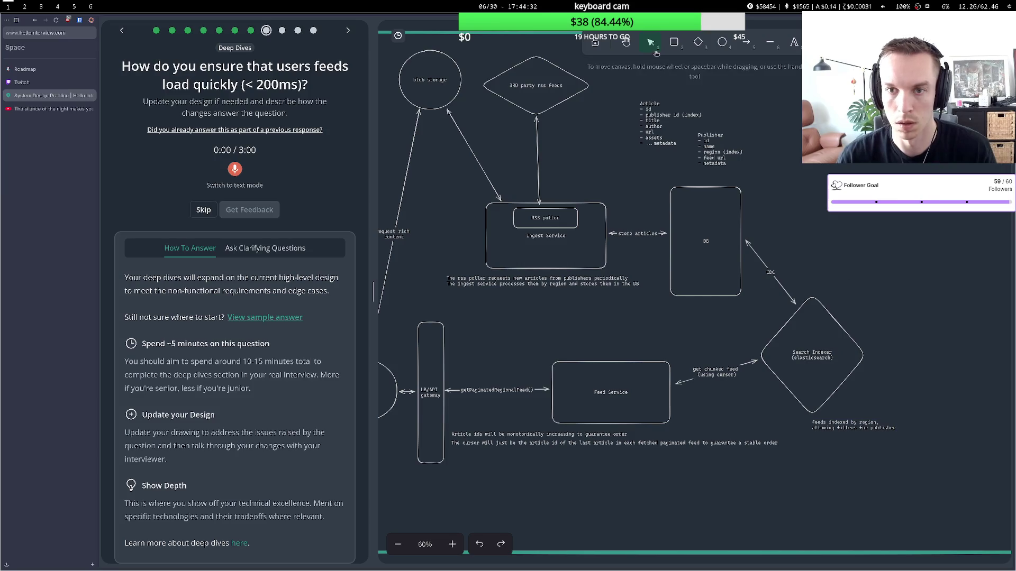
Record a 38-second spoken under-200ms answer and request feedback on it.
click(239, 174)
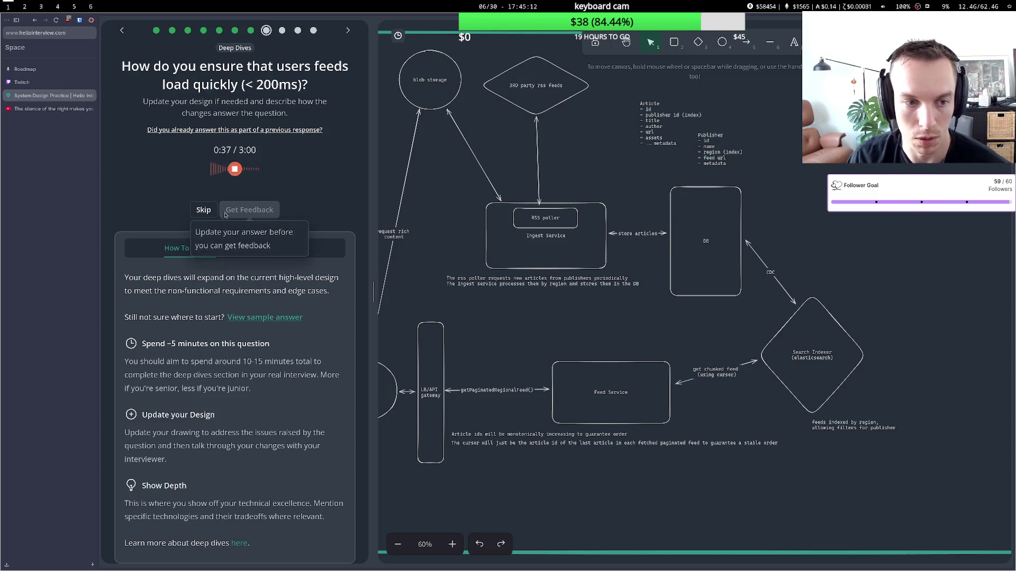
click(235, 170)
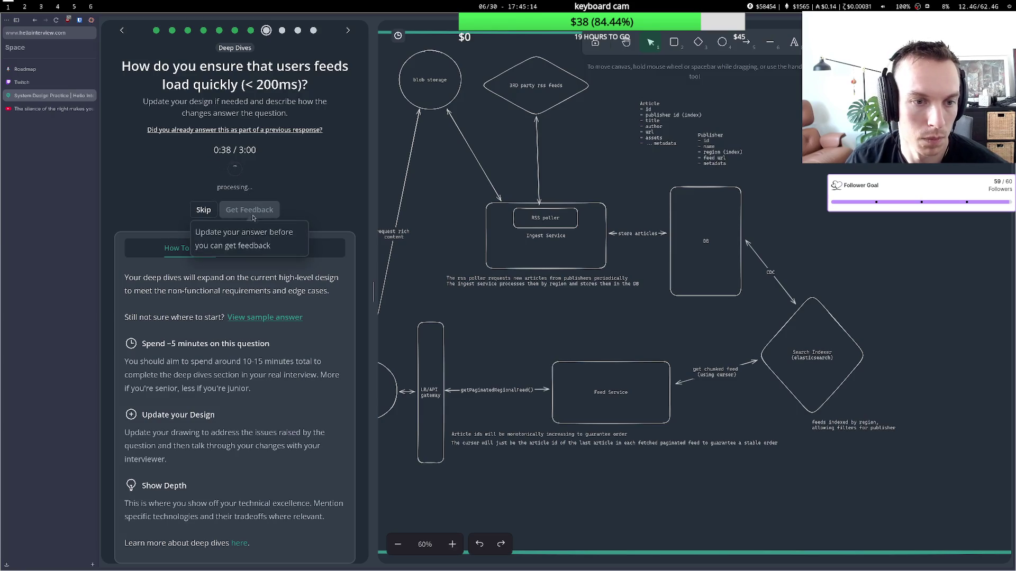
click(260, 322)
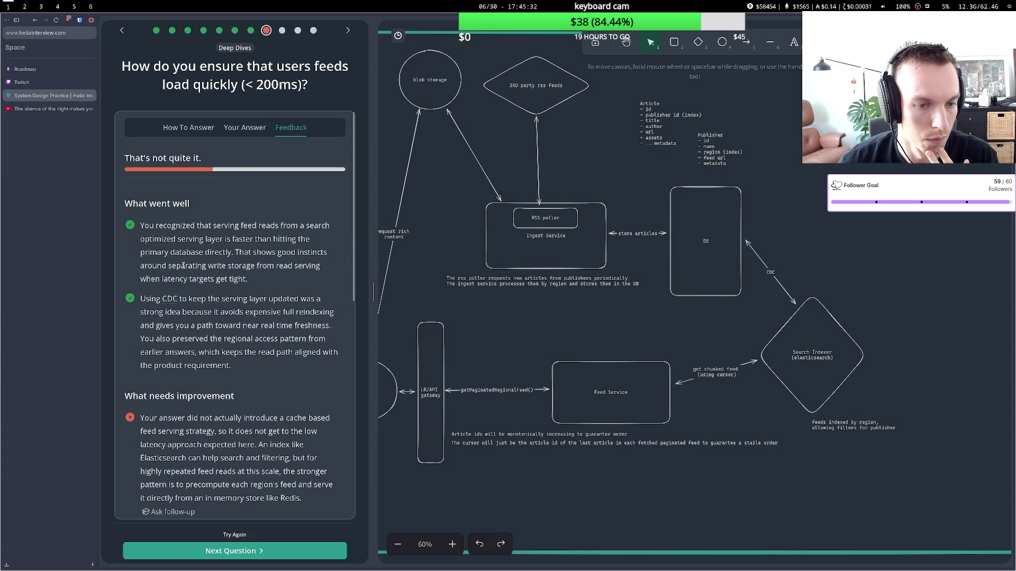
Read the needs-improvement points on search filtering, repeated feed reads and precomputing each region's feed.
scroll(183, 266, down, 3)
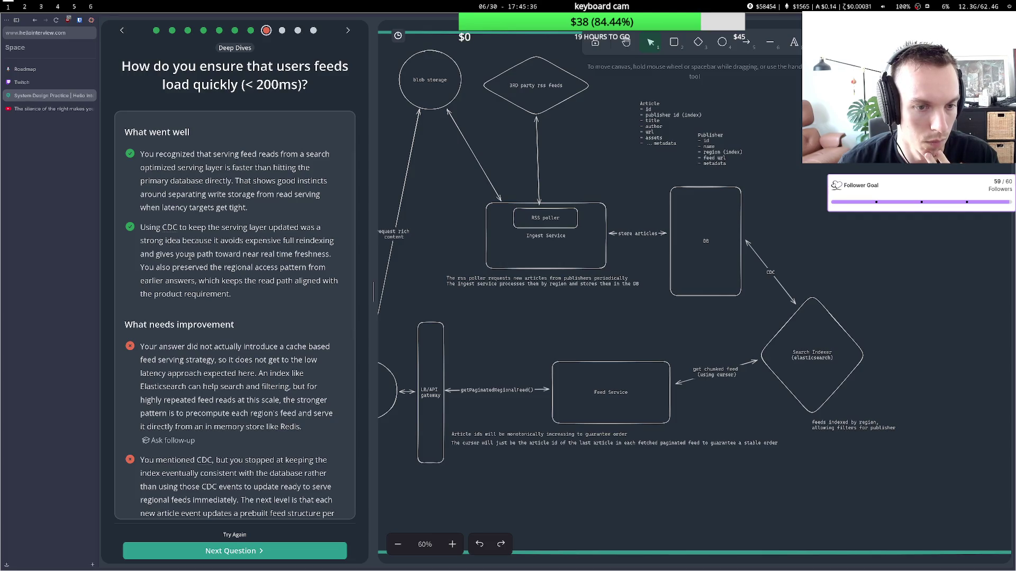
scroll(189, 256, down, 6)
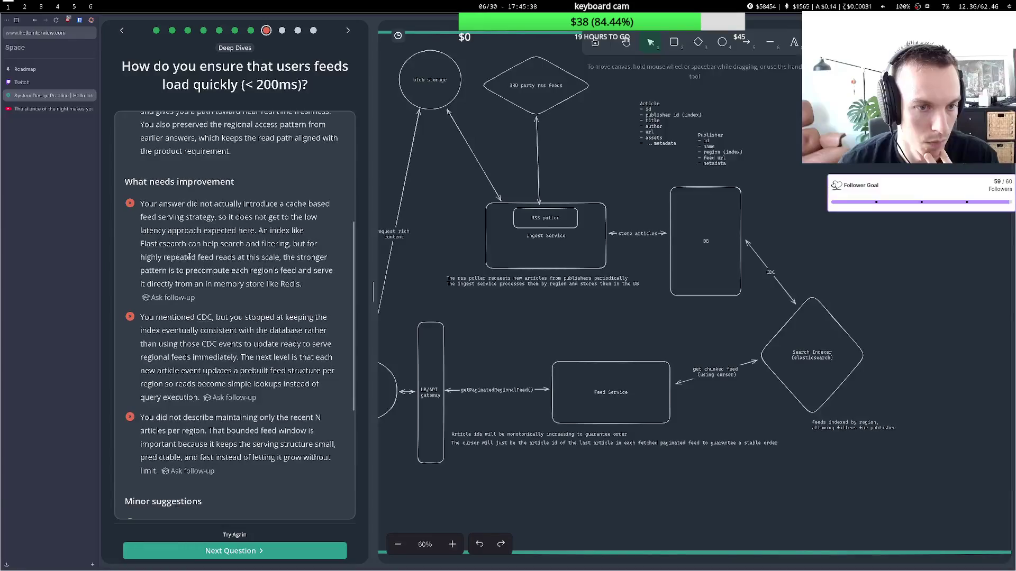
drag(184, 204, 262, 217)
click(233, 212)
click(193, 241)
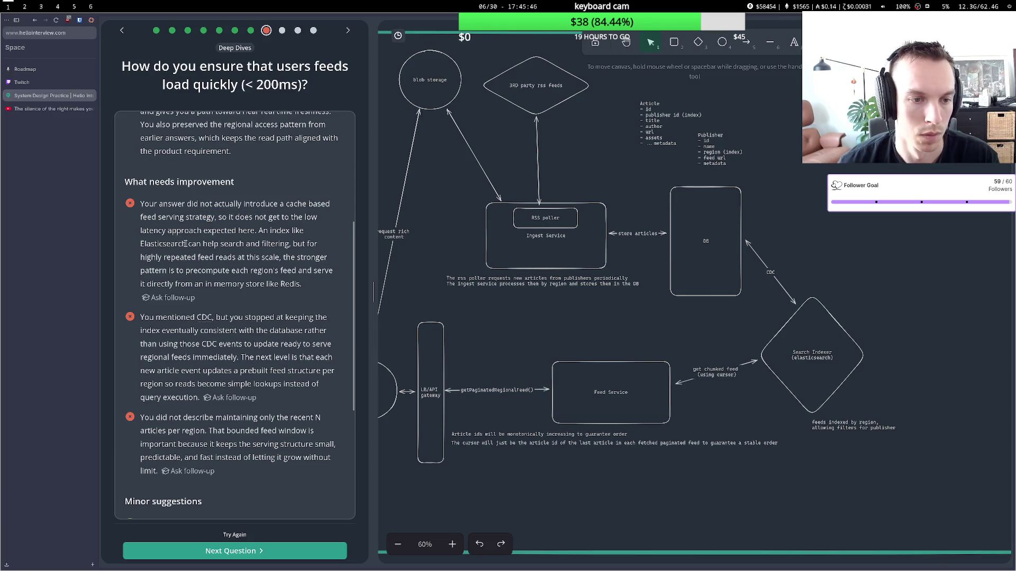
drag(201, 244, 270, 246)
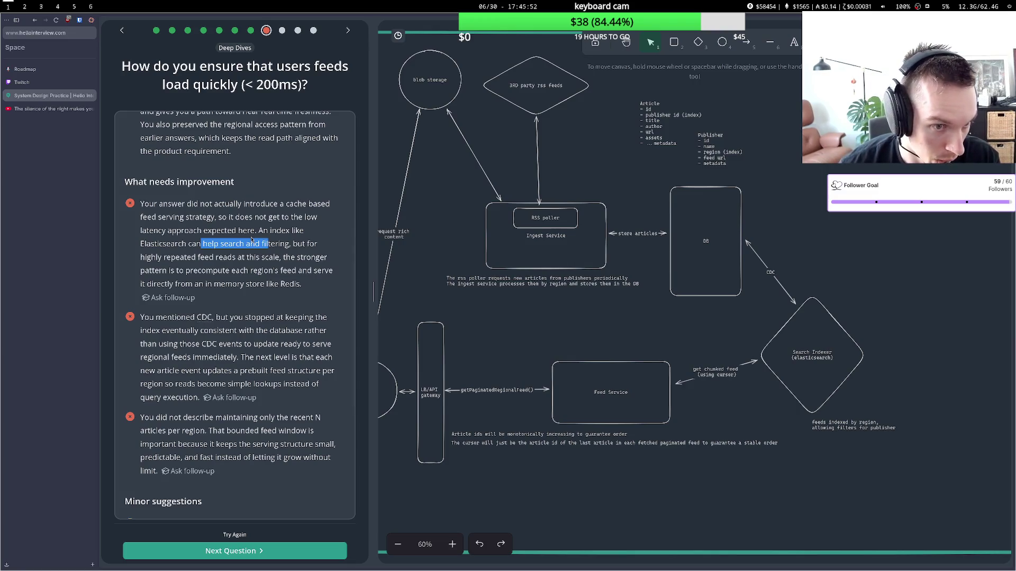
drag(187, 257, 236, 265)
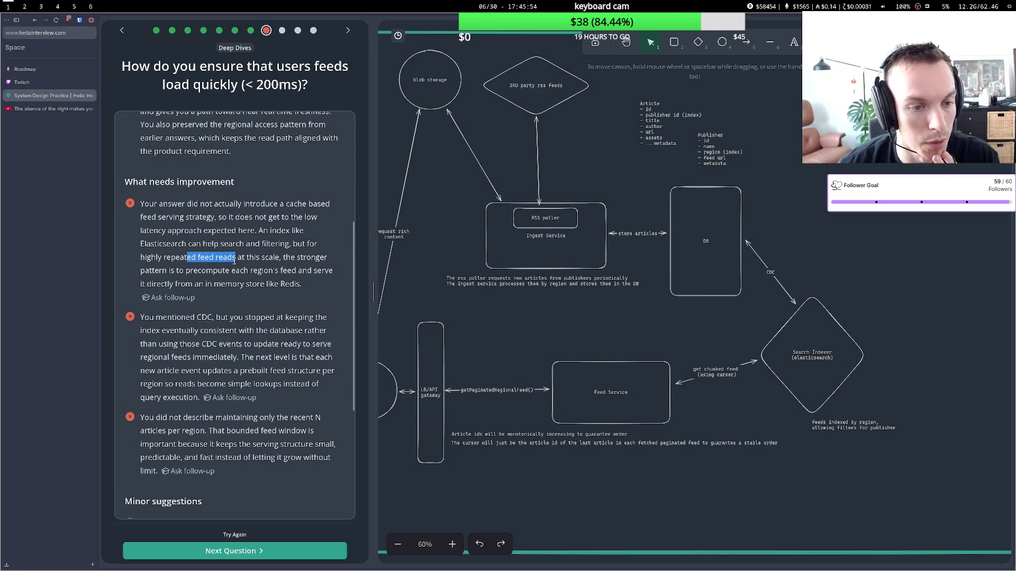
mouse_move(187, 270)
mouse_down()
mouse_move(305, 271)
mouse_move(179, 284)
mouse_move(241, 285)
mouse_up()
Delete the Search Indexer diamond and CDC arrow, reconnecting the get chunked feed arrow from DB to Feed Service.
click(241, 286)
click(778, 345)
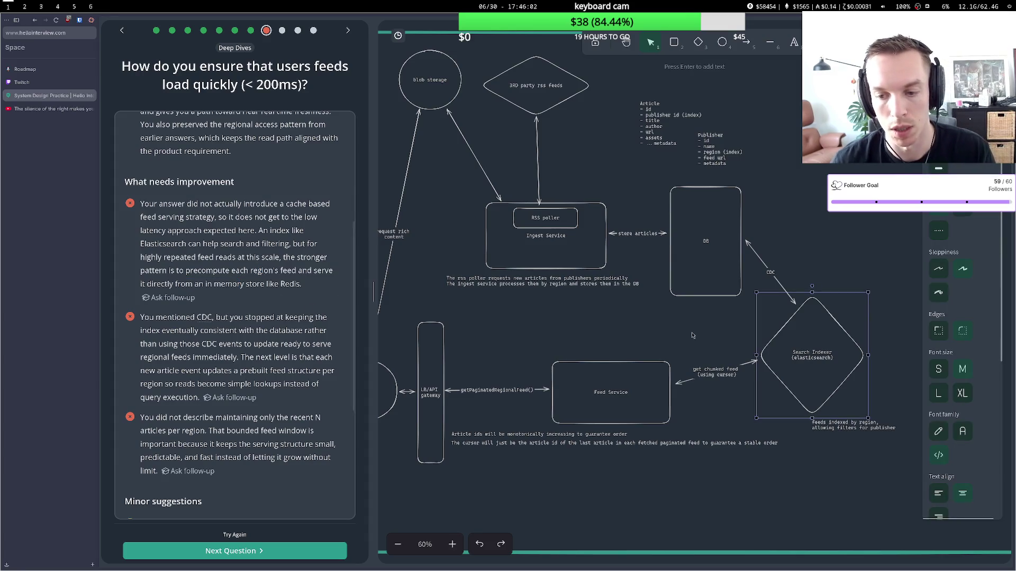
click(698, 318)
drag(767, 360, 765, 357)
click(760, 251)
key(Escape)
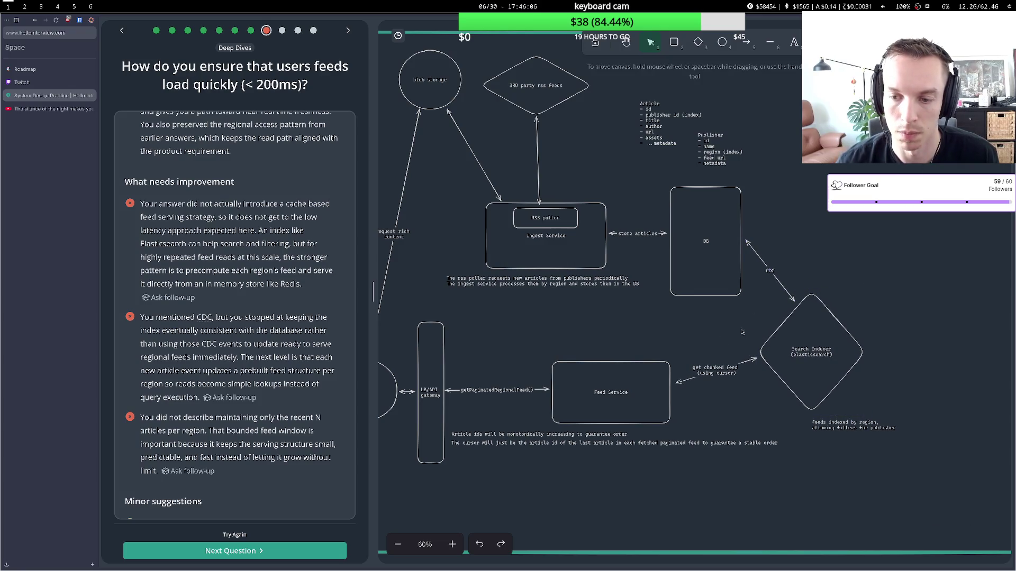
click(785, 325)
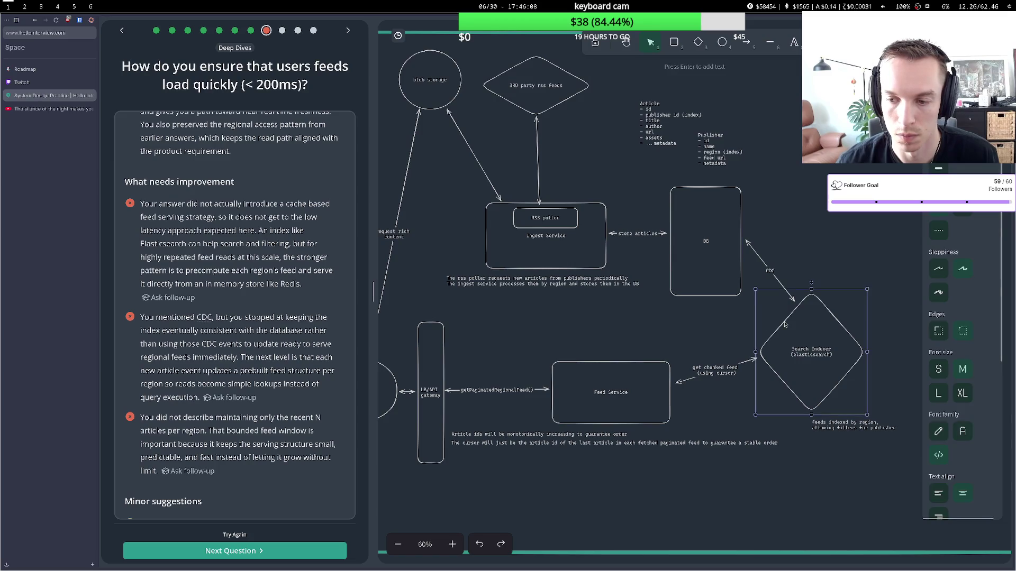
key(Delete)
click(784, 290)
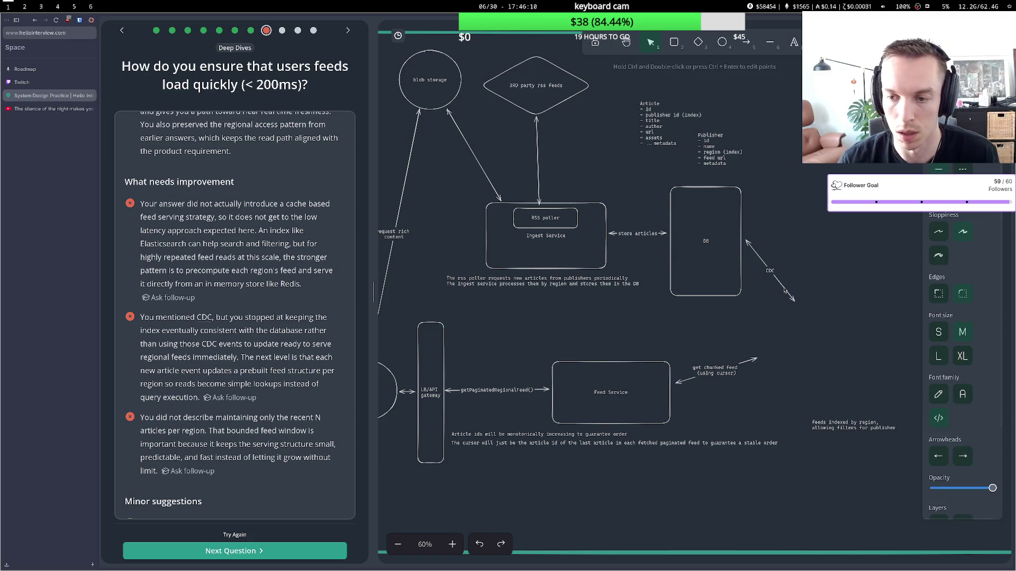
key(Delete)
click(749, 362)
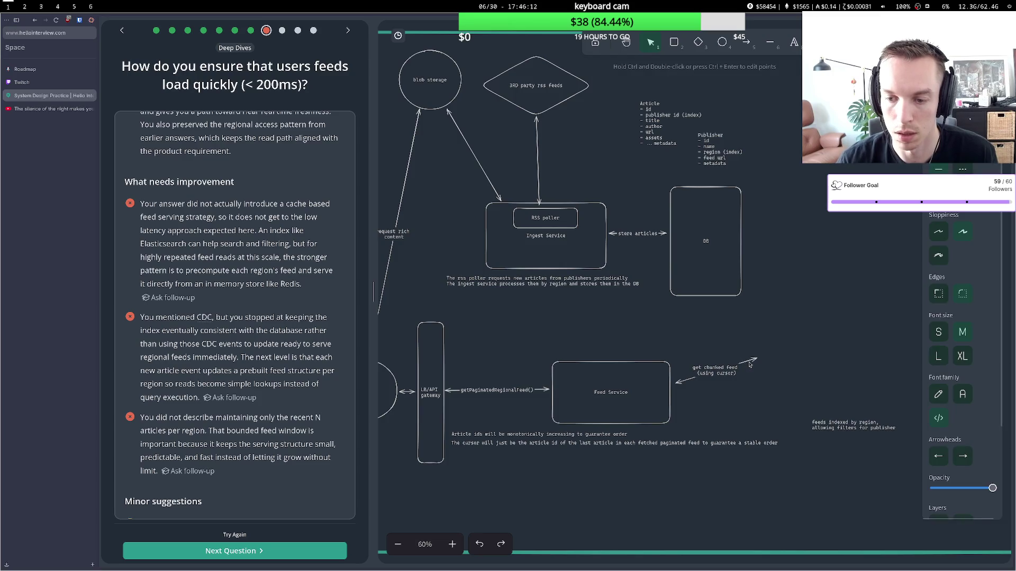
mouse_move(757, 360)
mouse_down()
mouse_move(701, 318)
mouse_move(695, 300)
mouse_up()
drag(676, 382, 666, 357)
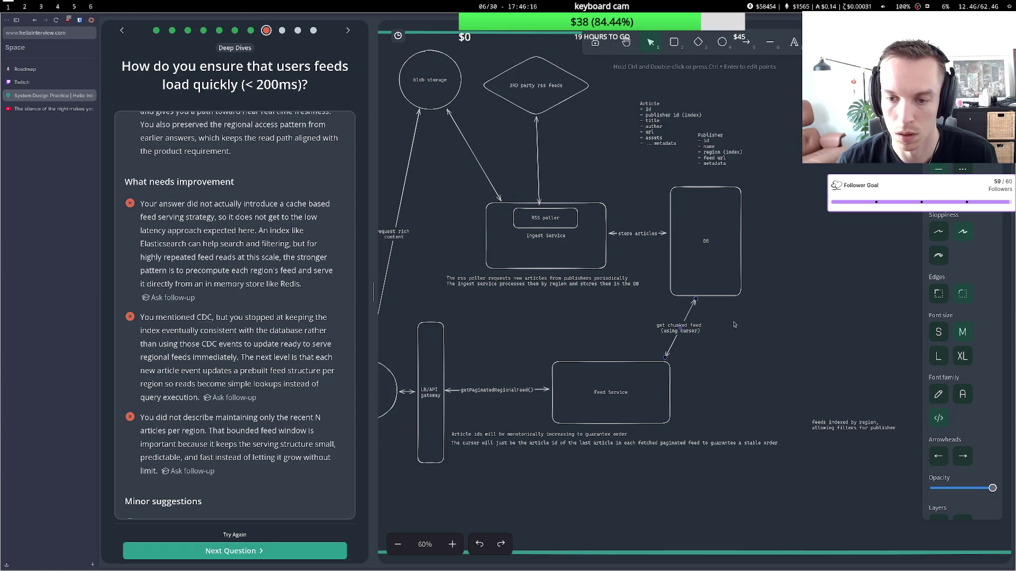
Draw a 'Regional feed cache (redis)' circle right of DB and begin a 'Feed generator' label above it.
click(726, 46)
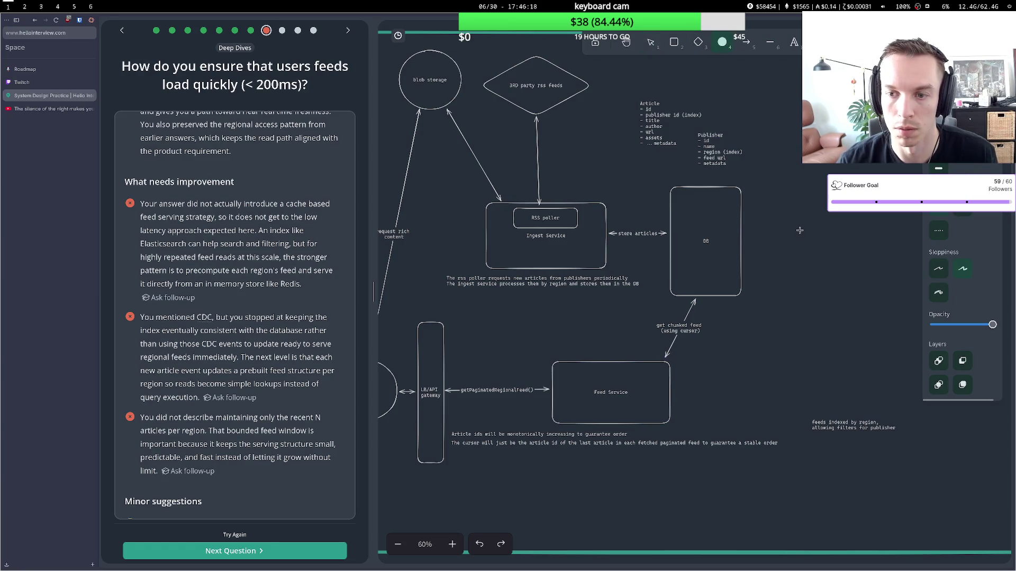
drag(782, 224, 849, 292)
drag(814, 257, 816, 273)
double_click(816, 272)
text(redis)
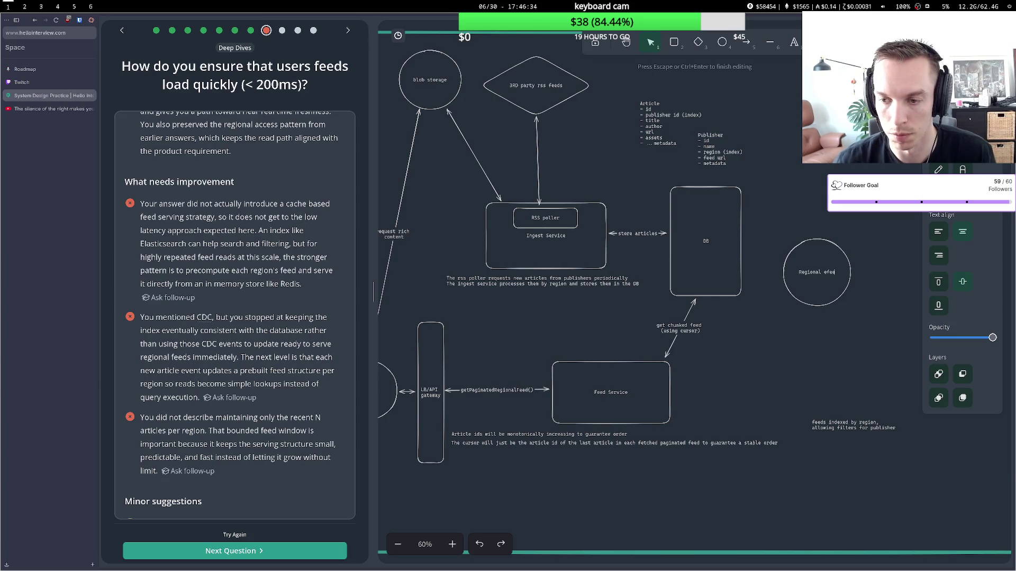
text(feed cache)
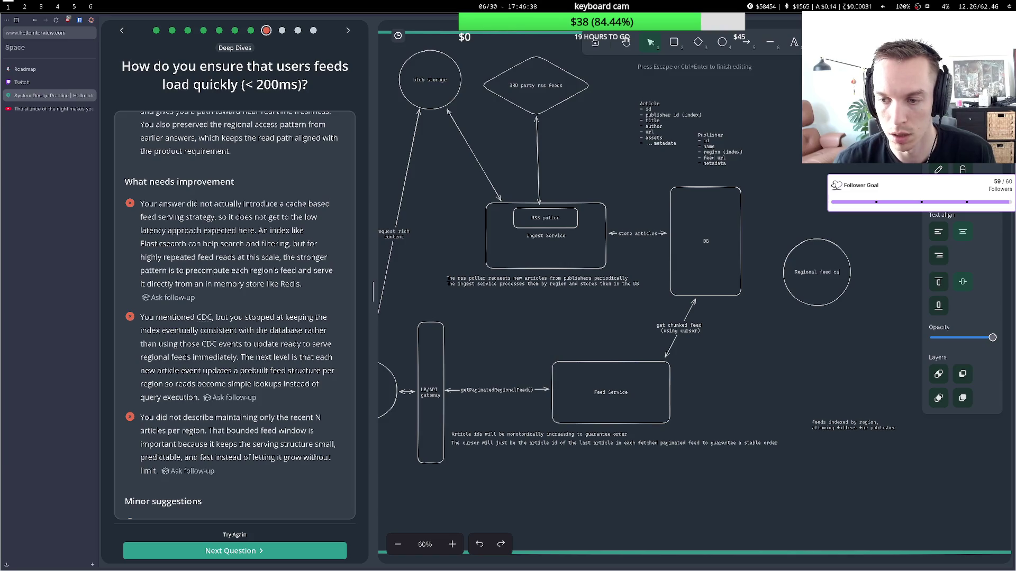
text( ()
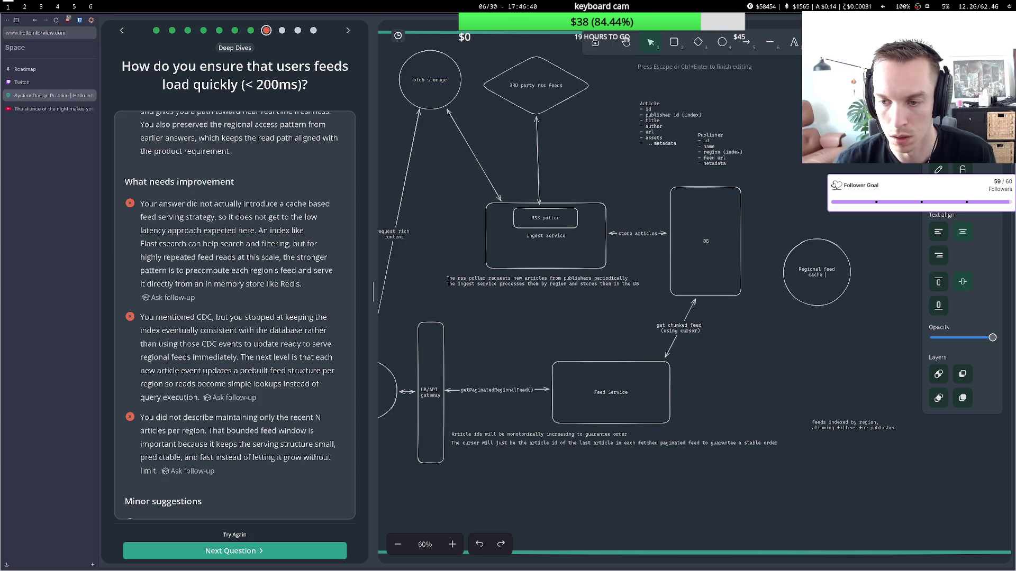
text(redis))
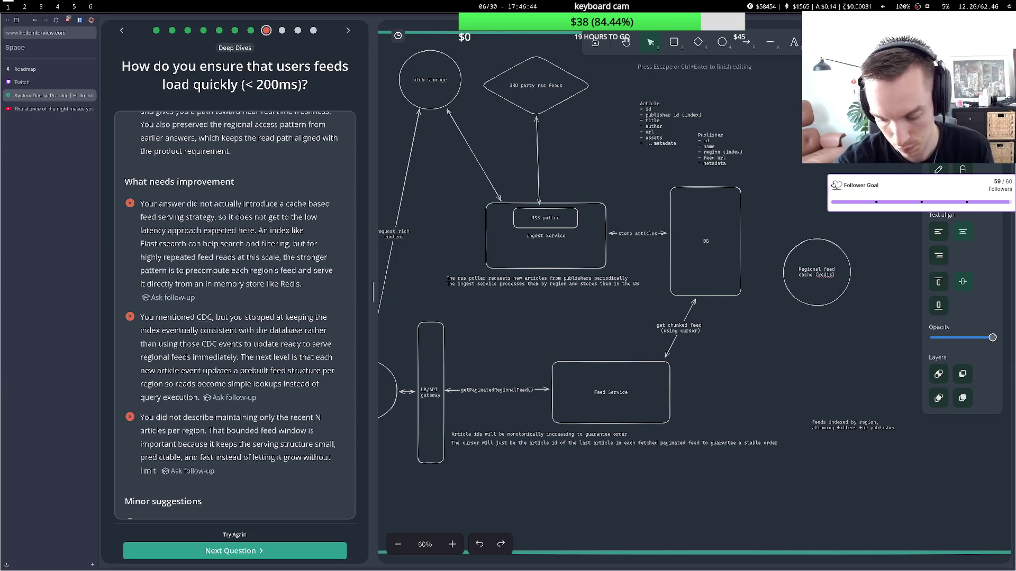
click(801, 190)
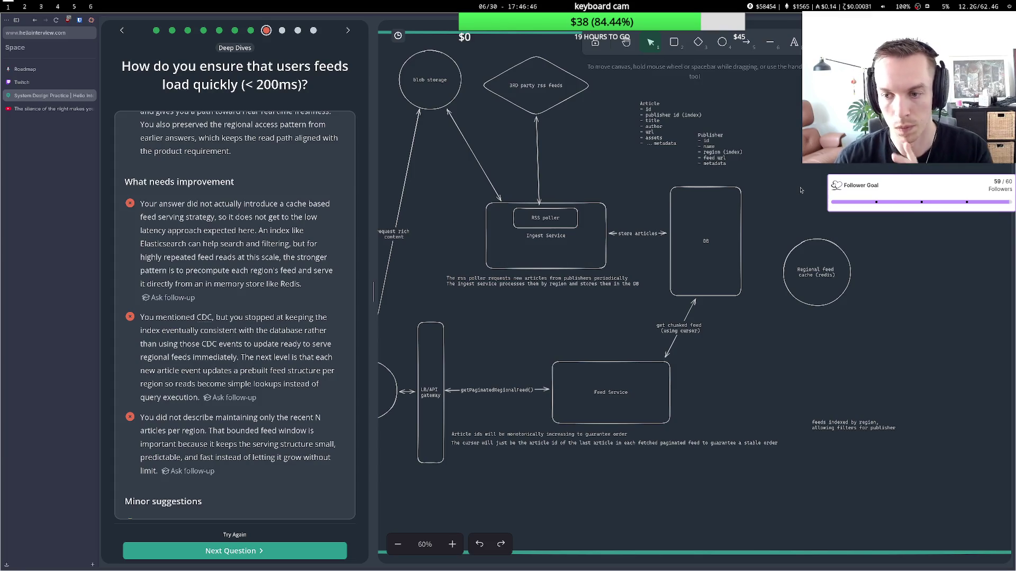
drag(803, 249, 792, 285)
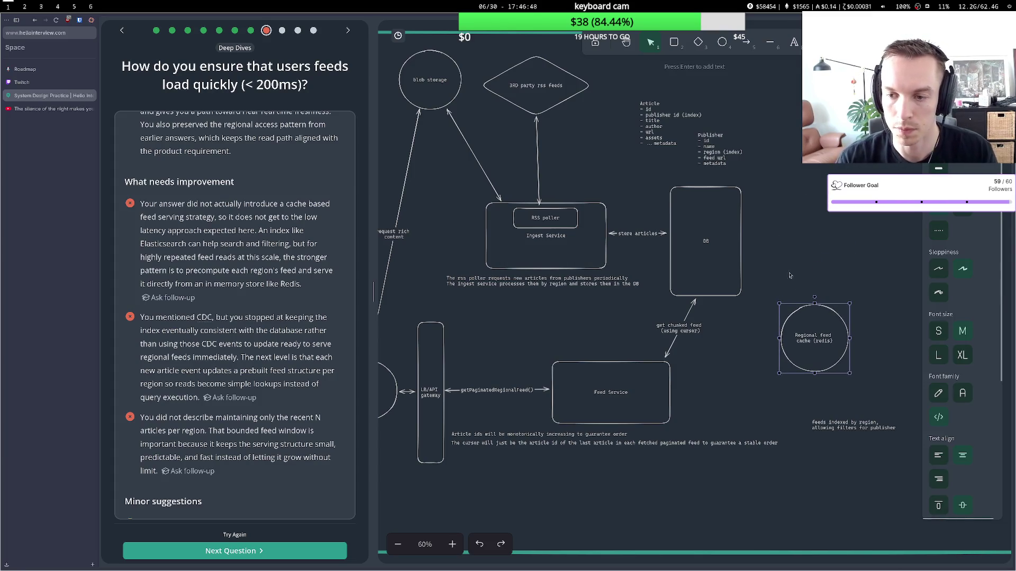
double_click(797, 245)
text(Feed generator)
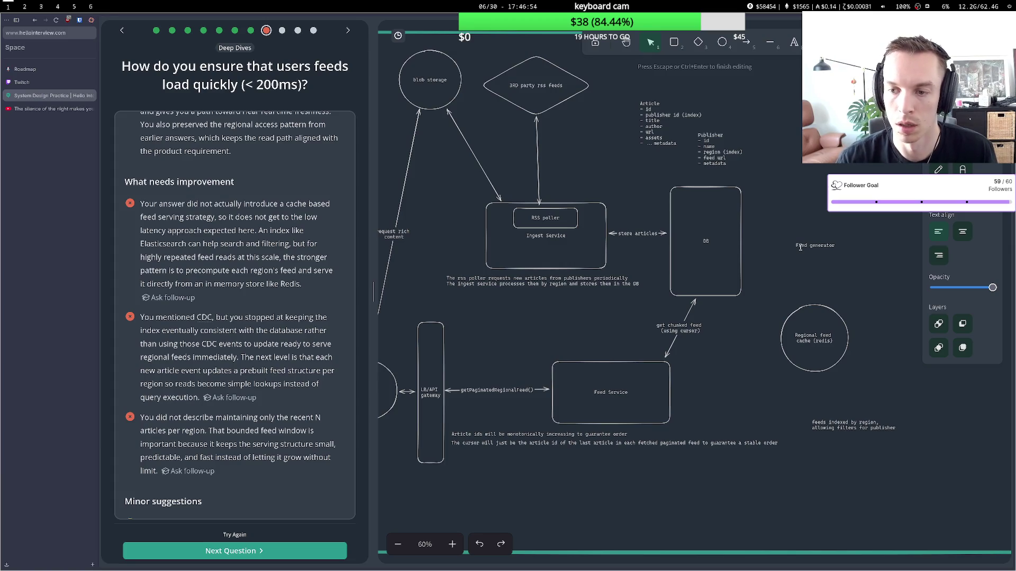
Enclose the label in a 'Feed generator' rectangle, delete the loose label, and place it beside DB.
key(Escape)
click(674, 42)
mouse_move(777, 184)
mouse_down()
mouse_move(881, 262)
mouse_move(880, 245)
mouse_up()
double_click(817, 211)
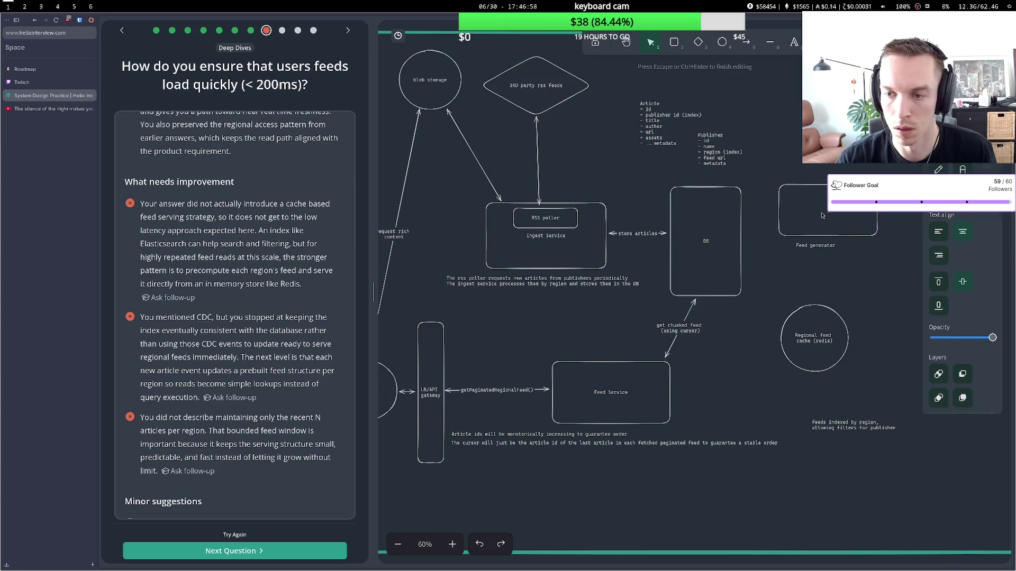
text(Feed)
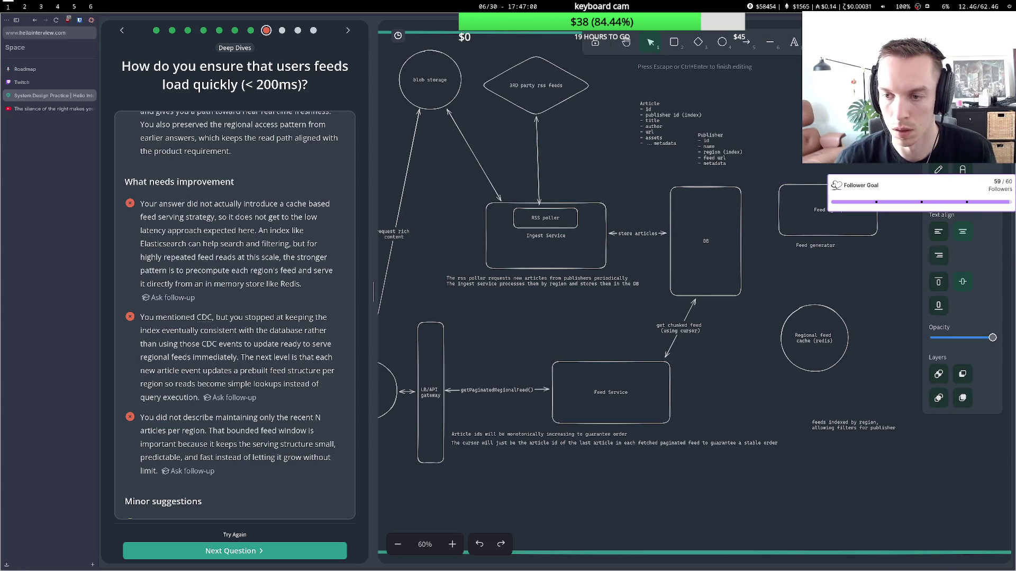
text( generator)
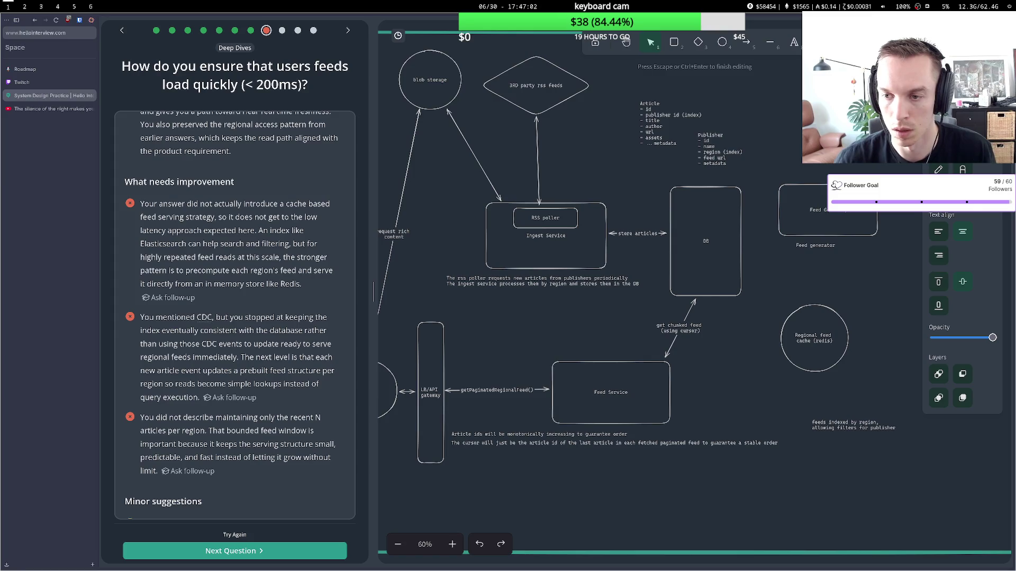
click(813, 249)
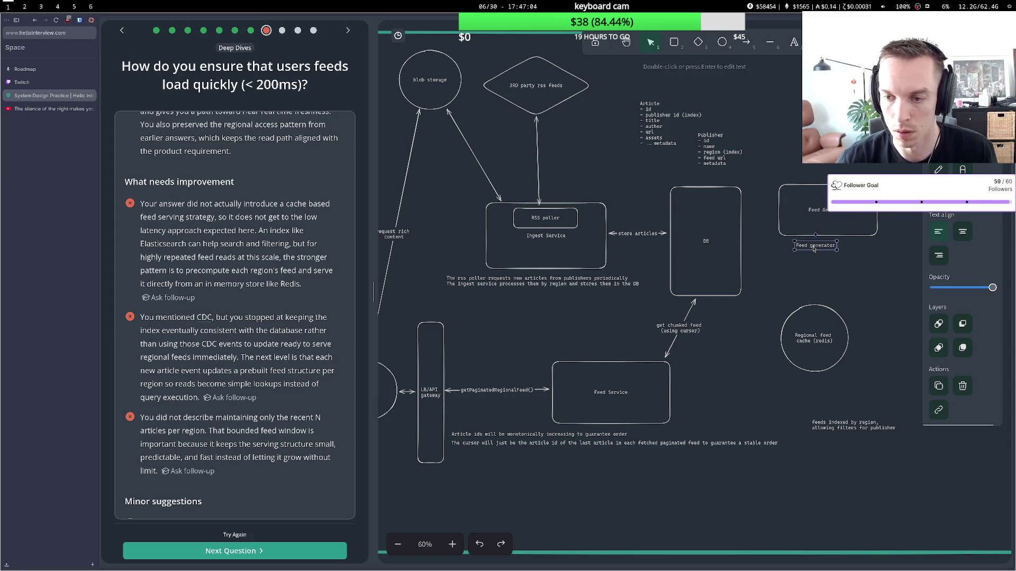
key(Delete)
drag(785, 223, 791, 249)
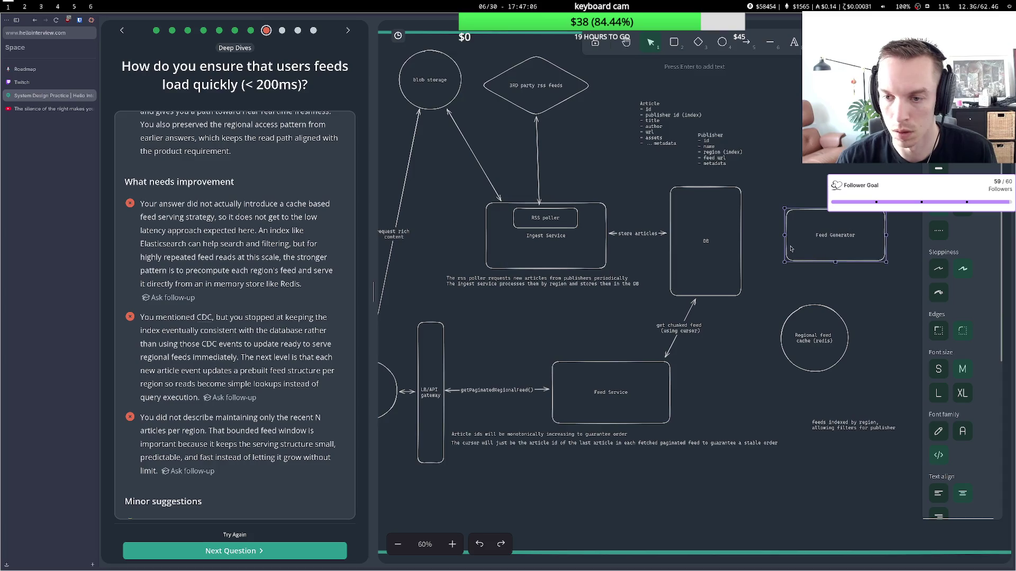
click(771, 244)
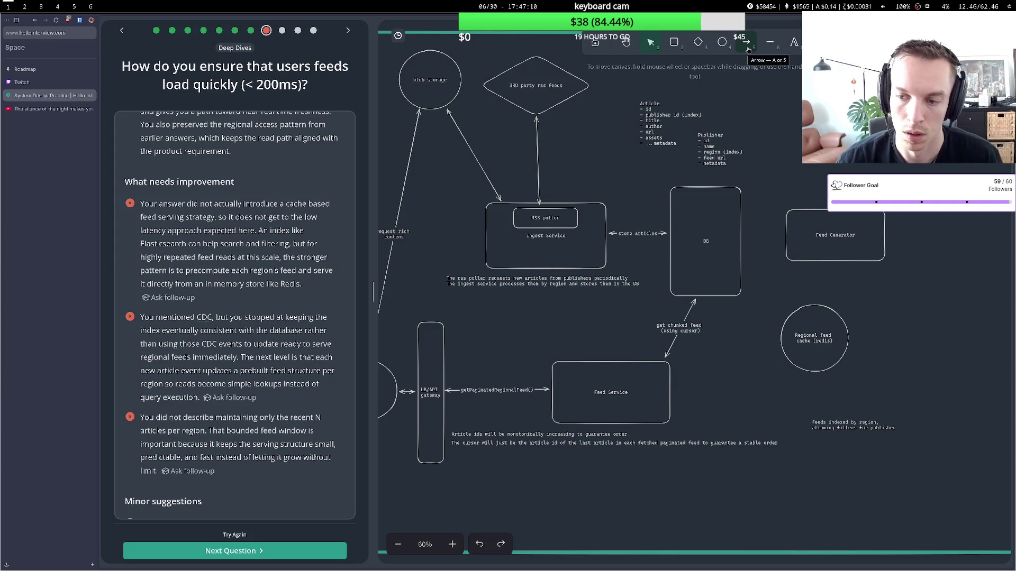
Draw arrows from DB to Feed Generator and from Feed Generator to the Regional feed cache.
click(748, 46)
click(744, 239)
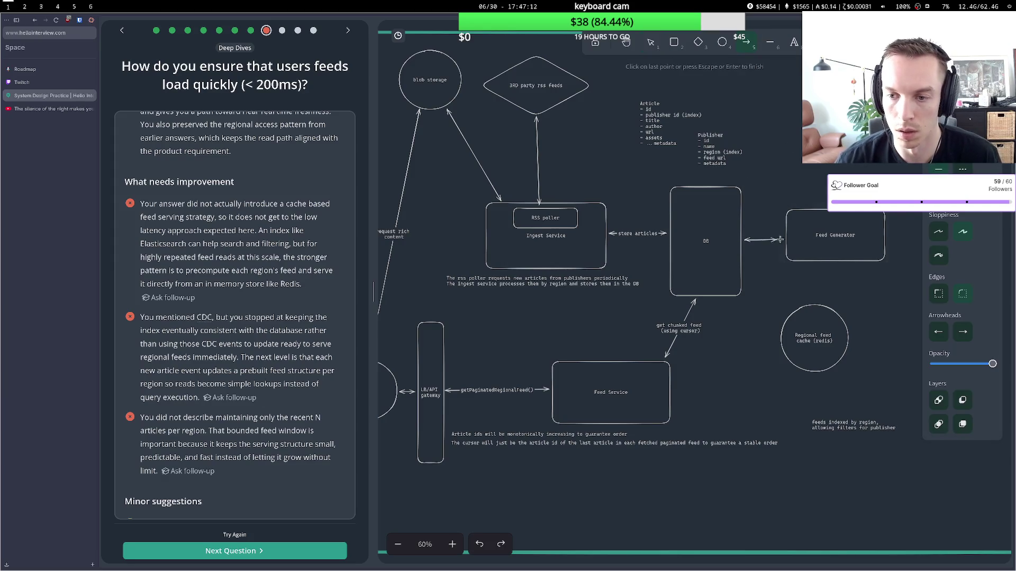
click(782, 240)
key(Escape)
click(748, 47)
click(828, 266)
click(821, 301)
key(Escape)
Reattach the get chunked feed arrow so it joins the Regional feed cache to Feed Service.
click(693, 303)
mouse_move(693, 303)
mouse_down()
mouse_move(733, 349)
mouse_move(777, 340)
mouse_up()
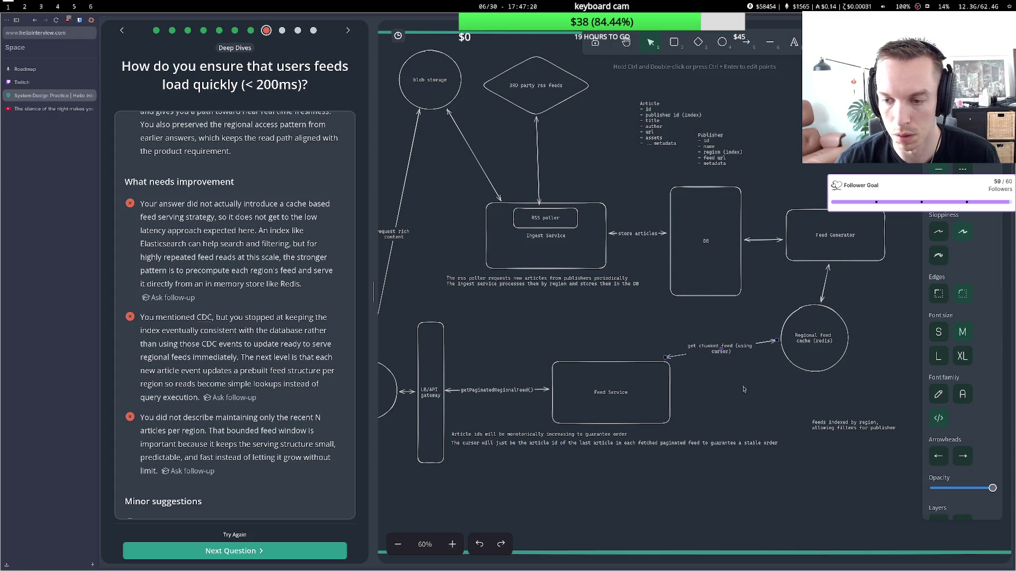
drag(668, 359, 675, 366)
click(640, 328)
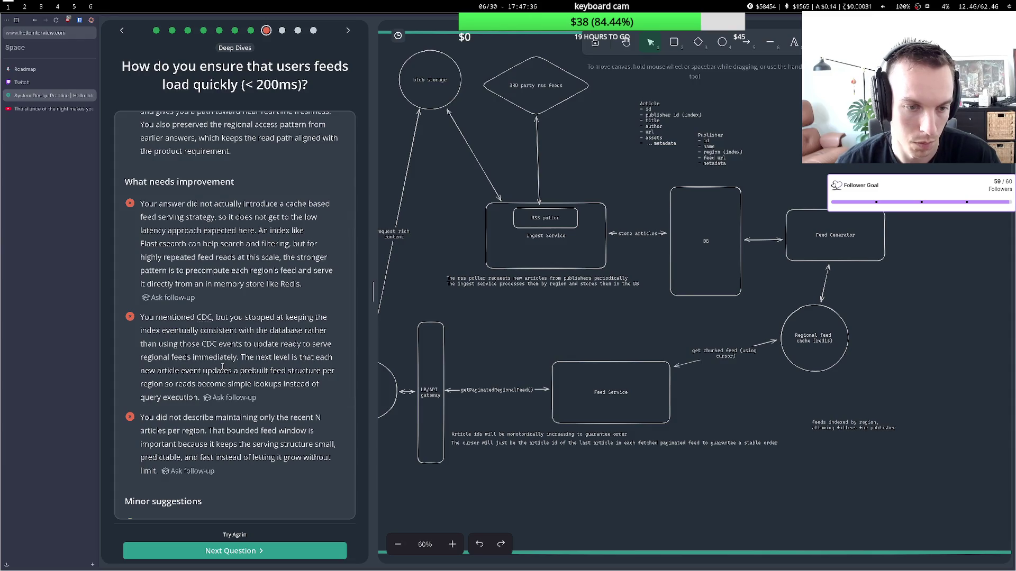
Retry the feed-loading deep dive in voice mode and start recording a new spoken answer.
scroll(222, 491, down, 3)
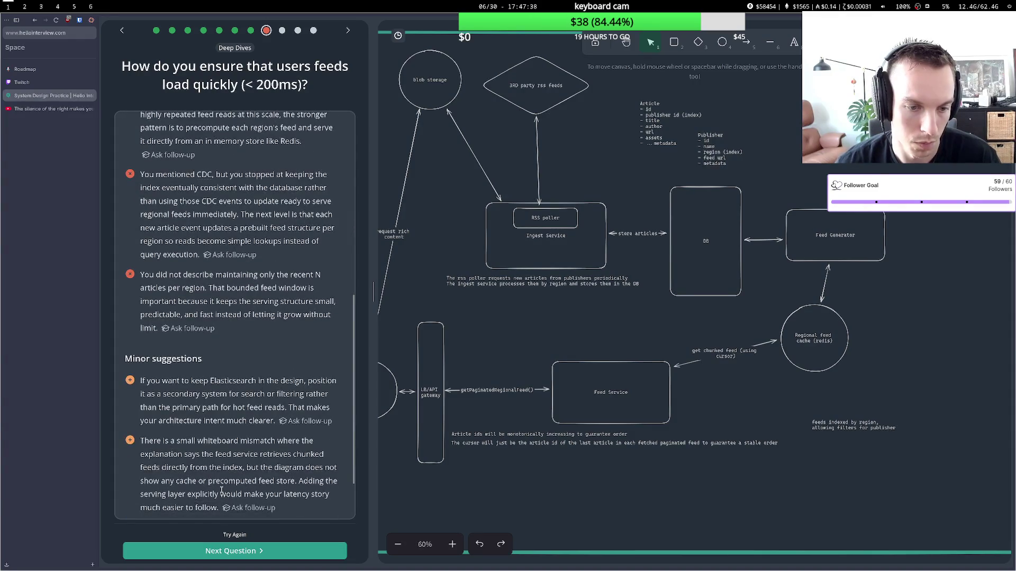
click(237, 535)
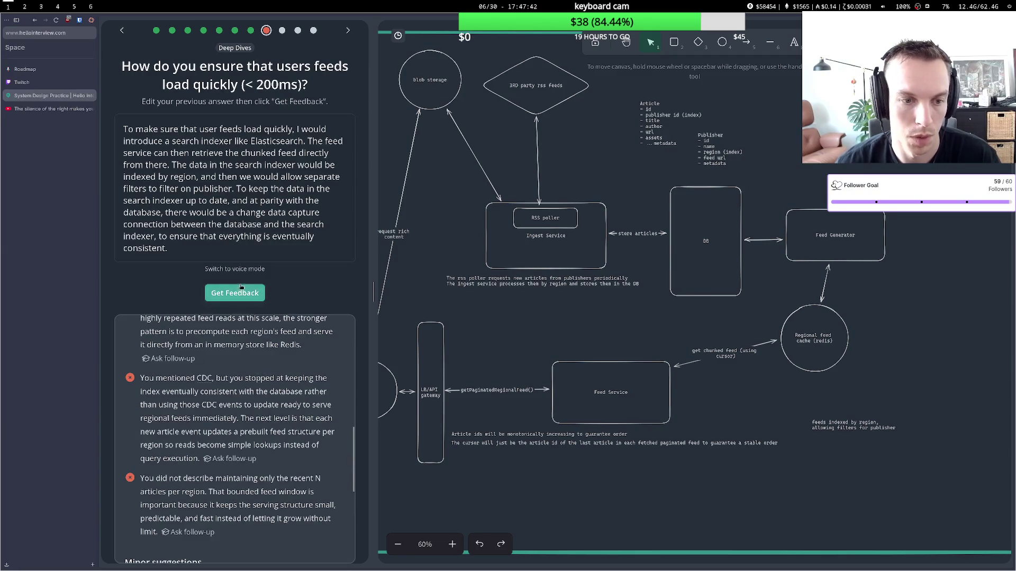
click(247, 270)
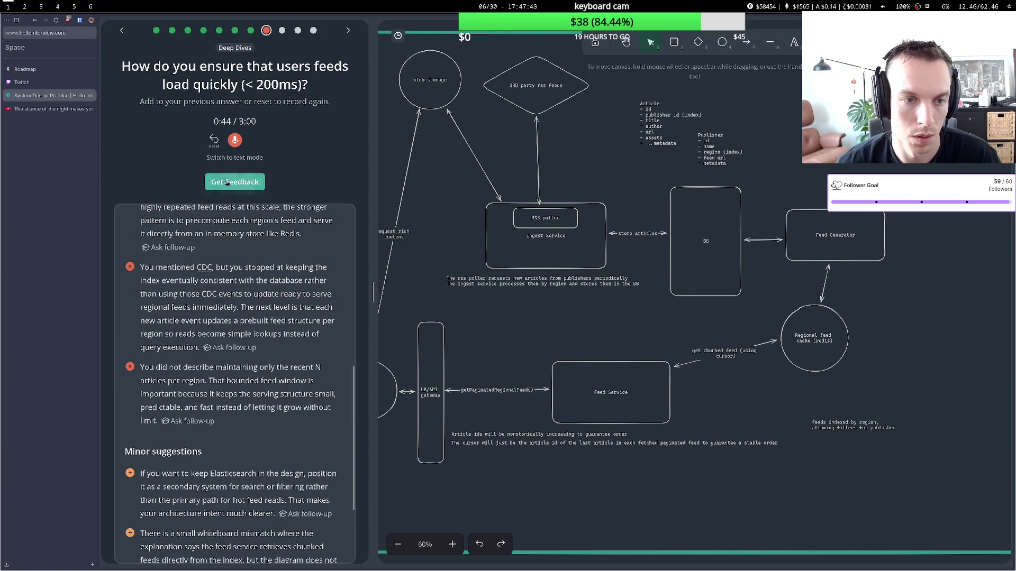
click(234, 140)
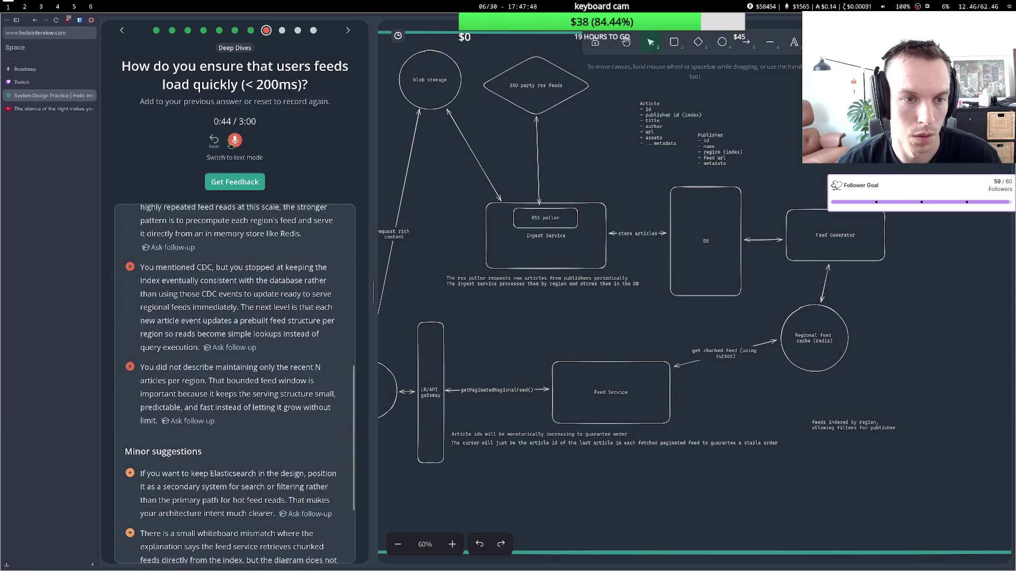
click(234, 140)
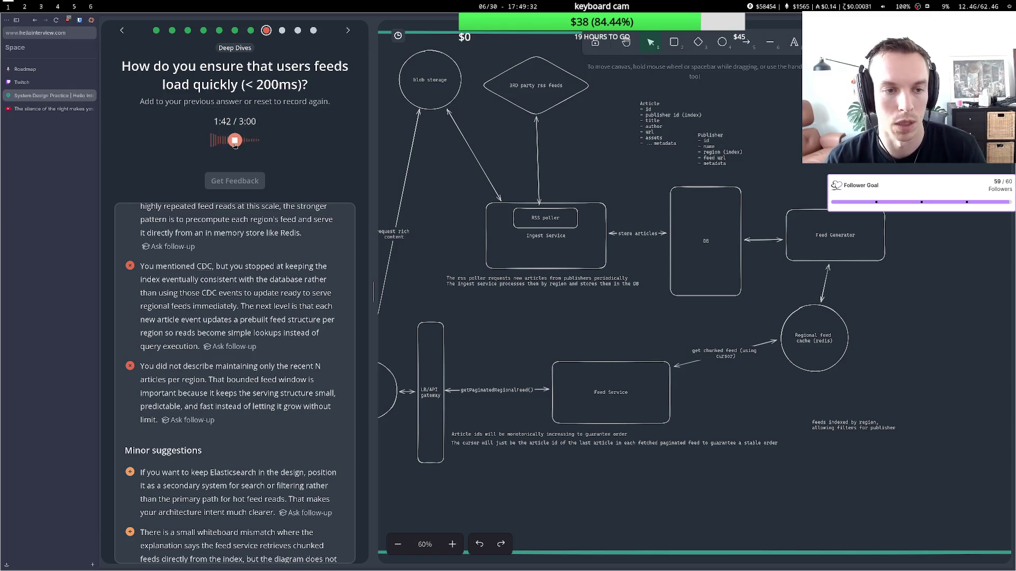
Stop the new spoken under-200ms answer at 1:43 so it starts processing.
click(235, 141)
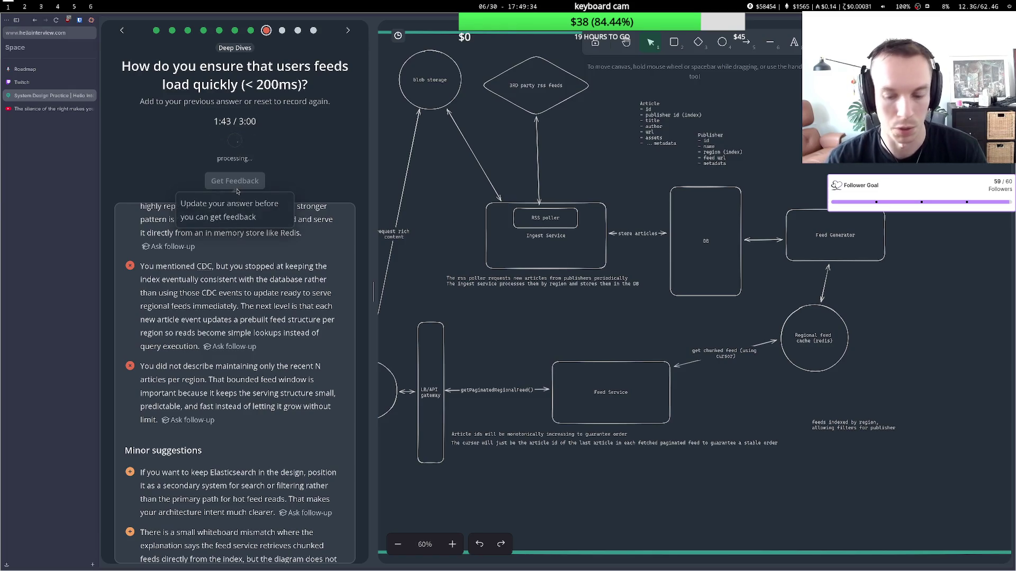
Get feedback on attempt 2 and read the minor suggestions on freshness and event-driven updates.
click(235, 353)
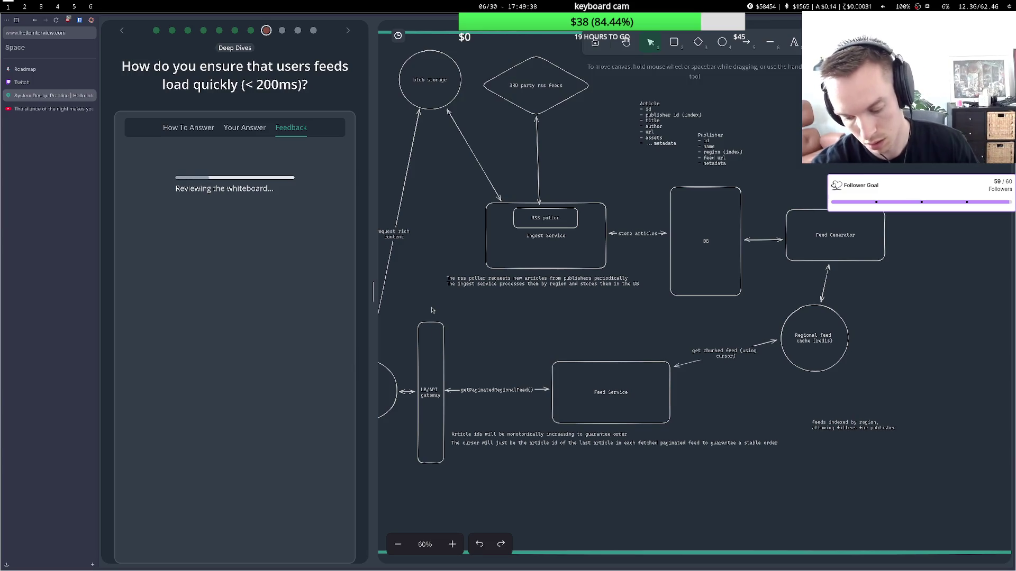
scroll(330, 398, down, 5)
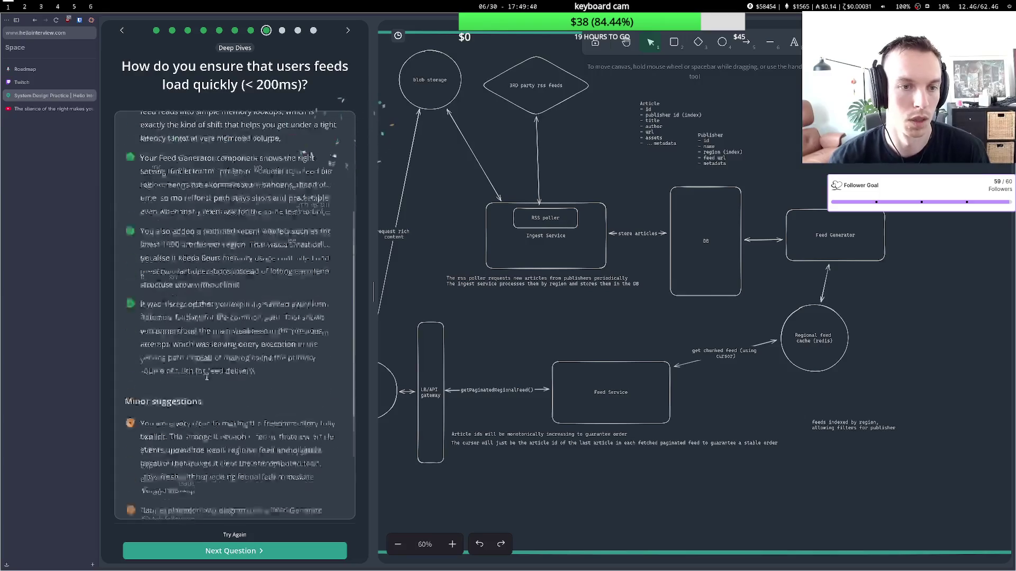
mouse_move(192, 284)
mouse_down()
mouse_move(233, 285)
mouse_move(252, 312)
mouse_up()
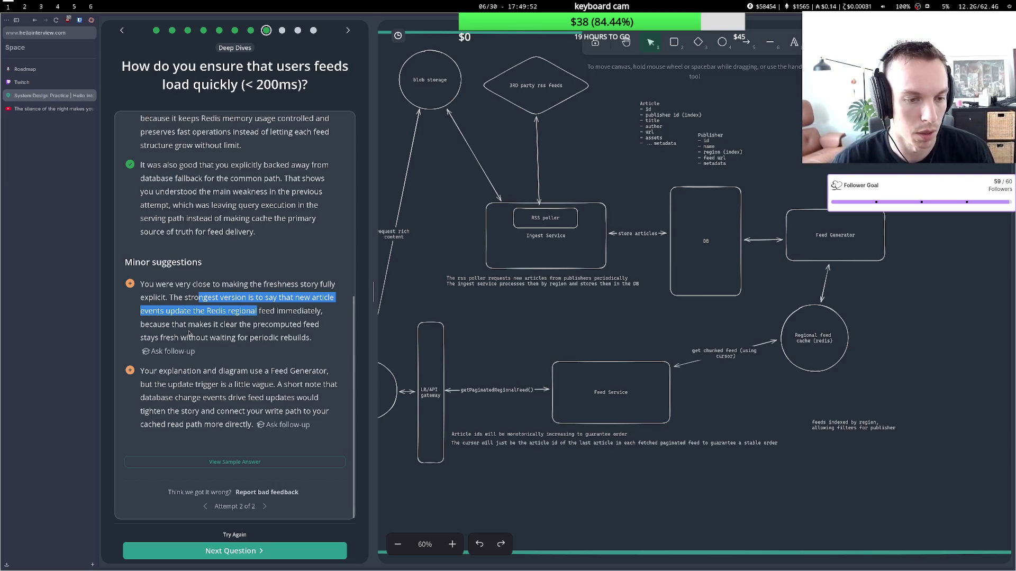
drag(165, 335, 259, 335)
click(258, 335)
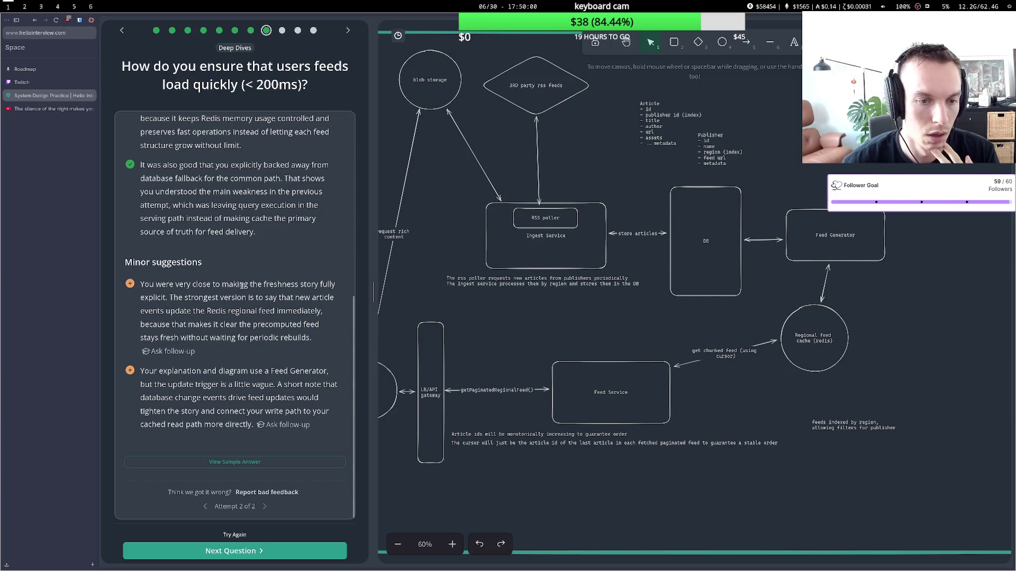
drag(172, 371, 249, 372)
click(225, 379)
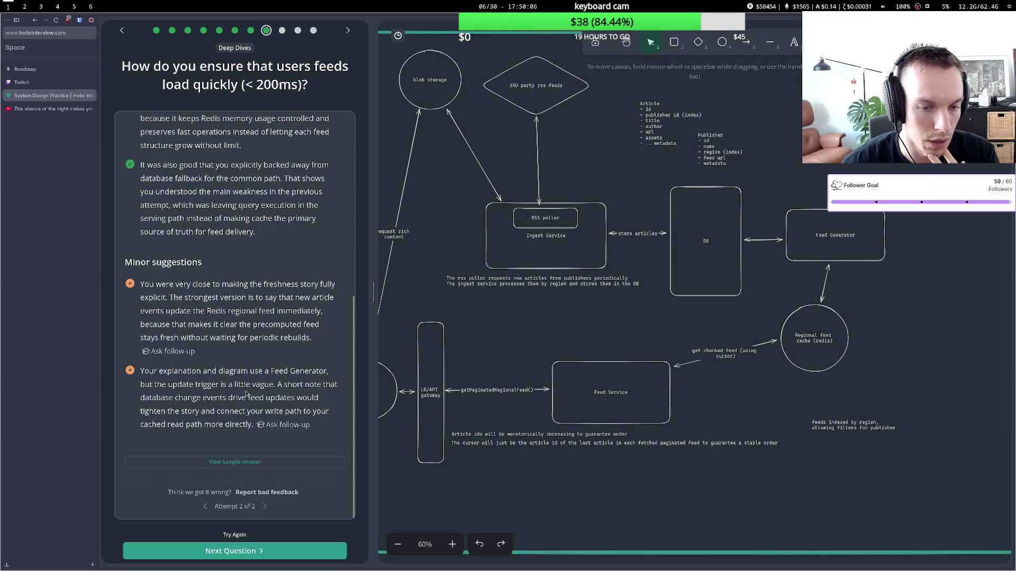
Label the arrow from DB to Feed Generator 'CDC'.
double_click(765, 242)
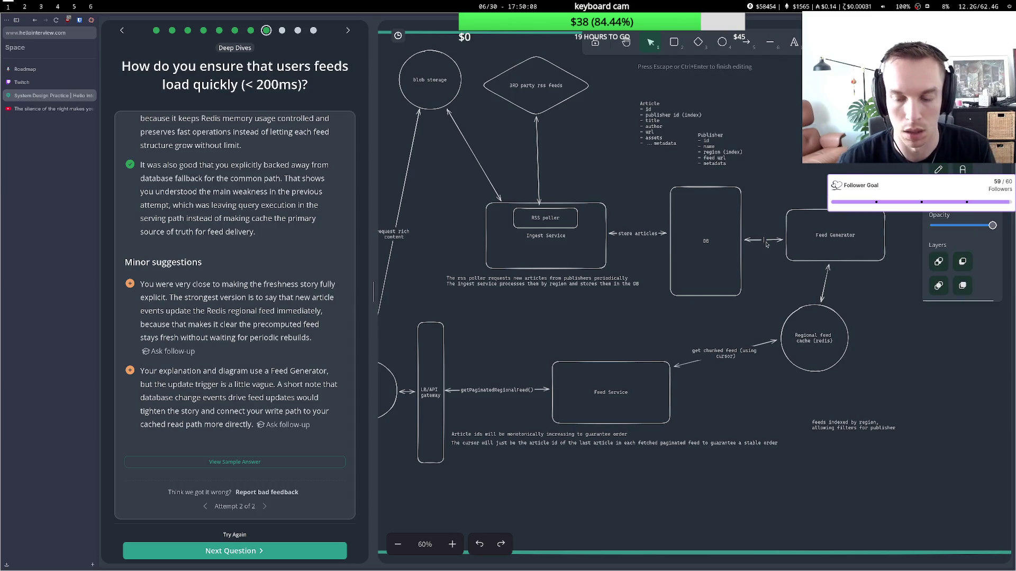
text(CDC)
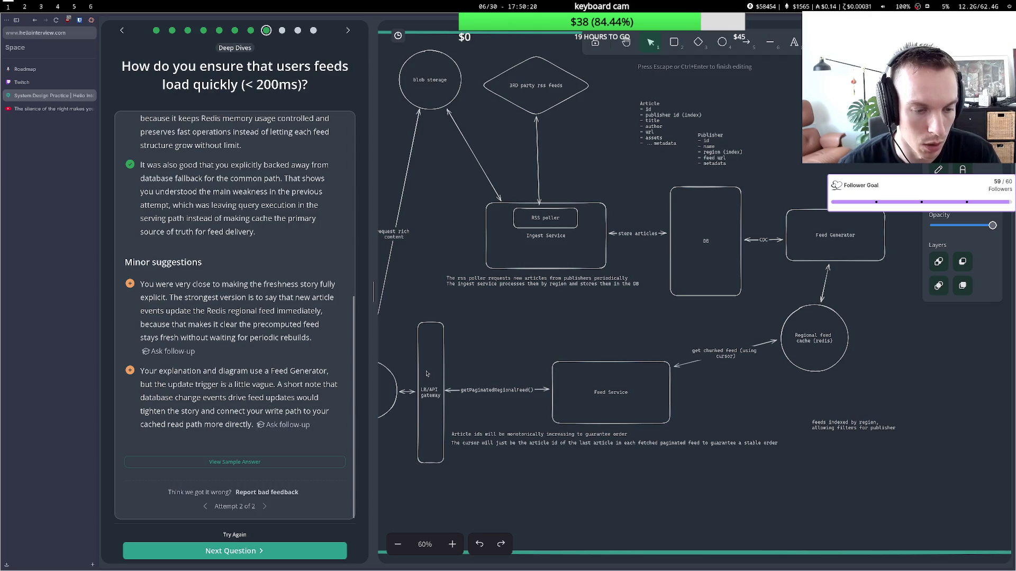
click(593, 315)
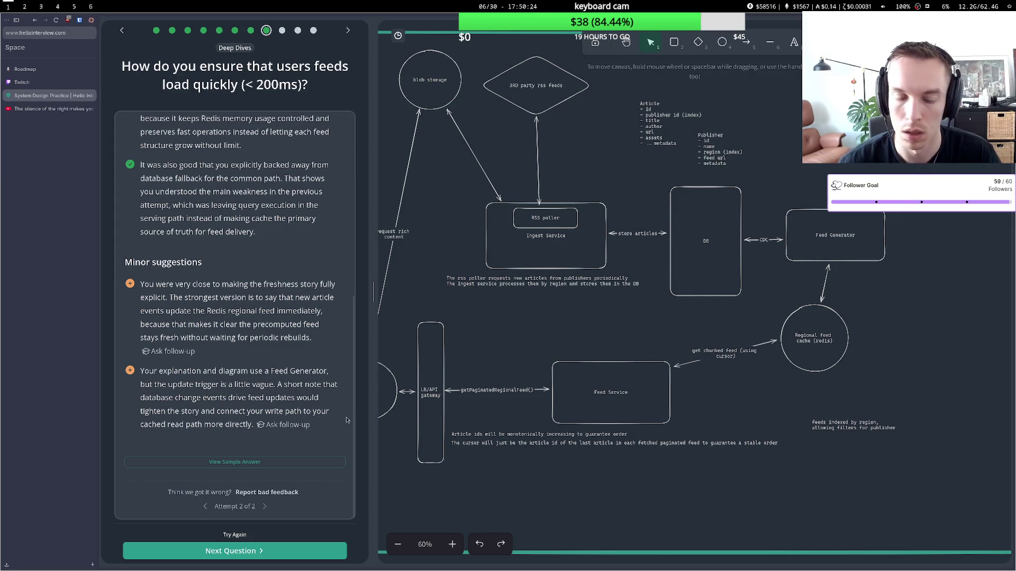
Advance to the question on getting articles into feeds within 30 minutes, including non-RSS publishers.
click(252, 553)
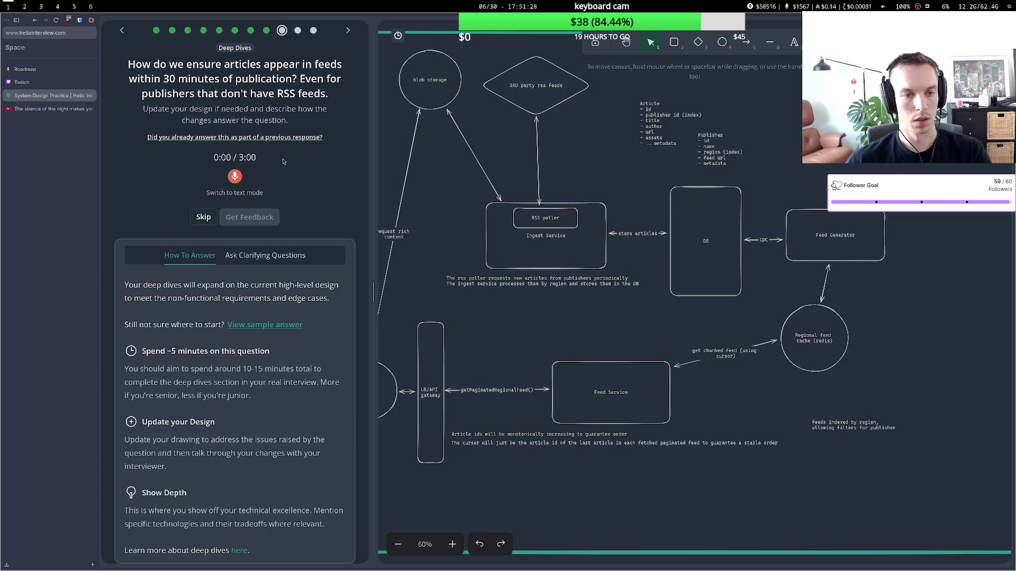
Record a 0:44 spoken answer proposing frequent RSS polling and a diff-checking scraper.
click(235, 176)
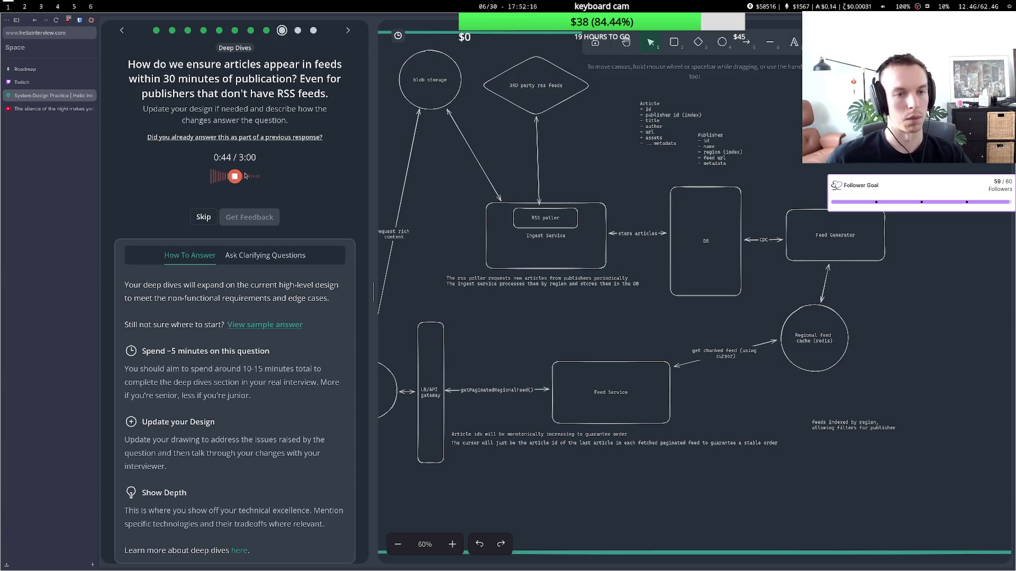
click(235, 176)
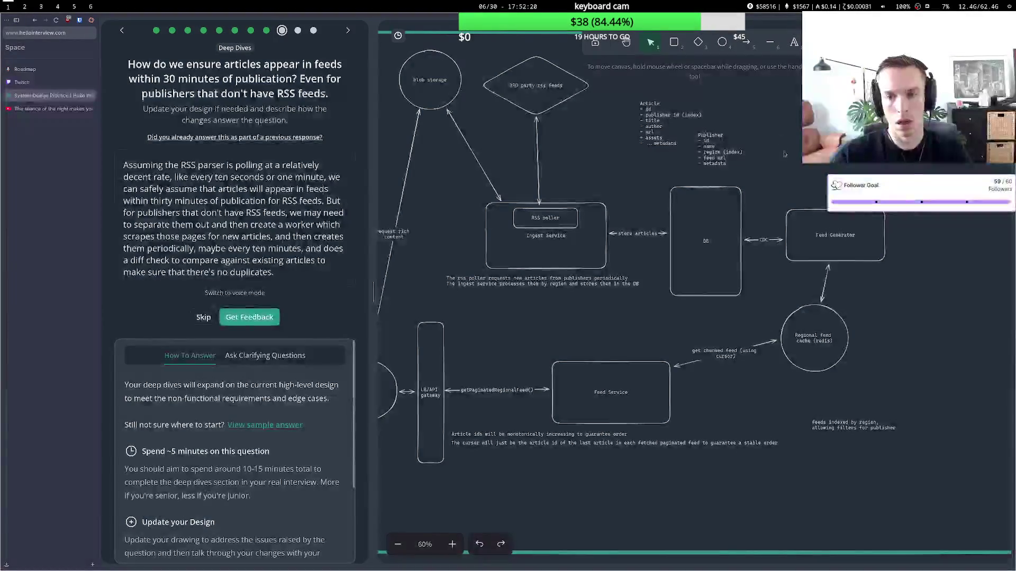
Nudge the 3RD party rss feeds diamond and the RSS poller box slightly left.
drag(540, 92, 535, 97)
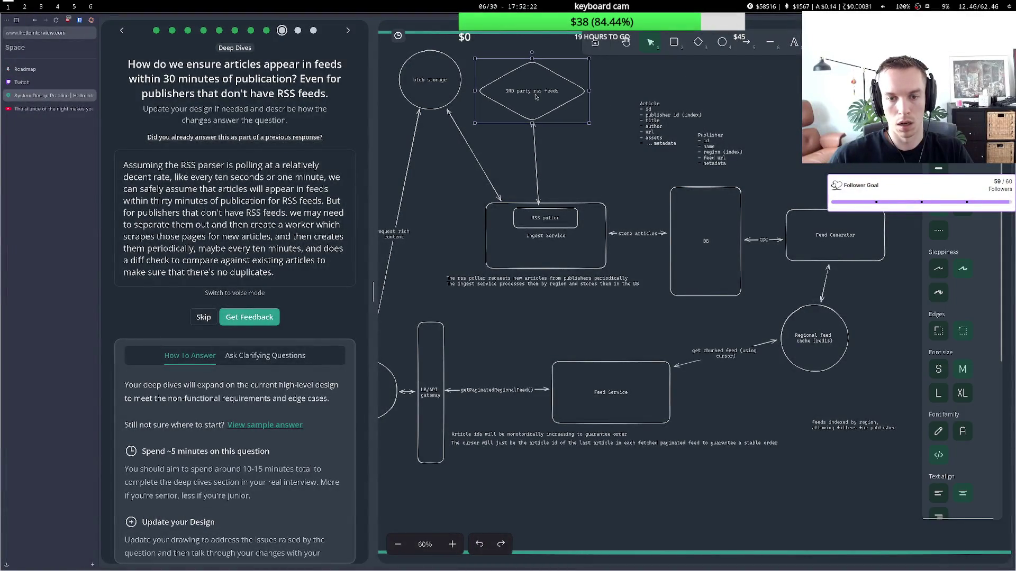
click(557, 225)
drag(558, 225, 551, 226)
click(574, 219)
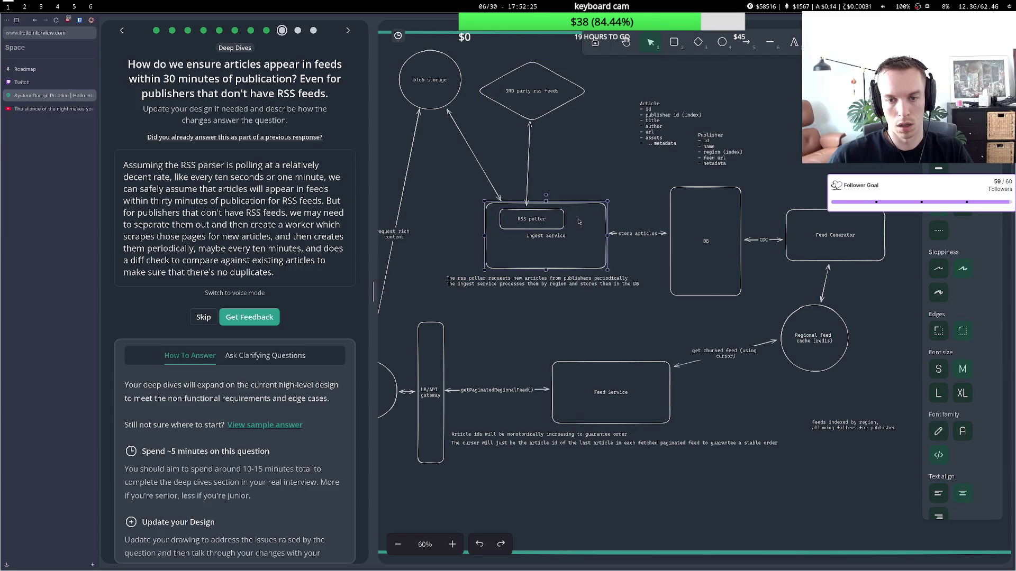
Draw a small rectangle inside the Ingest Service box, then delete it.
click(674, 41)
drag(519, 247, 597, 263)
double_click(569, 255)
key(Escape)
click(567, 250)
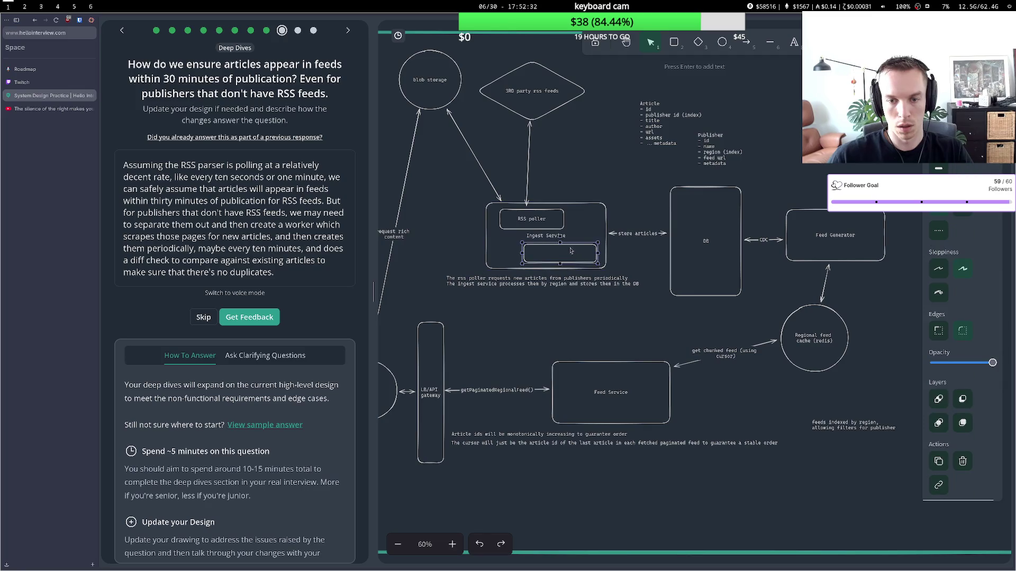
key(Delete)
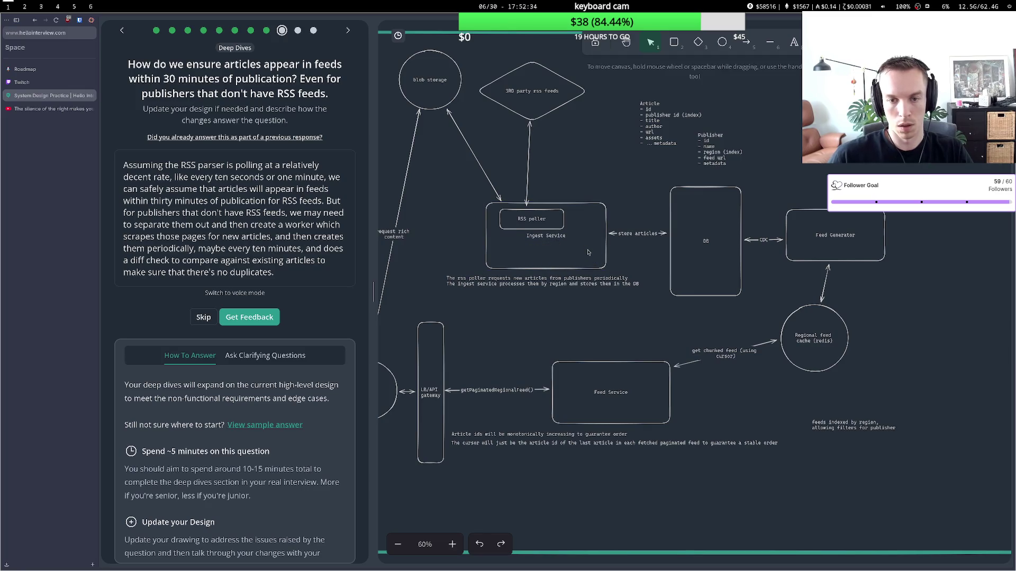
Draw a new empty rectangle above the Ingest Service.
double_click(575, 152)
key(Escape)
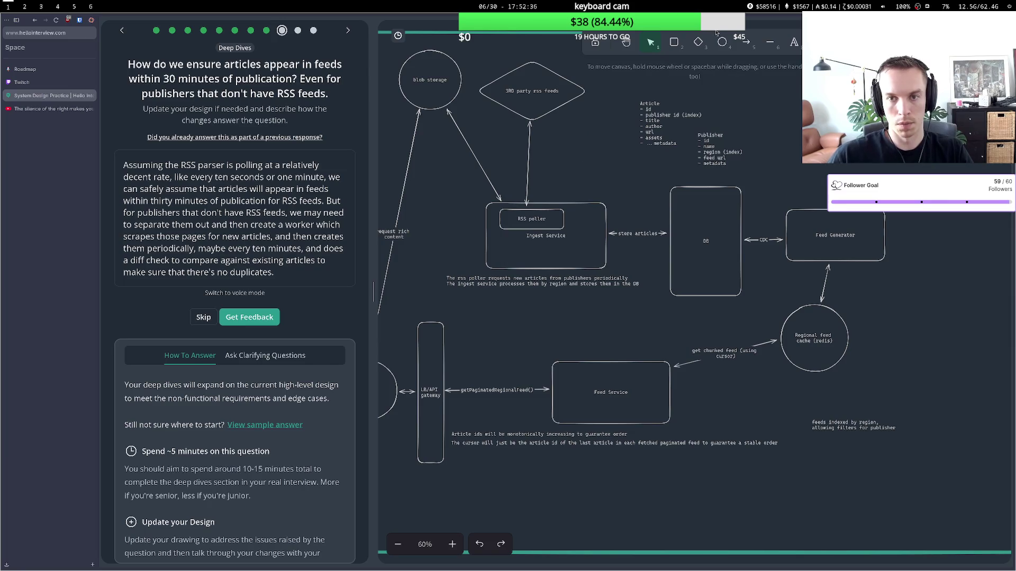
key(r)
drag(571, 136, 621, 172)
Label the new box 'publisher scraper'.
key(Return)
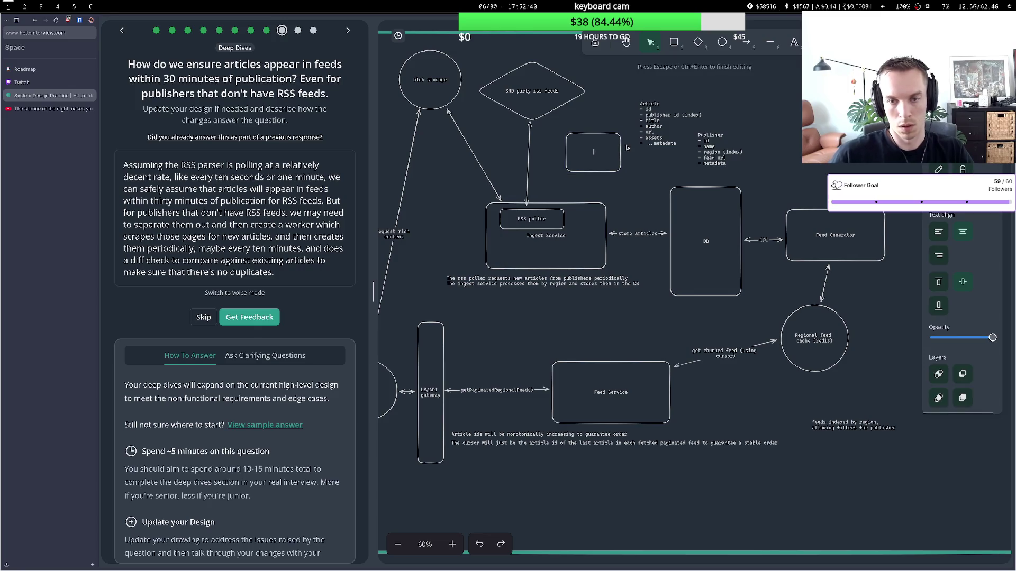
text(Web)
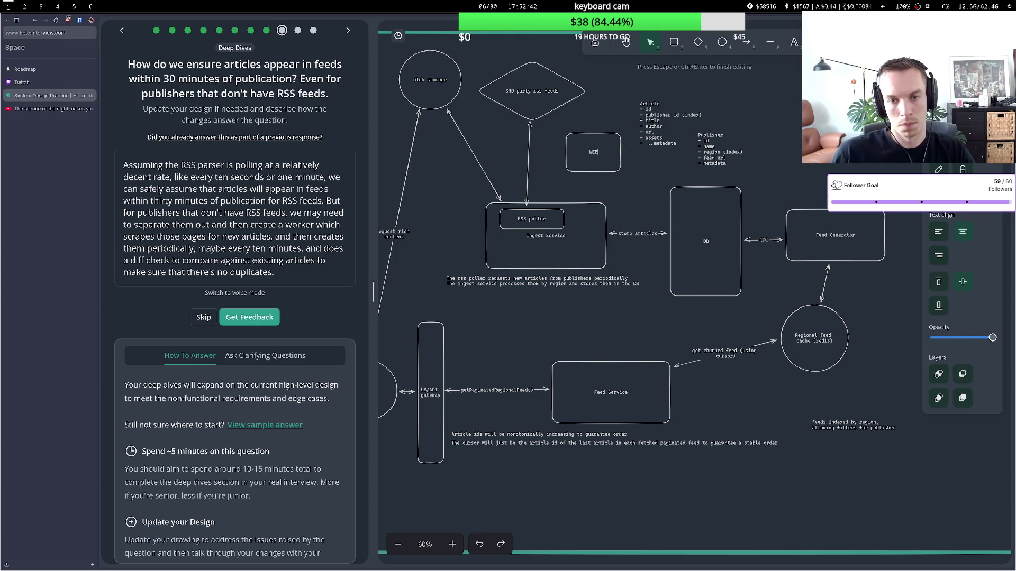
key(BackSpace)
key(BackSpace)
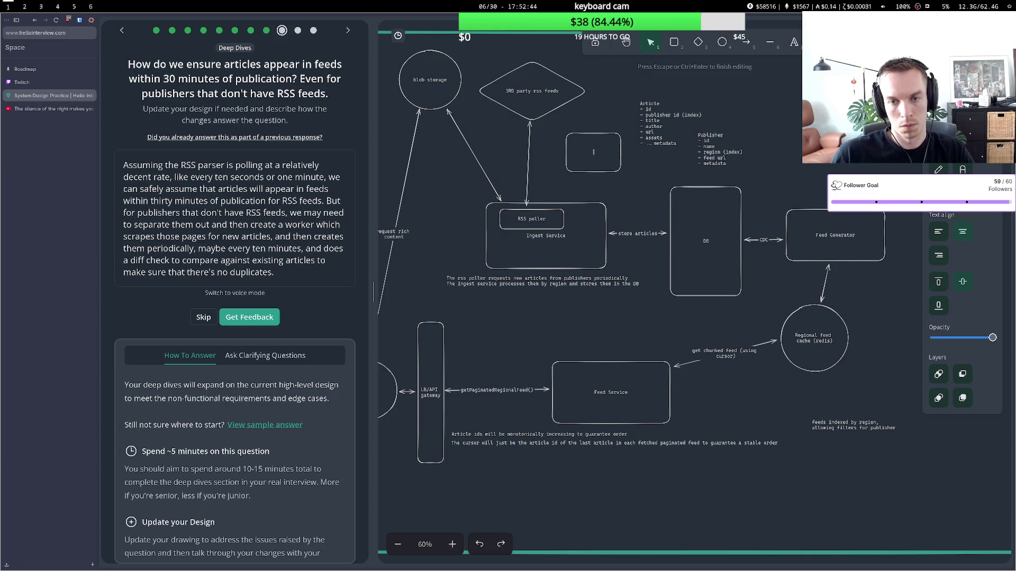
text(publish)
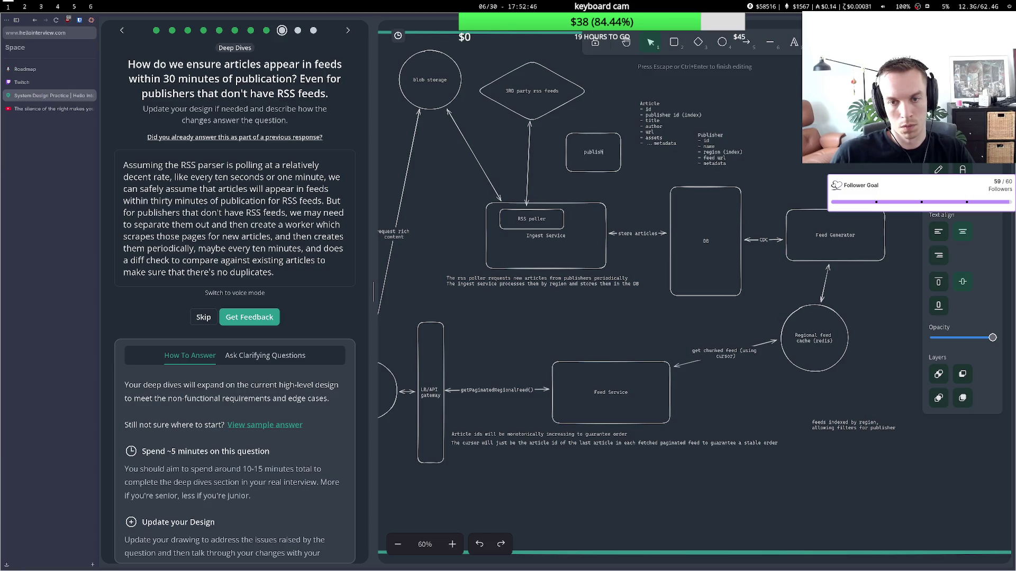
text(er scrabpe)
key(BackSpace)
key(BackSpace)
key(BackSpace)
text(per)
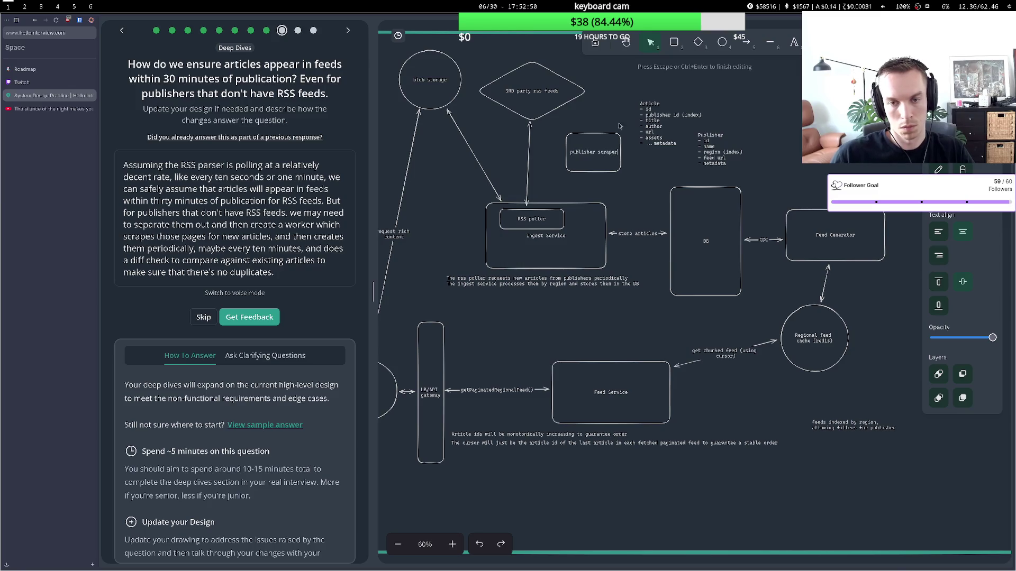
key(Escape)
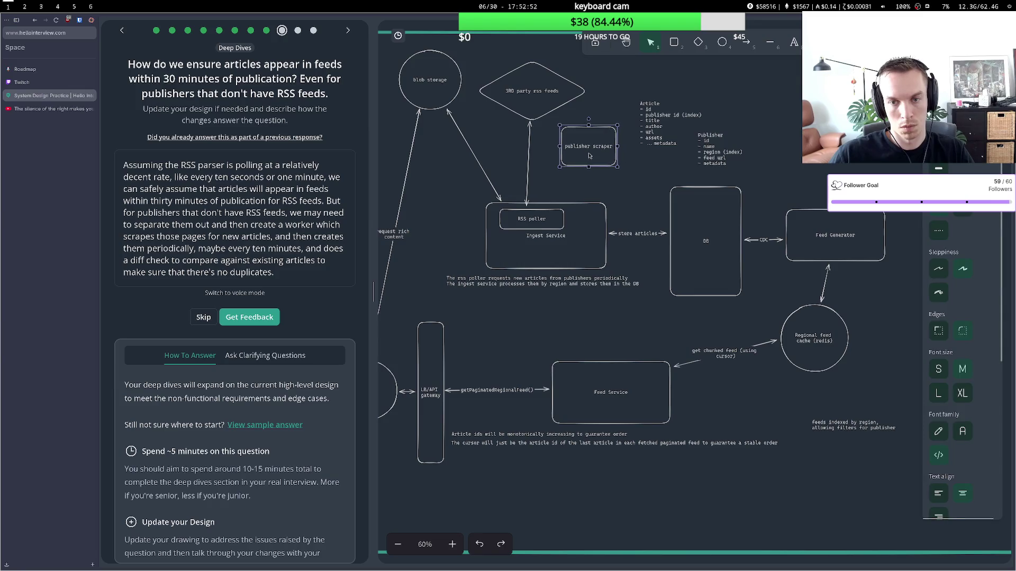
Draw an arrow from publisher scraper to Ingest Service and shift the Article field list right.
key(a)
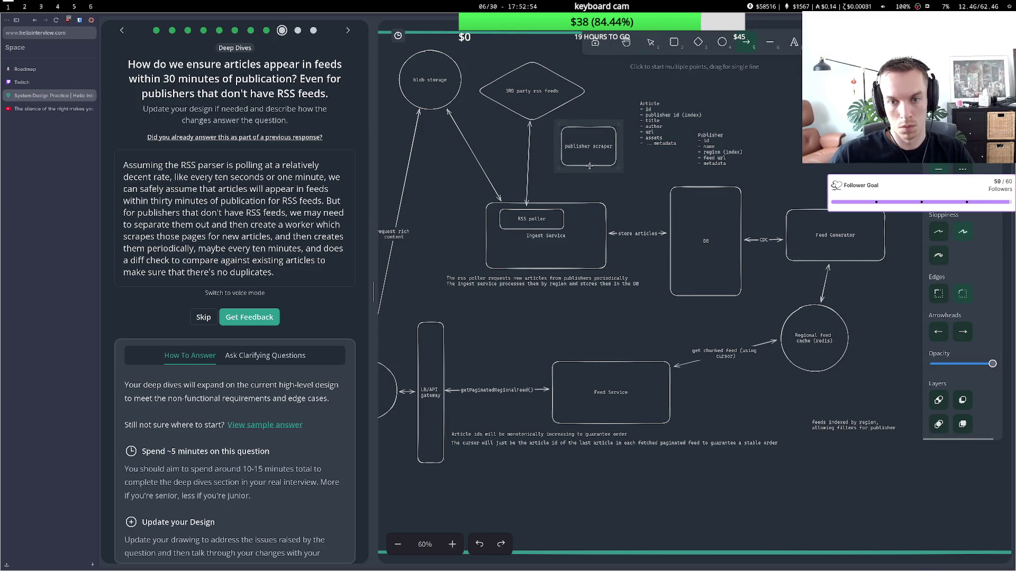
click(590, 169)
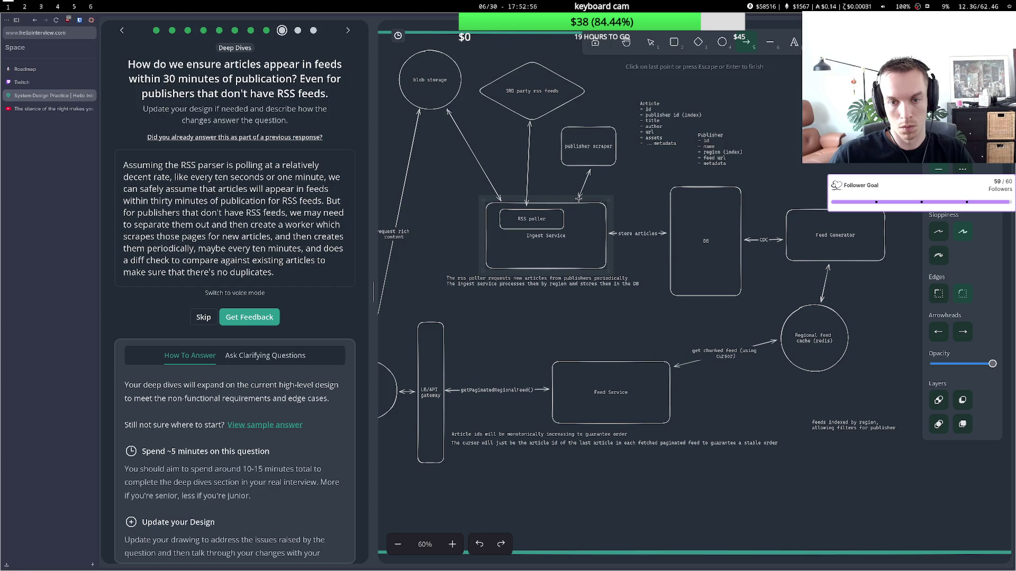
double_click(578, 198)
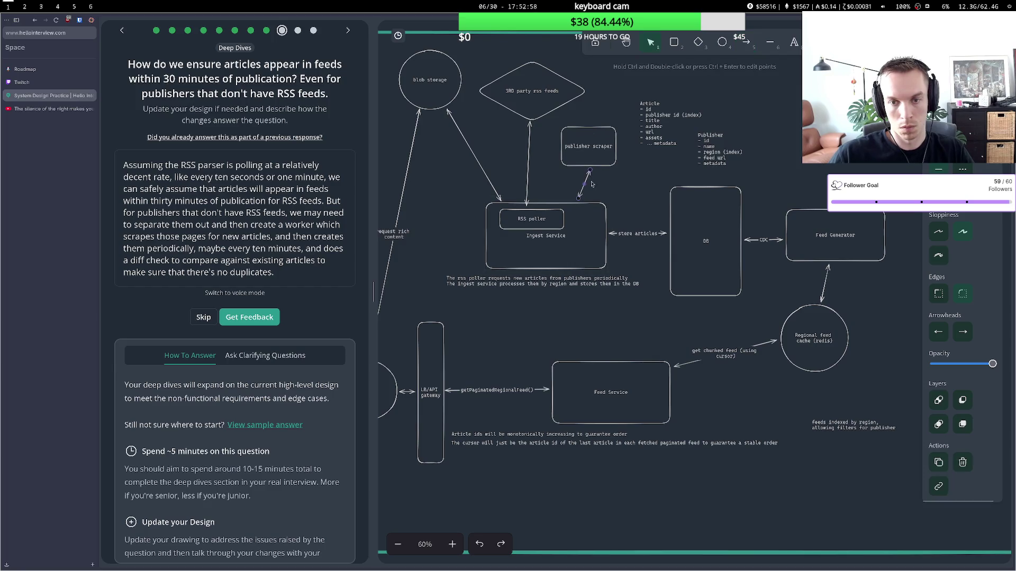
click(649, 116)
mouse_move(648, 115)
mouse_down()
mouse_move(770, 142)
mouse_move(717, 147)
mouse_up()
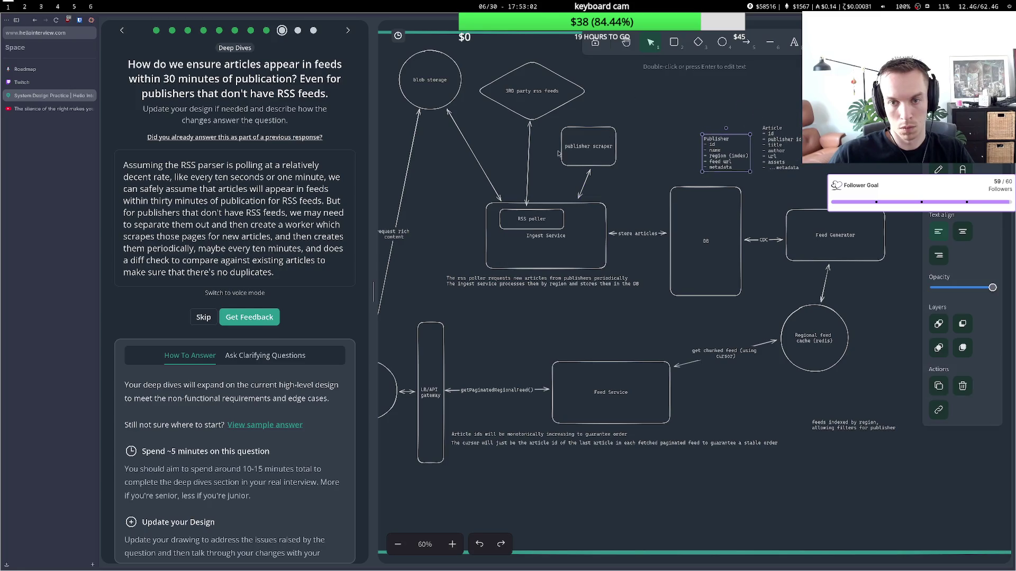
click(595, 160)
drag(595, 160, 596, 155)
Add a '3rd party publishers (non rss)' diamond above the scraper, with an arrow from the scraper.
click(673, 42)
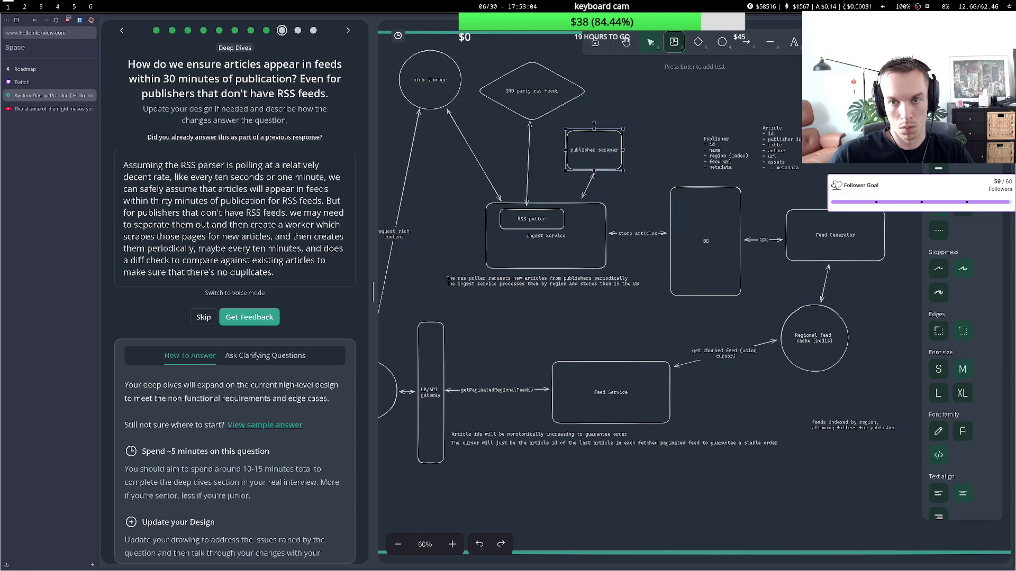
click(690, 42)
drag(611, 80, 686, 124)
key(Return)
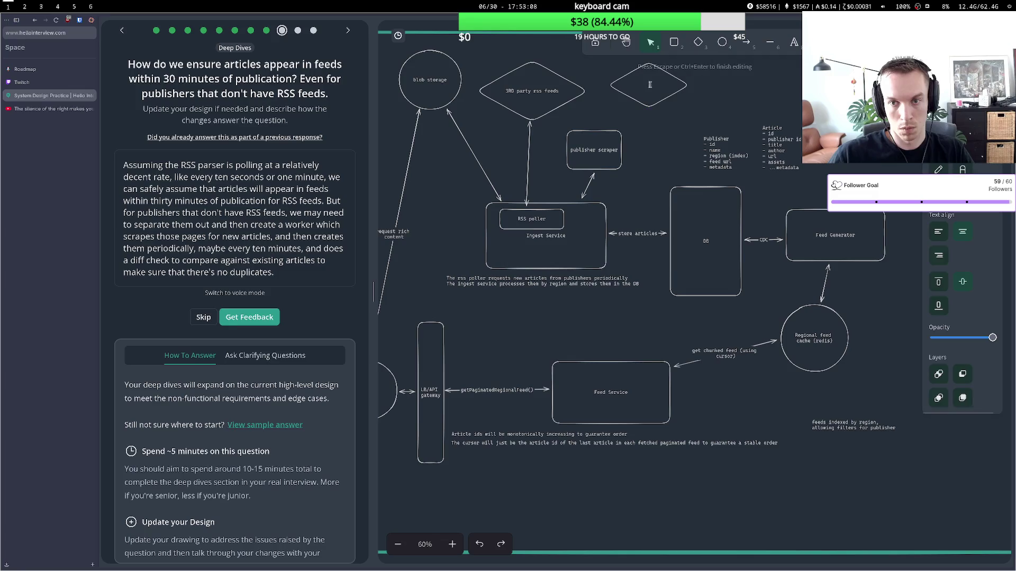
text(3rd party)
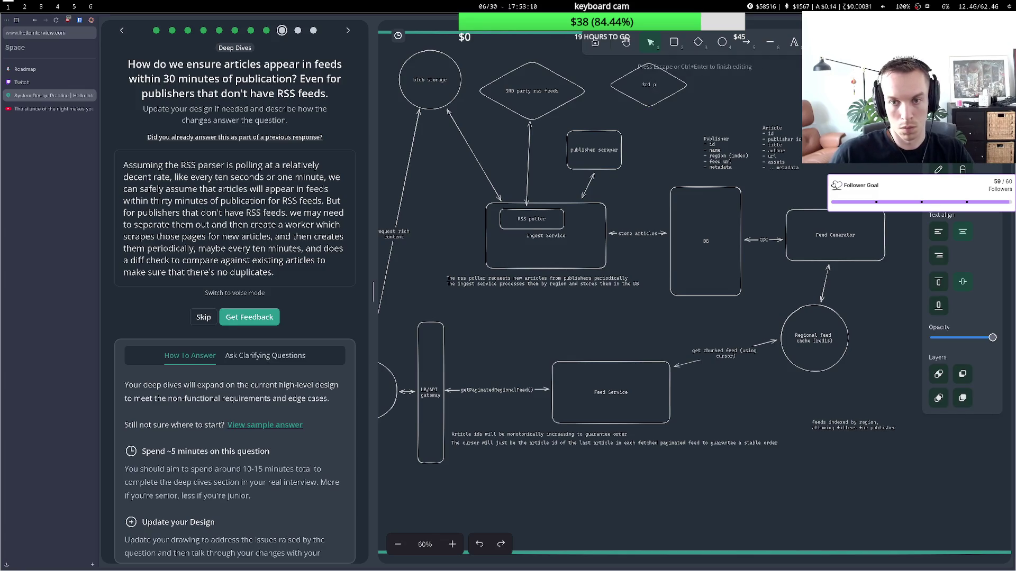
text( publ)
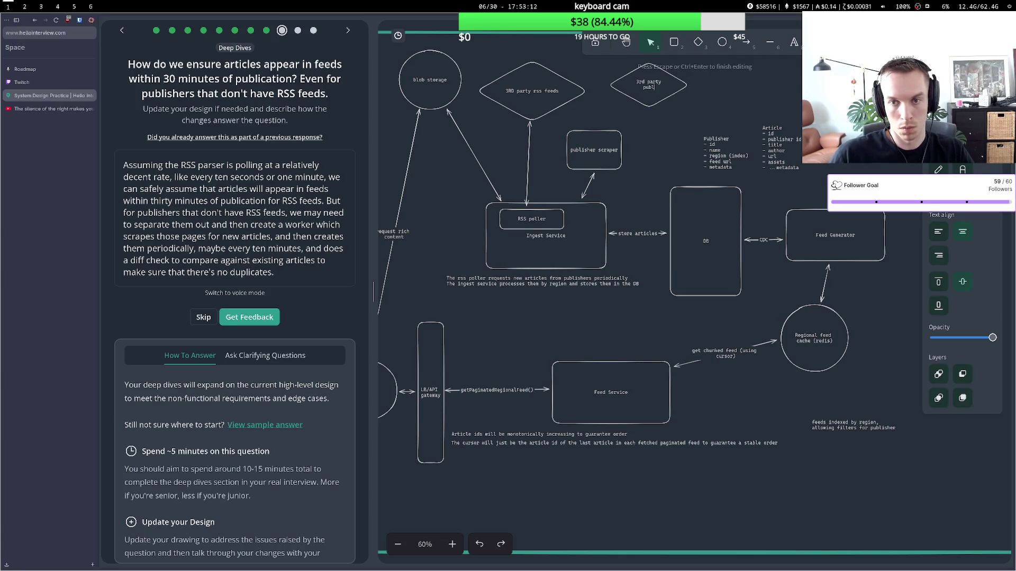
text(ishers (non rss))
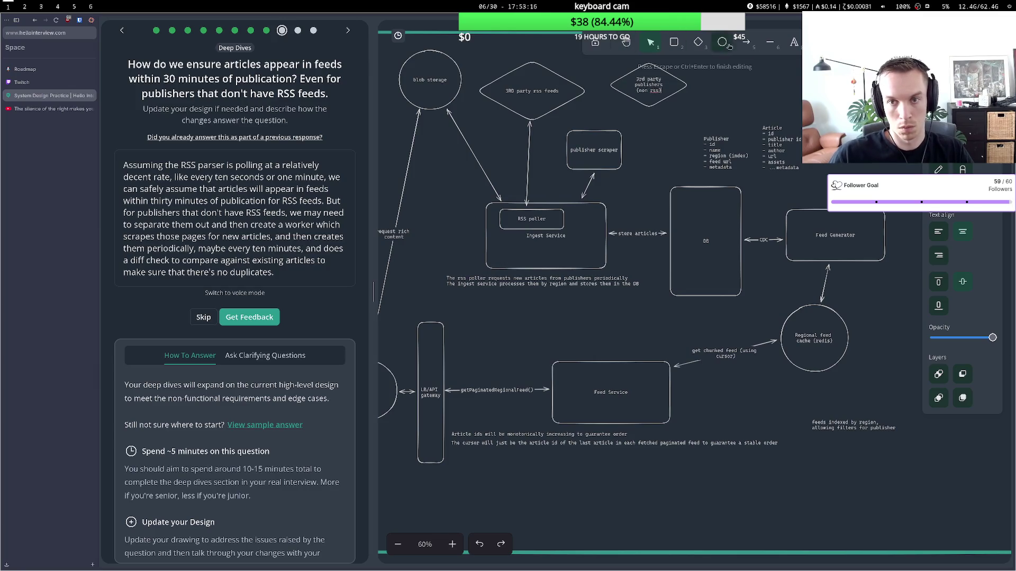
click(746, 42)
click(626, 129)
click(640, 111)
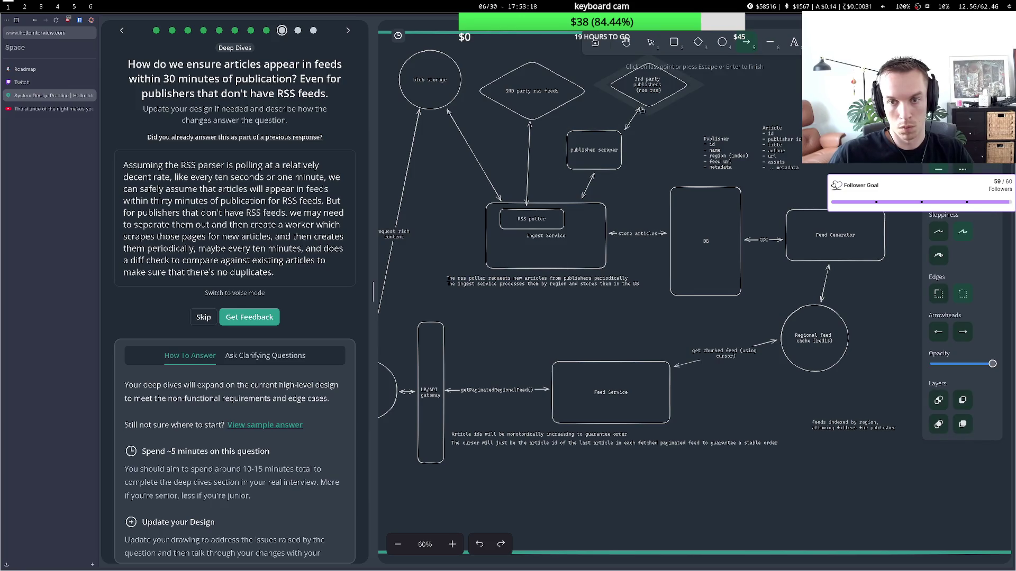
click(640, 111)
Add a second line '(10min cron)' to the publisher scraper label.
double_click(592, 163)
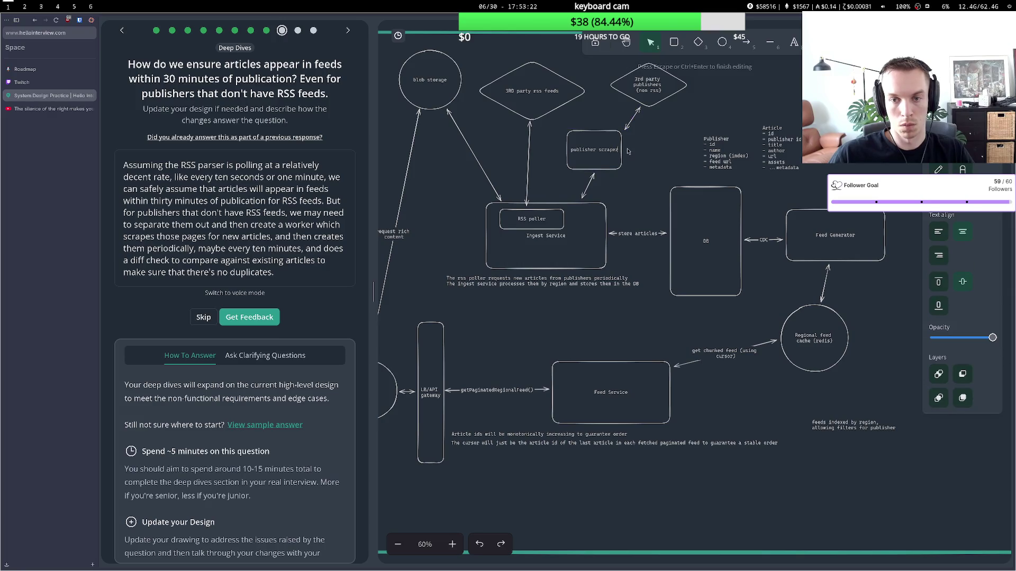
key(Return)
text(10min renne)
key(BackSpace)
key(BackSpace)
key(BackSpace)
text(runner)
key(BackSpace)
key(BackSpace)
key(BackSpace)
text(cron))
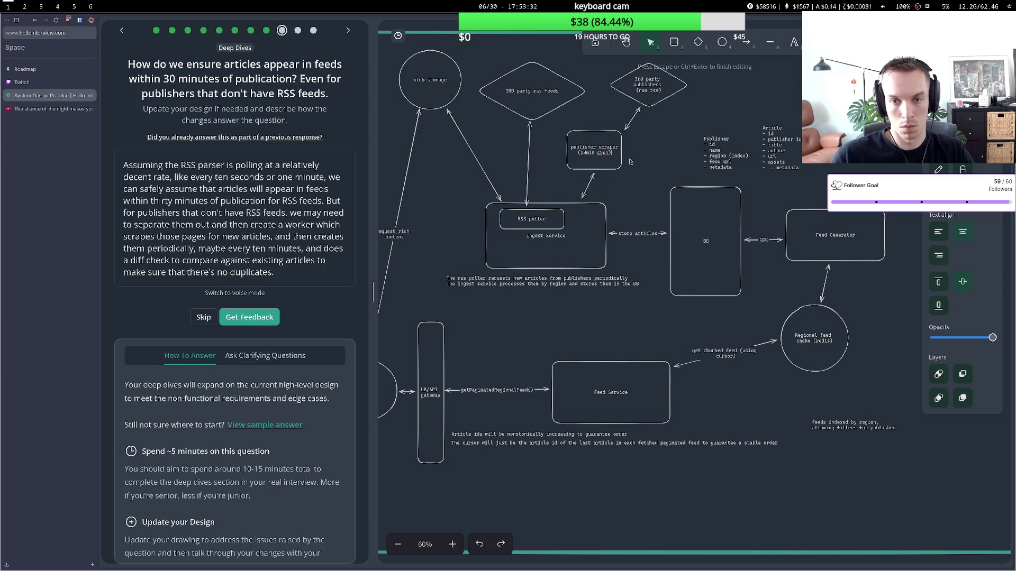
click(631, 157)
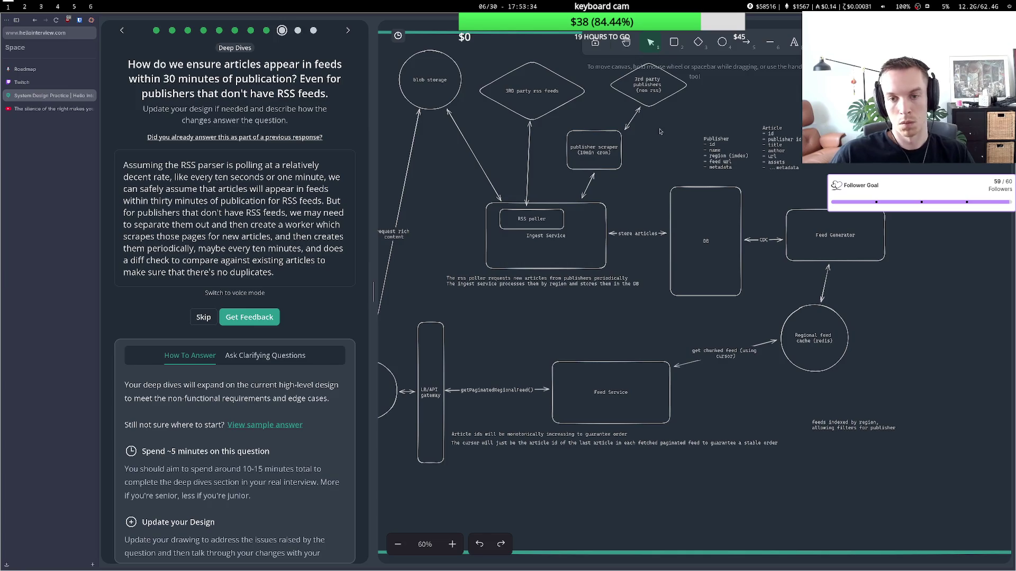
click(256, 319)
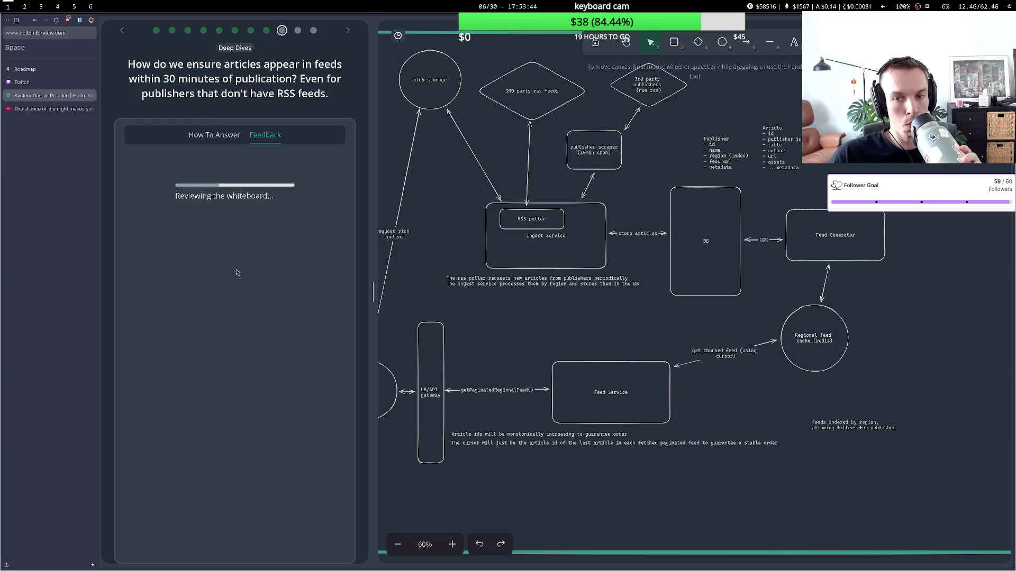
scroll(226, 311, down, 1)
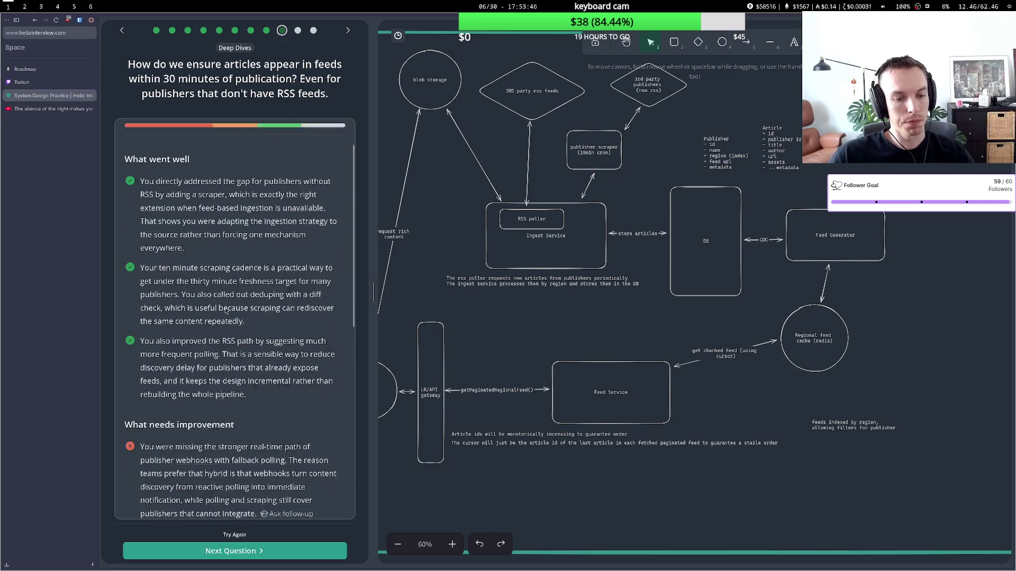
scroll(225, 312, down, 1)
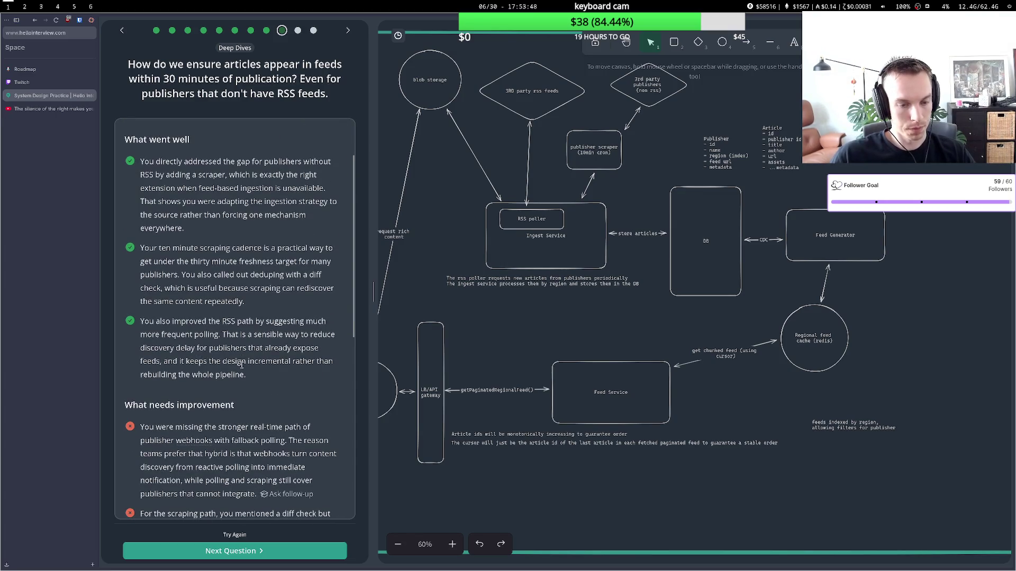
scroll(241, 362, up, 3)
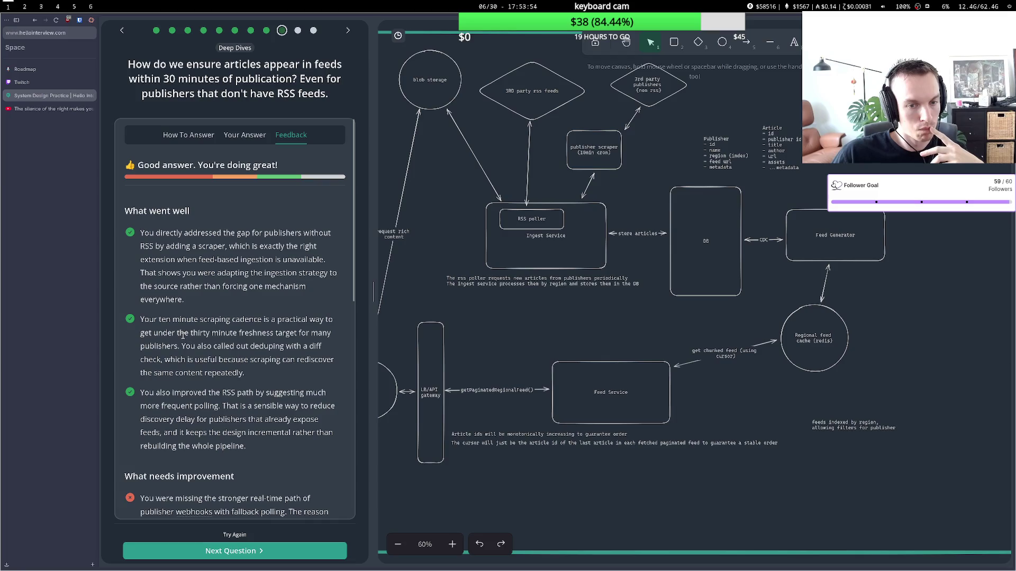
scroll(168, 373, down, 1)
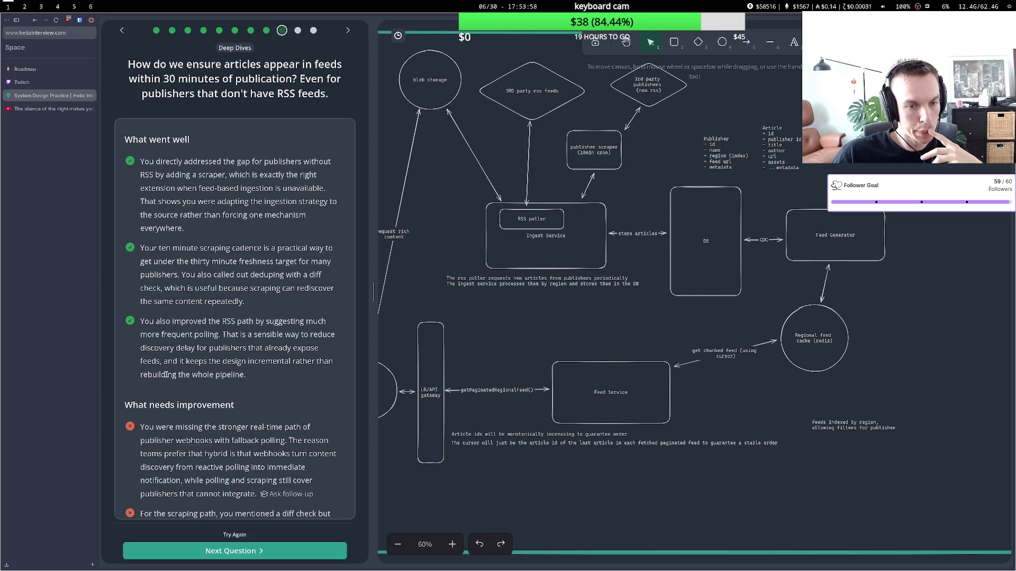
scroll(167, 375, down, 2)
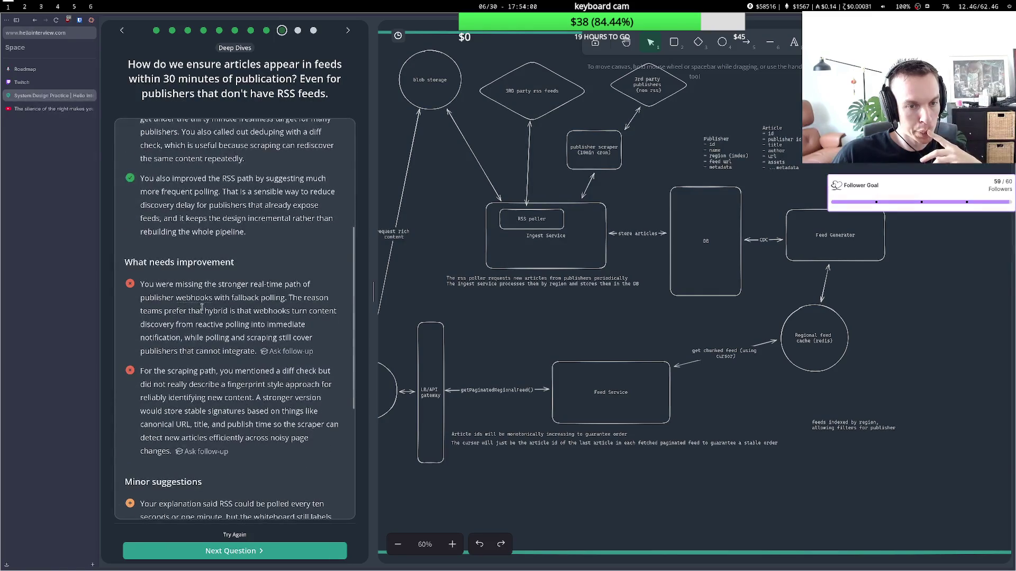
mouse_move(203, 297)
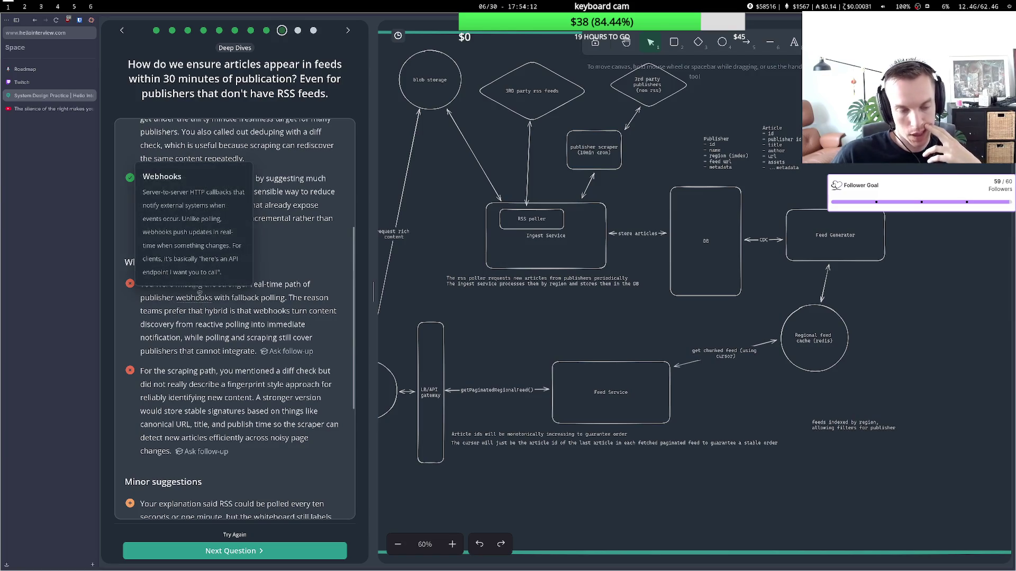
scroll(236, 324, up, 4)
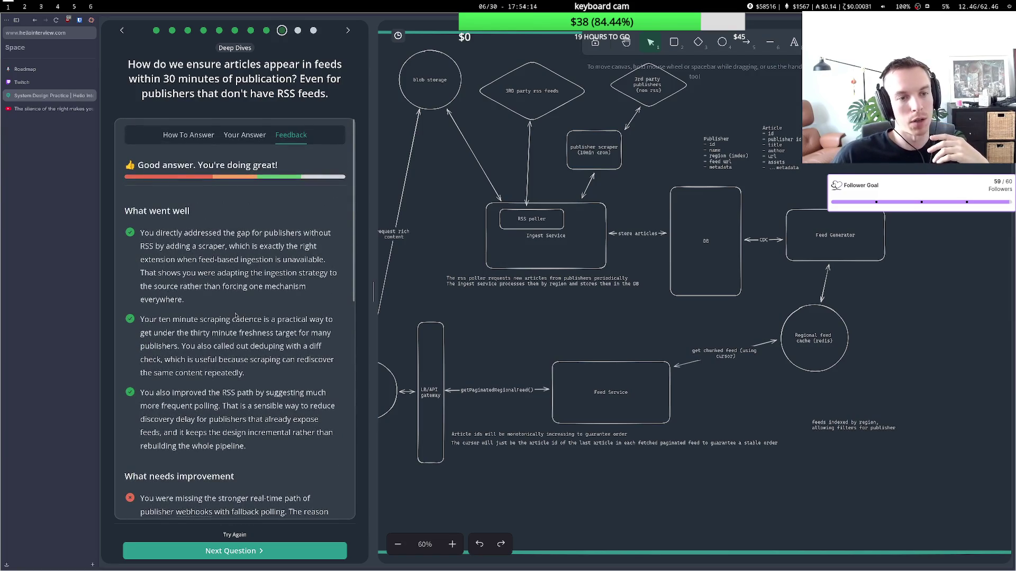
scroll(236, 315, down, 3)
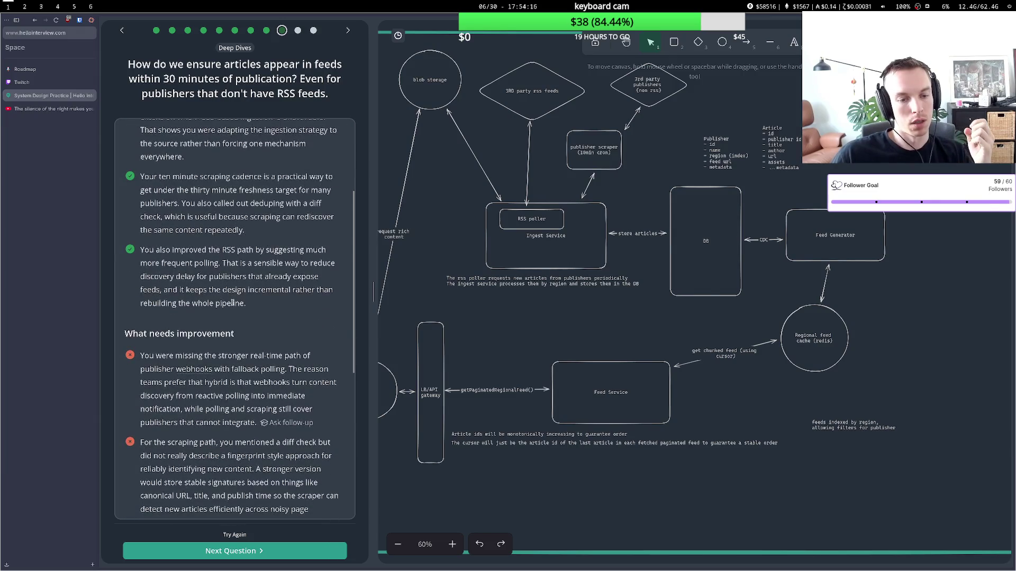
After reviewing the webhooks feedback, type 'webhooks' into the third-party publishers diamond label.
drag(175, 372, 212, 369)
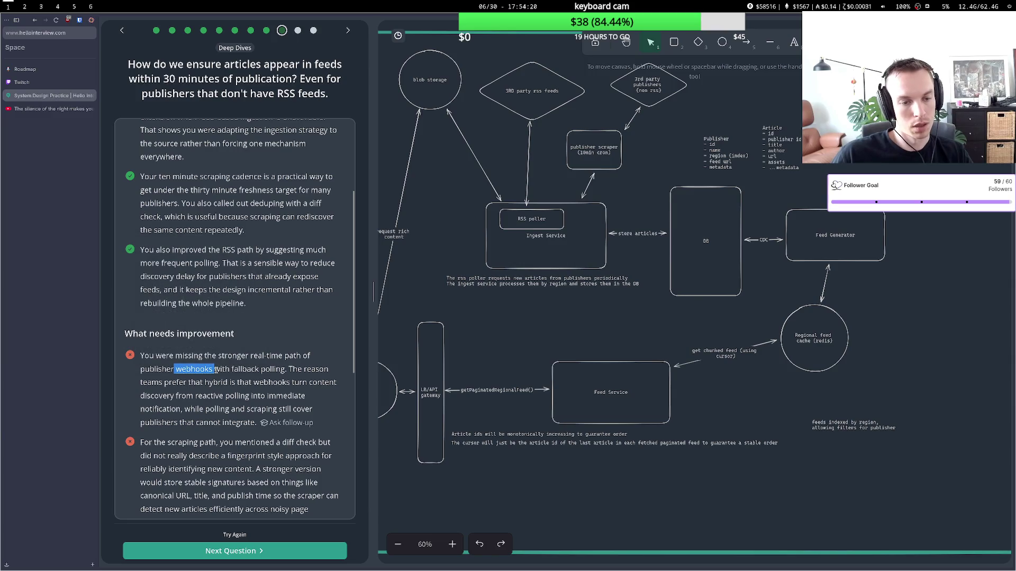
click(216, 370)
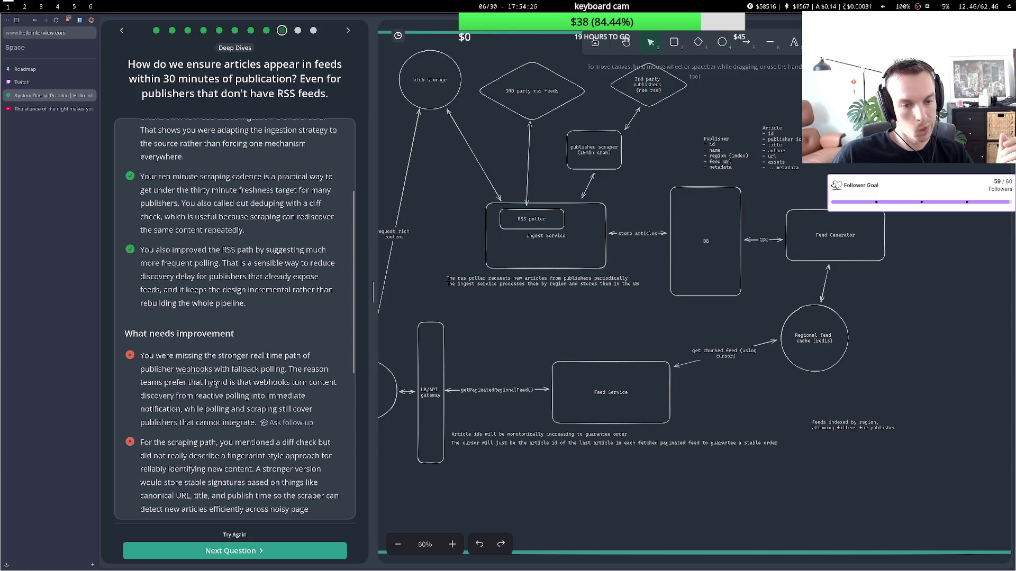
double_click(648, 92)
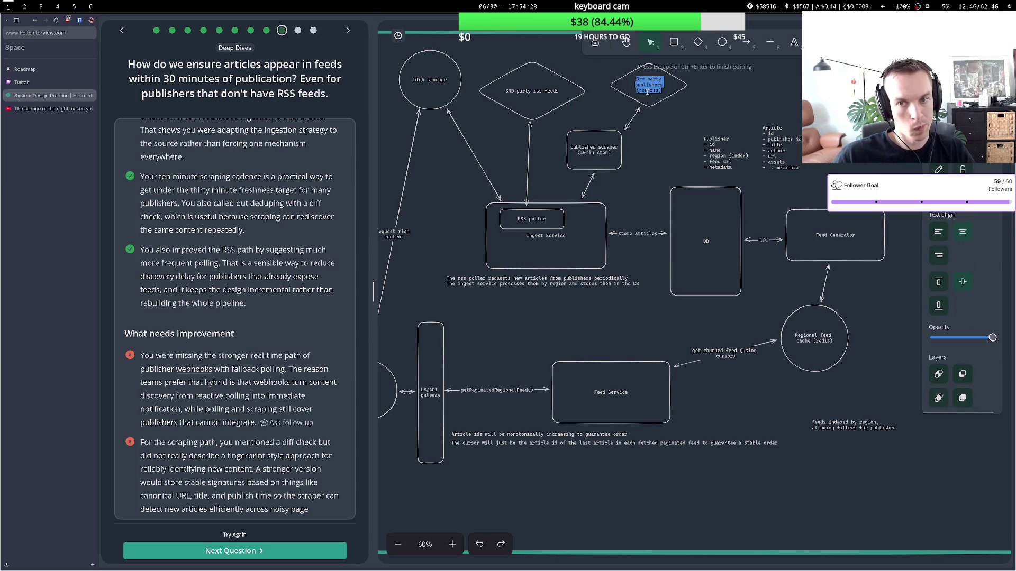
click(659, 86)
text(be)
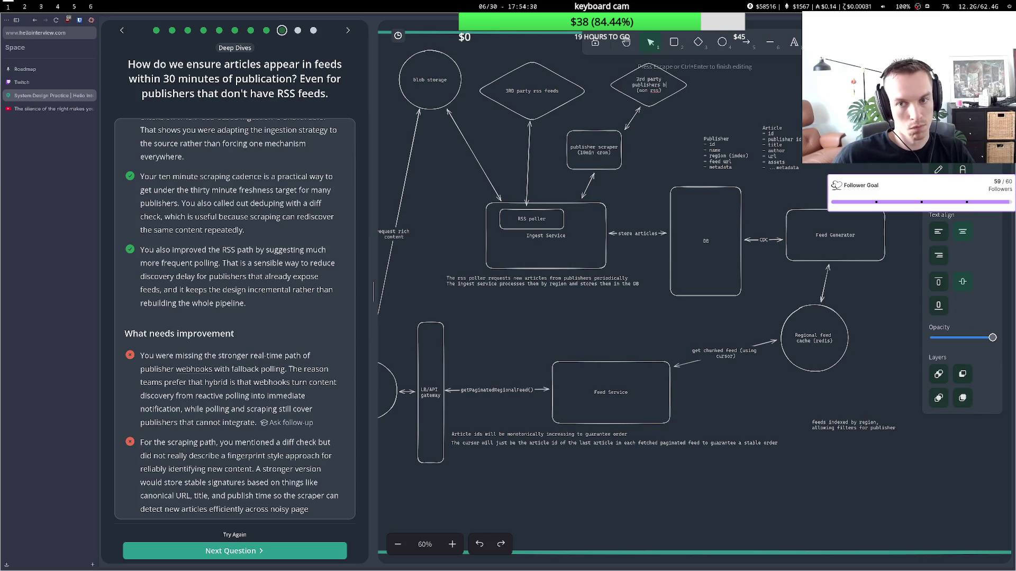
key(BackSpace)
key(BackSpace)
text(webhooks)
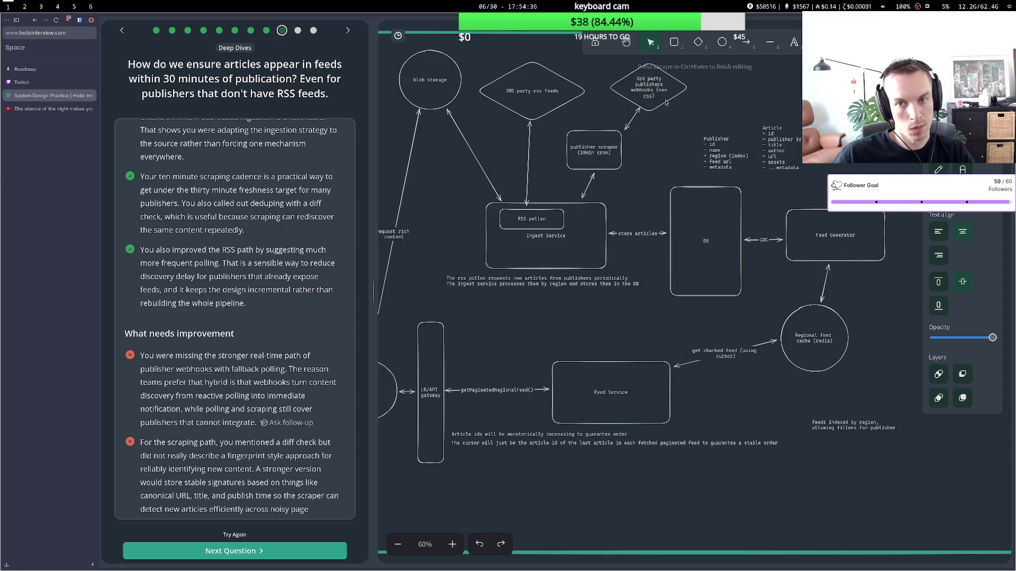
Remove '(non rss)' and the stray text so the diamond reads '3rd party publishers'.
drag(659, 98, 656, 93)
key(BackSpace)
key(BackSpace)
key(BackSpace)
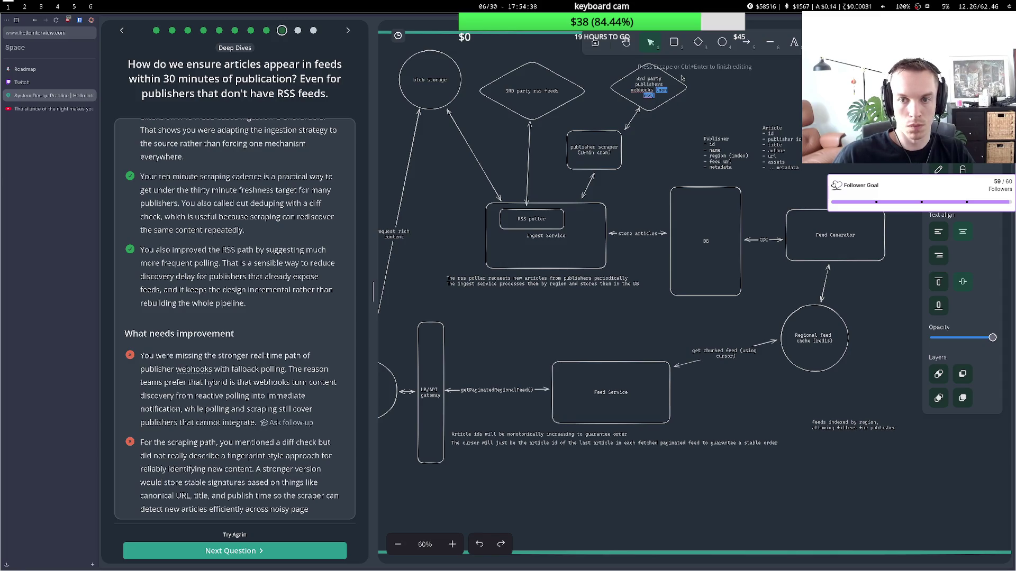
key(BackSpace)
key(BackSpace)
key(BackSpace)
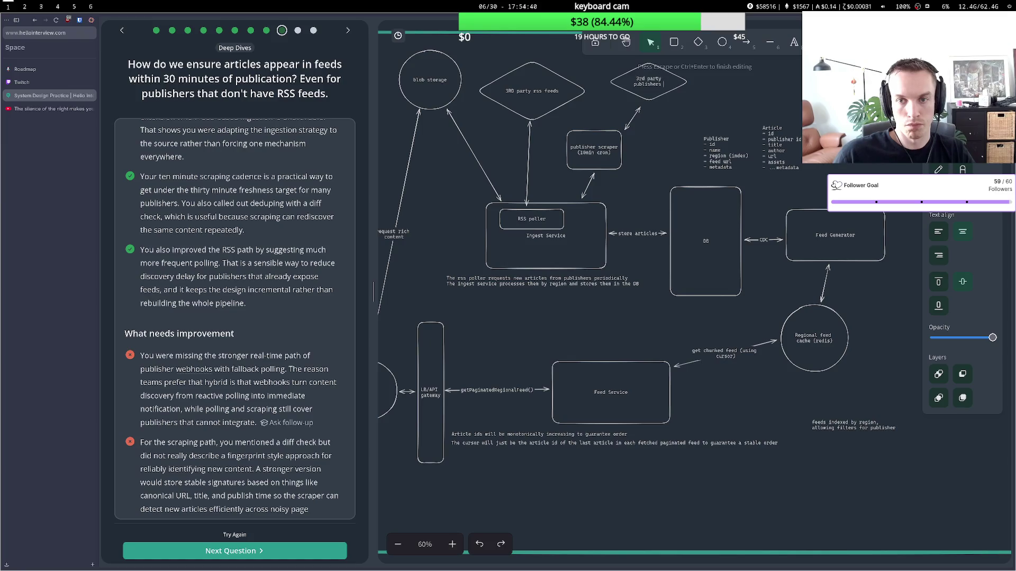
text(s)
key(Escape)
click(607, 148)
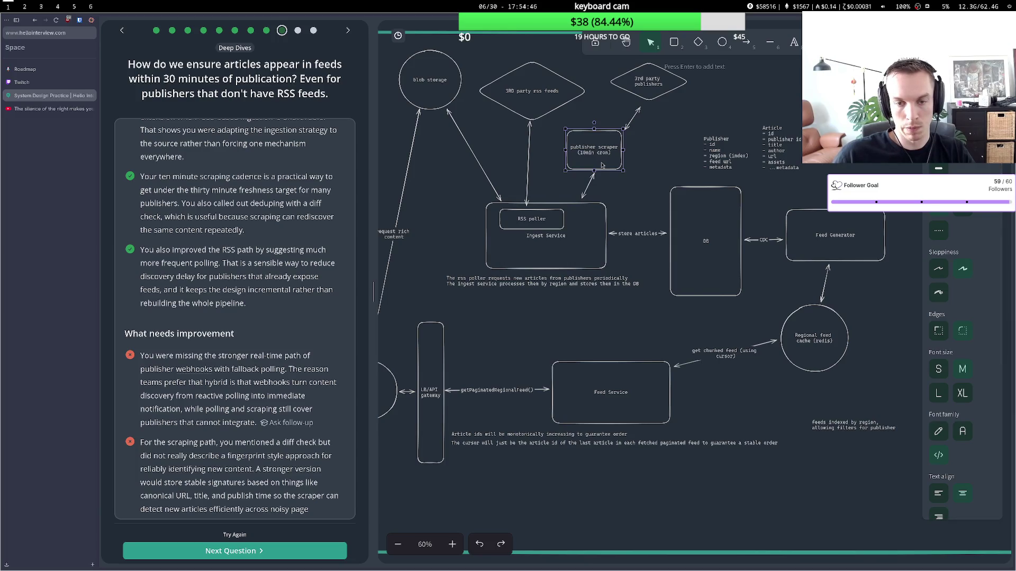
Delete the publisher scraper box and its leftover arrow, then extend the publishers arrow down to Ingest Service.
key(Delete)
click(591, 183)
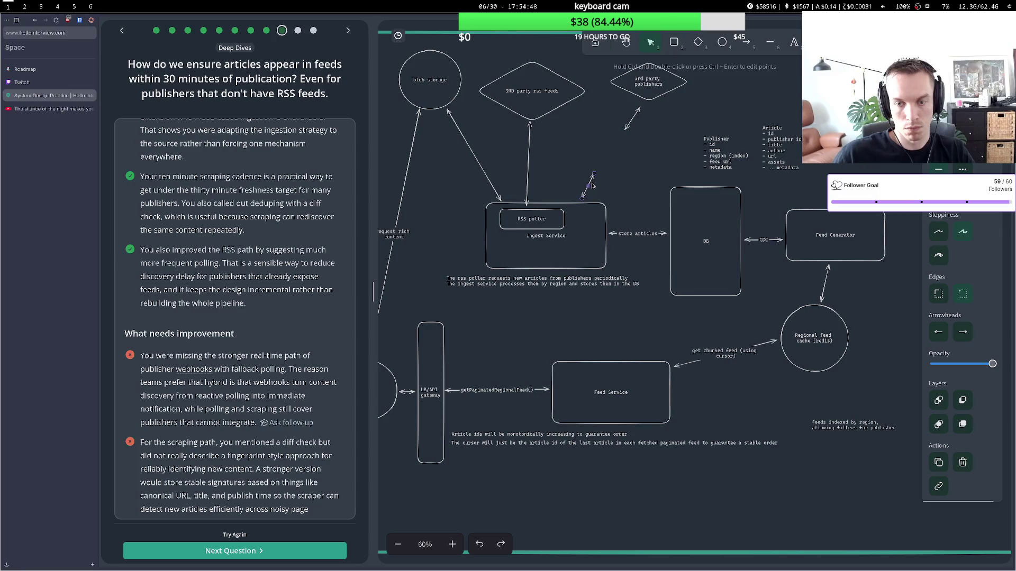
key(Delete)
click(627, 128)
drag(627, 129, 572, 201)
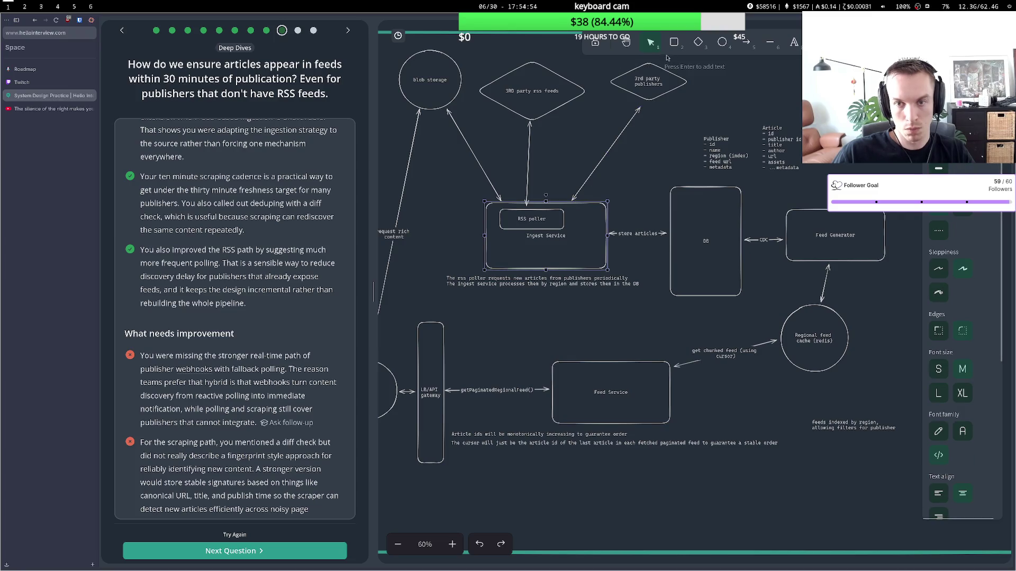
Draw a small rectangle inside Ingest Service and label it as the webhook poller.
key(r)
drag(519, 246, 585, 263)
double_click(554, 249)
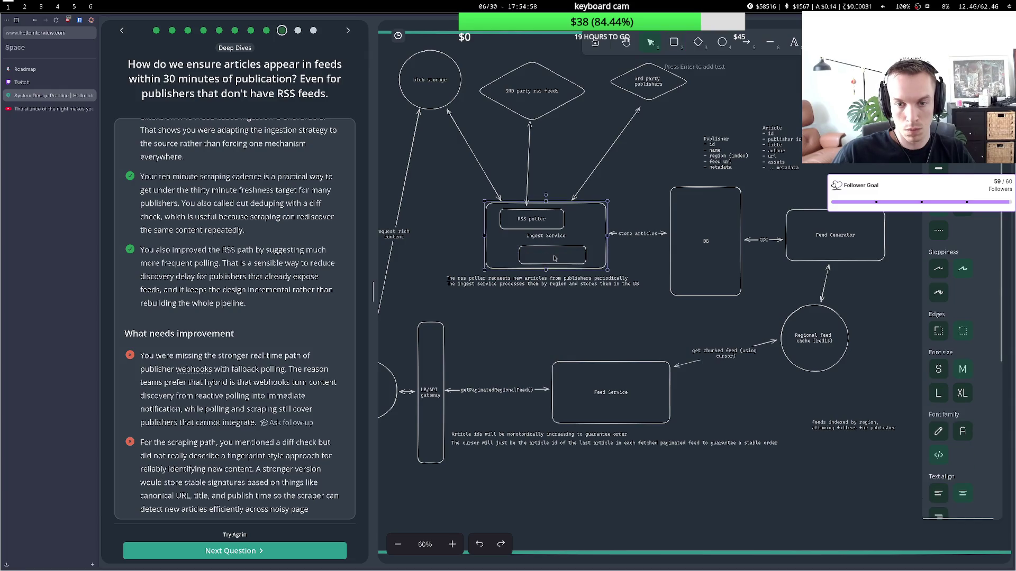
double_click(555, 250)
text(be)
key(BackSpace)
key(BackSpace)
text(pu)
text(ller)
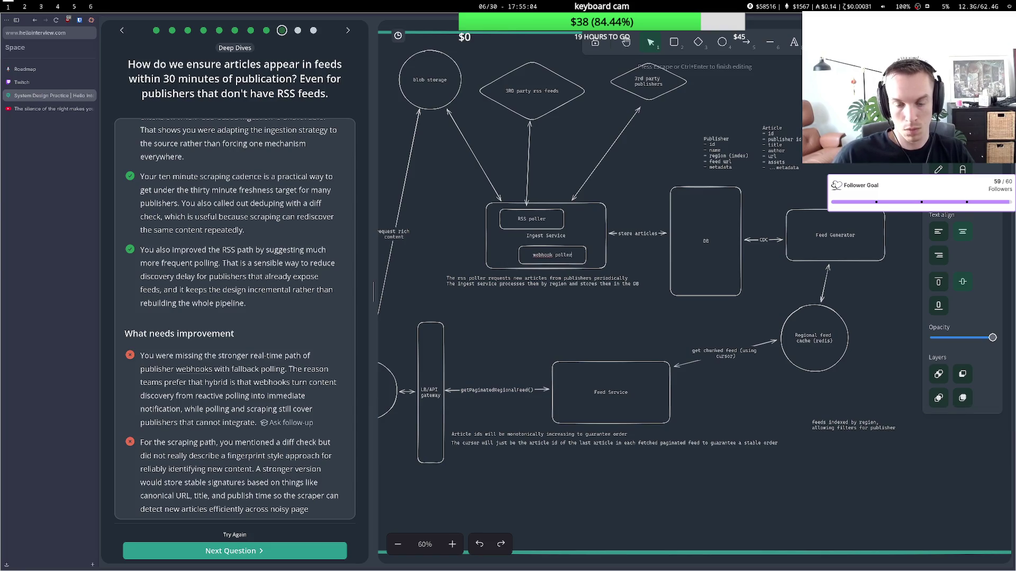
Rewire the arrow to run from the 3rd party publishers diamond to the webhook poller.
click(592, 181)
drag(583, 195, 586, 246)
mouse_move(649, 154)
mouse_down()
mouse_move(646, 98)
mouse_move(606, 163)
mouse_move(609, 155)
mouse_up()
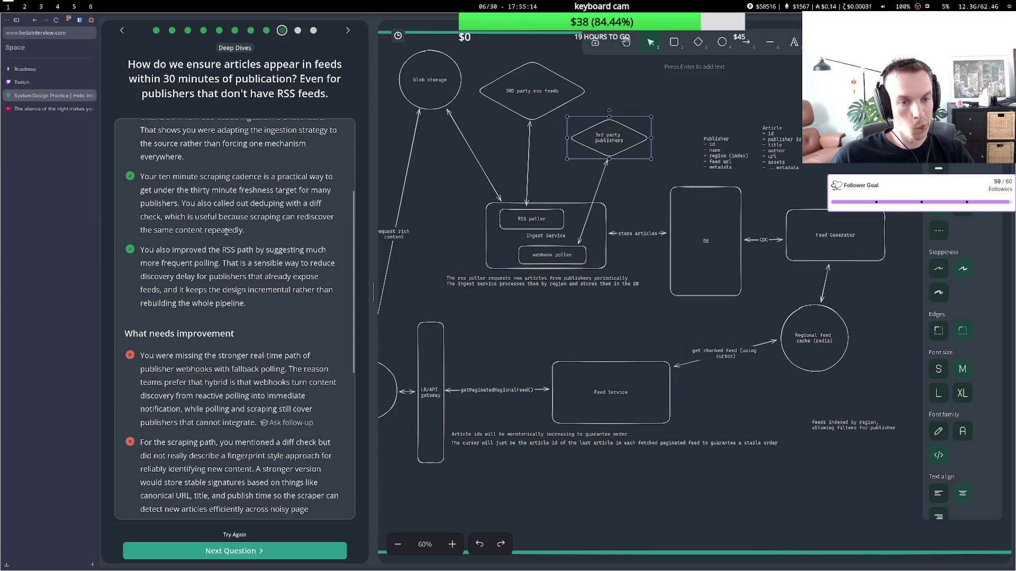
Add a new '- hasRSS' line to the Article field list.
click(786, 162)
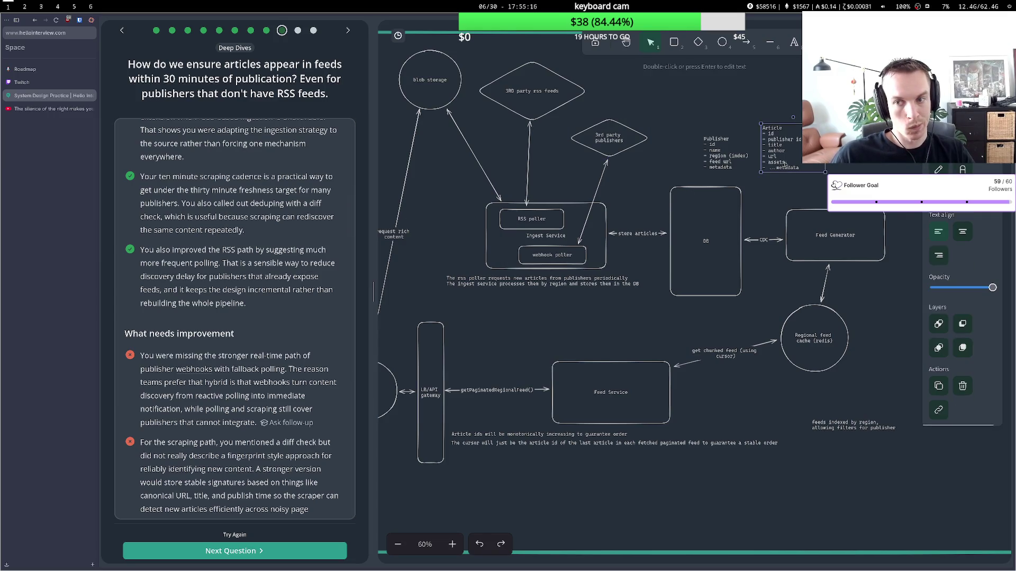
double_click(787, 163)
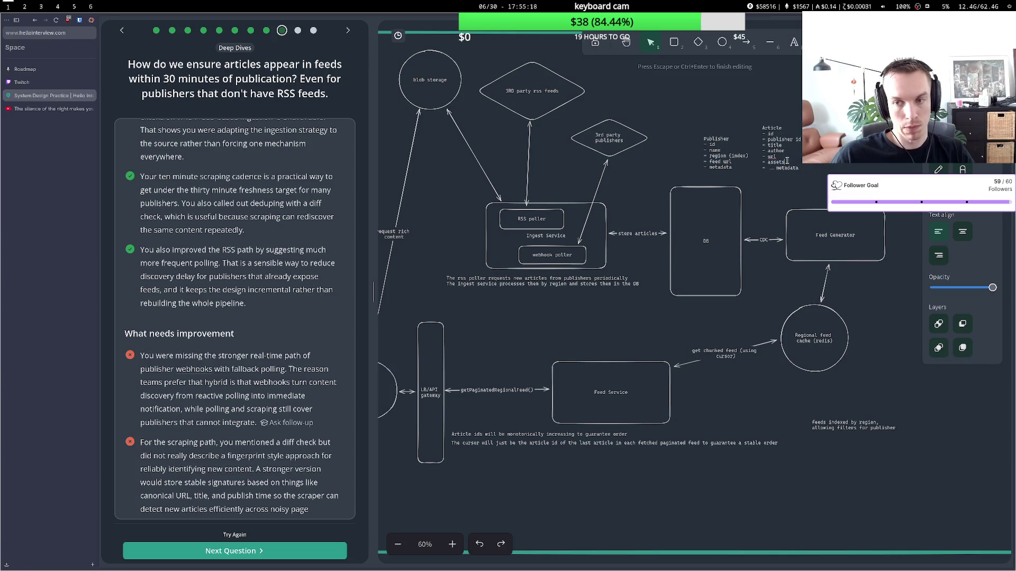
key(Return)
text(- hasRSS)
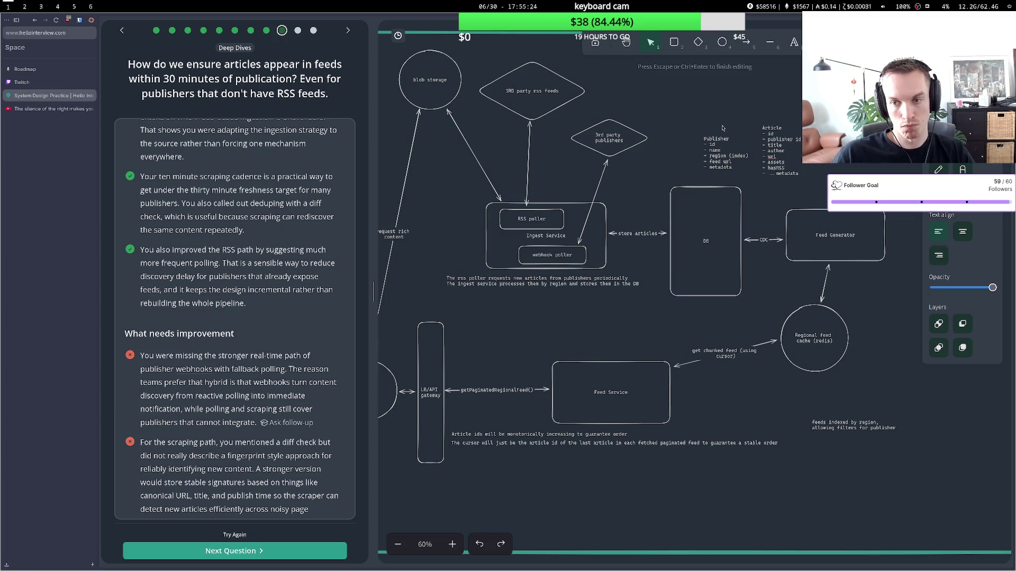
Finish editing the Article fields and scroll down through the feedback.
click(722, 128)
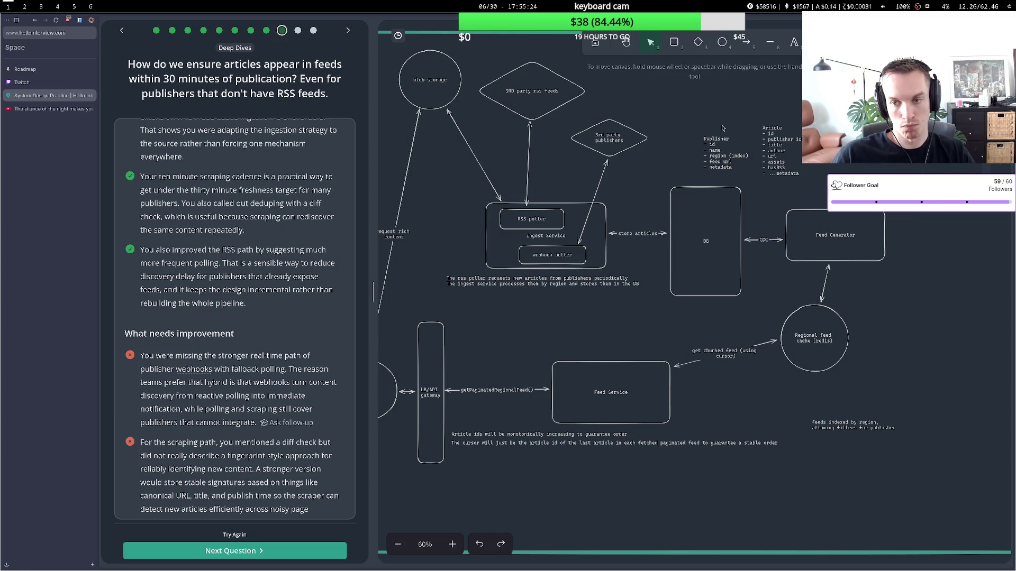
scroll(239, 339, down, 3)
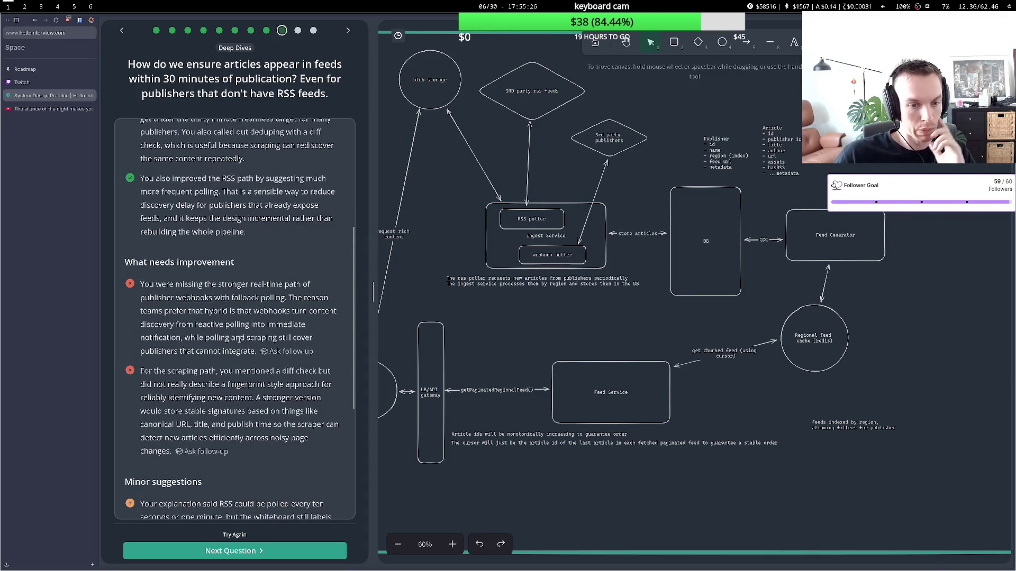
scroll(236, 338, down, 4)
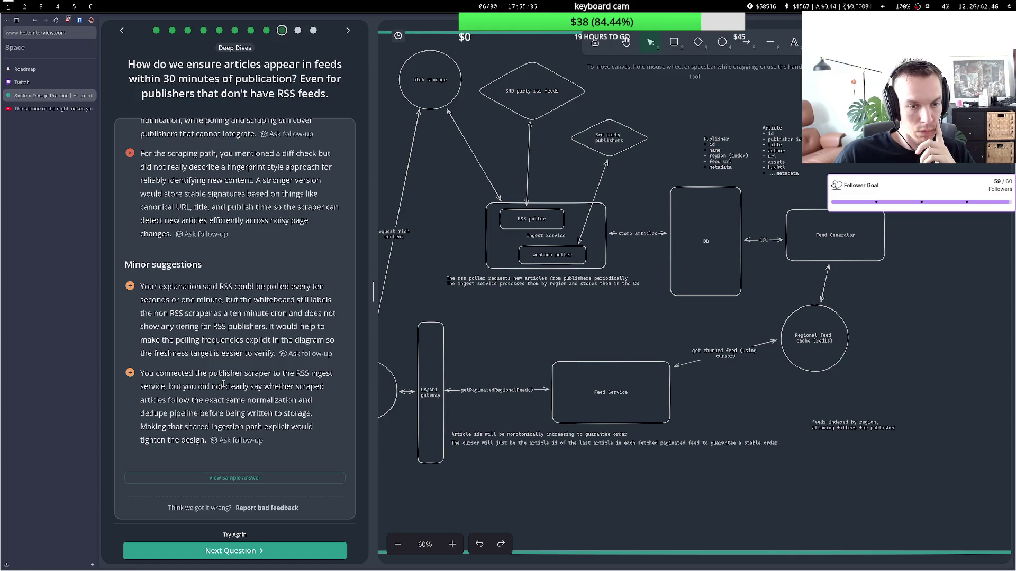
Retry the deep-dive answer by voice with a reset timer, nudging the publishers diamond while recording.
click(234, 535)
click(234, 264)
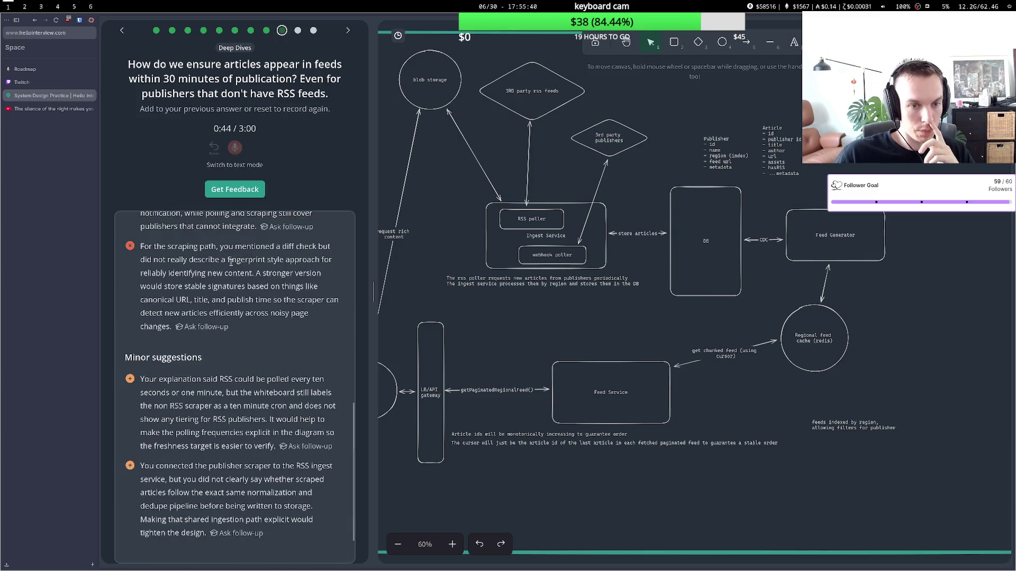
click(214, 152)
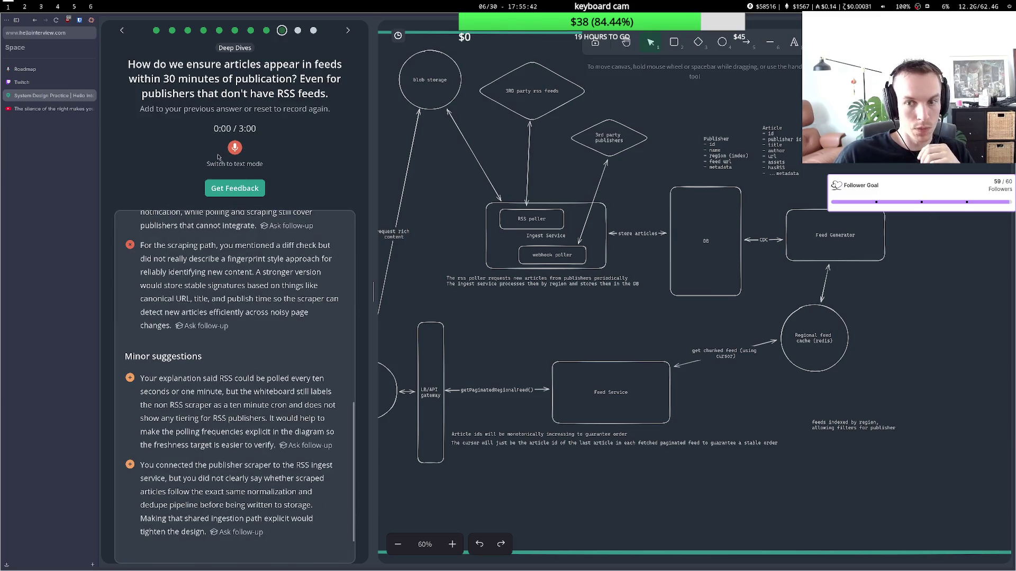
click(235, 147)
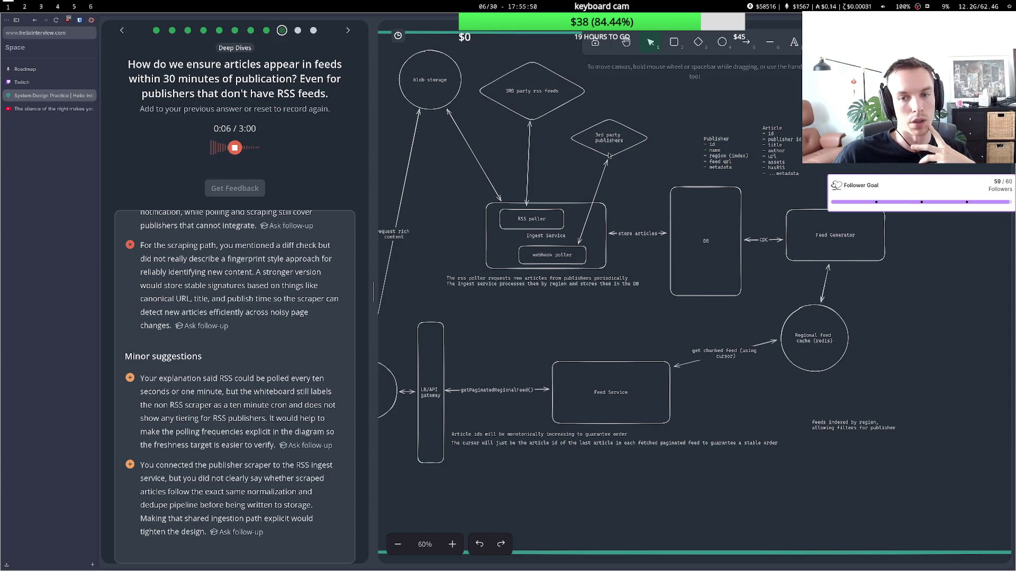
drag(608, 153, 600, 156)
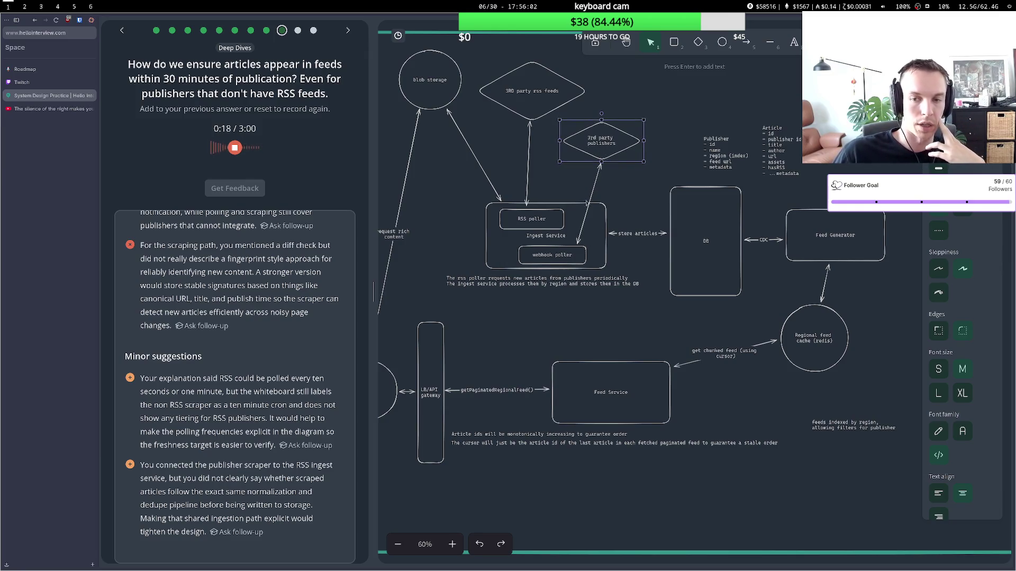
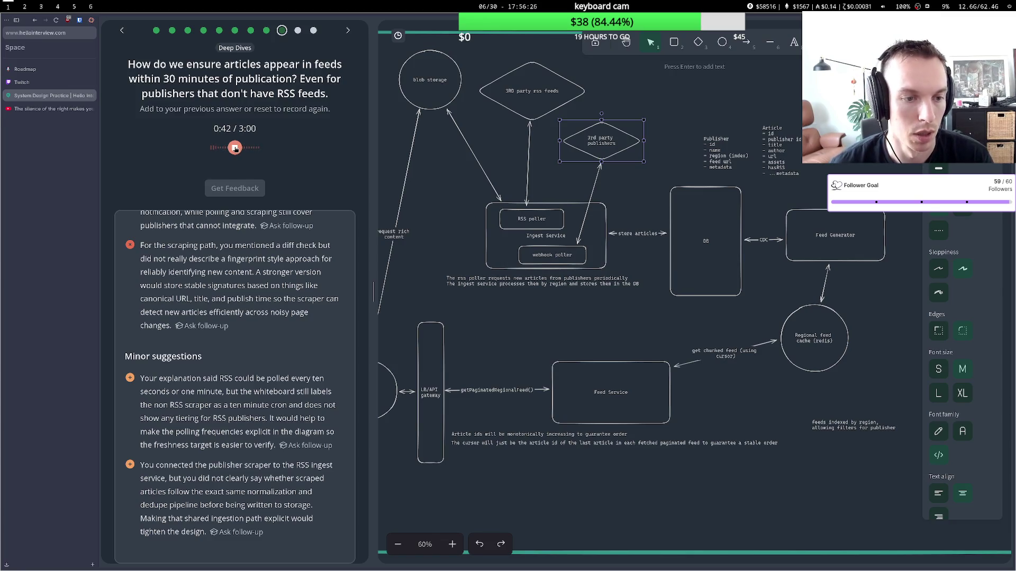
Stop the freshness deep-dive recording and read the 'Great answer. Love it!' feedback.
click(235, 148)
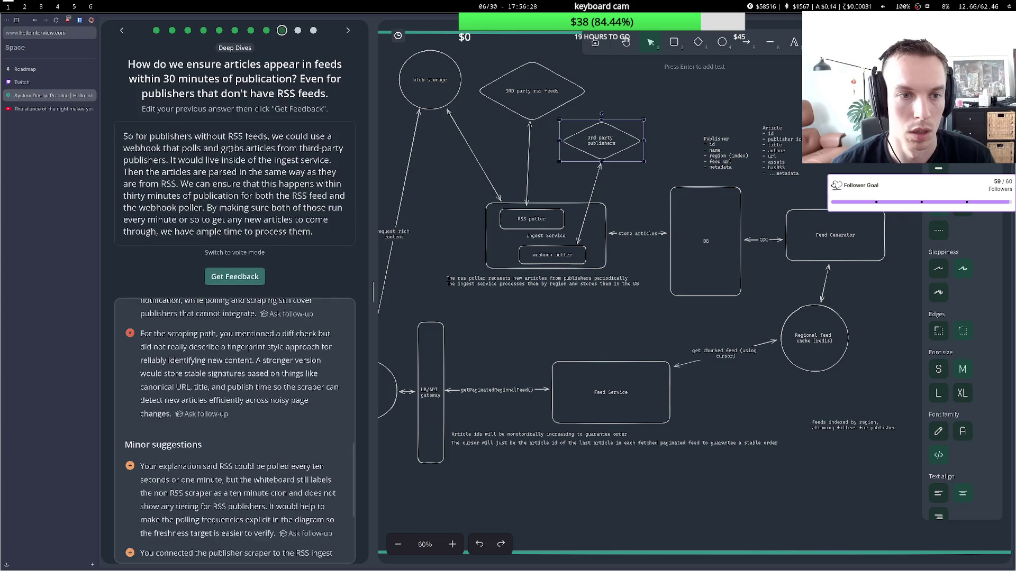
click(237, 275)
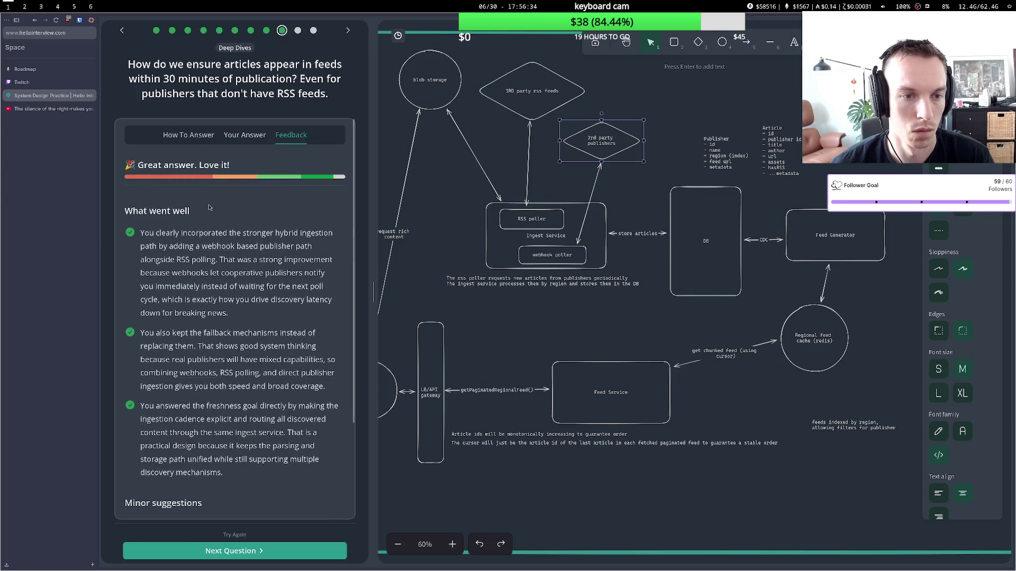
scroll(218, 244, down, 5)
Note the feedback's webhook and polling points, then relabel the webhook poller box as a webhook listener.
mouse_move(164, 297)
mouse_down()
mouse_move(275, 298)
mouse_move(161, 312)
mouse_move(268, 311)
mouse_up()
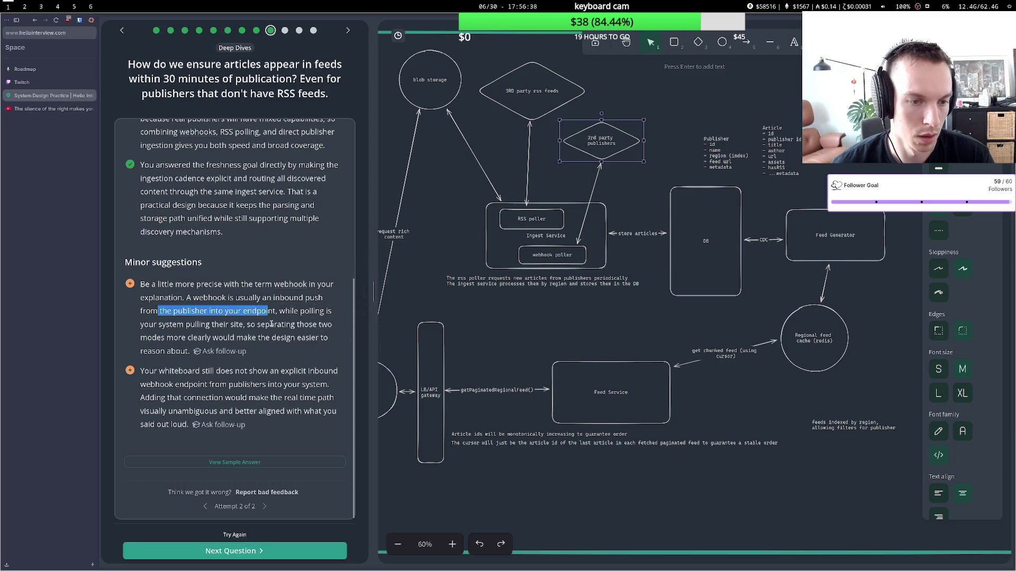
drag(185, 324, 292, 324)
click(289, 338)
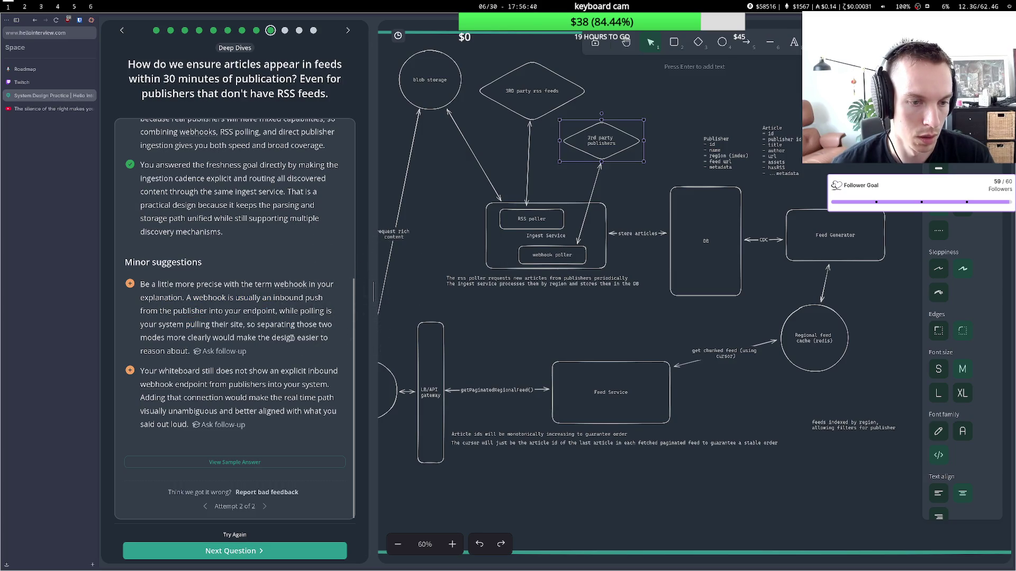
double_click(574, 255)
key(BackSpace)
key(BackSpace)
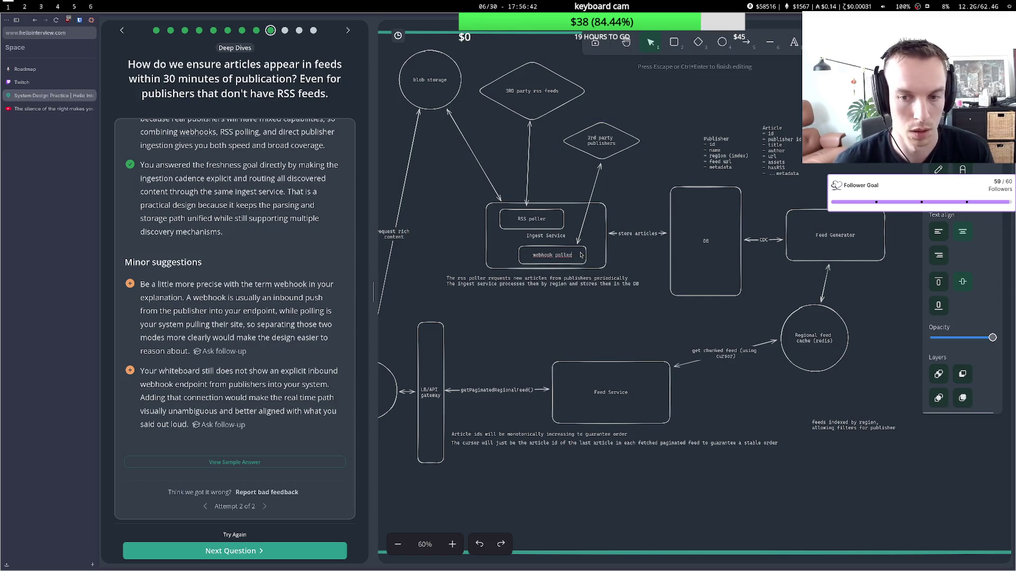
key(BackSpace)
key(BackSpace)
key(BackSpace)
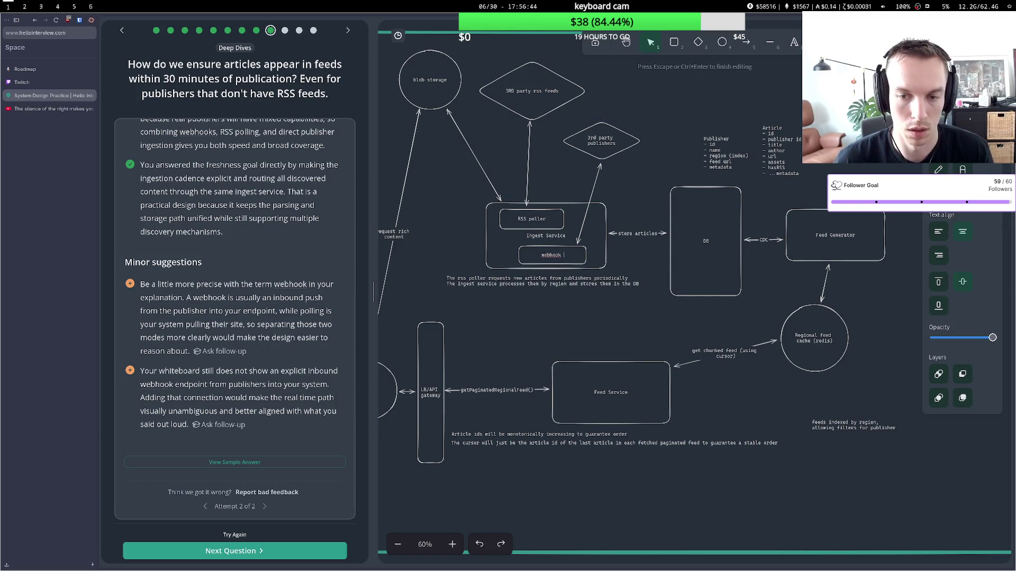
text(list)
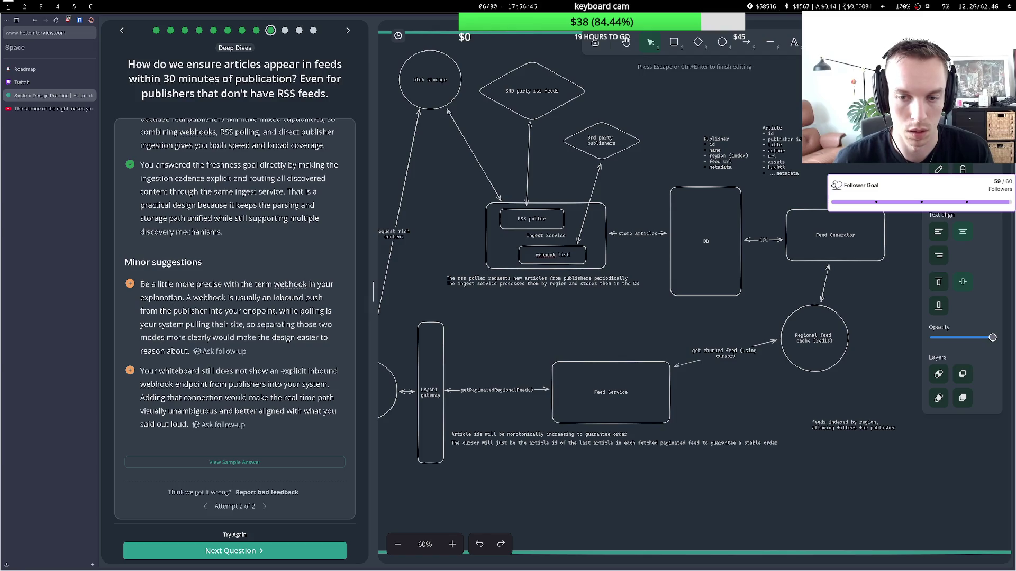
text(erer)
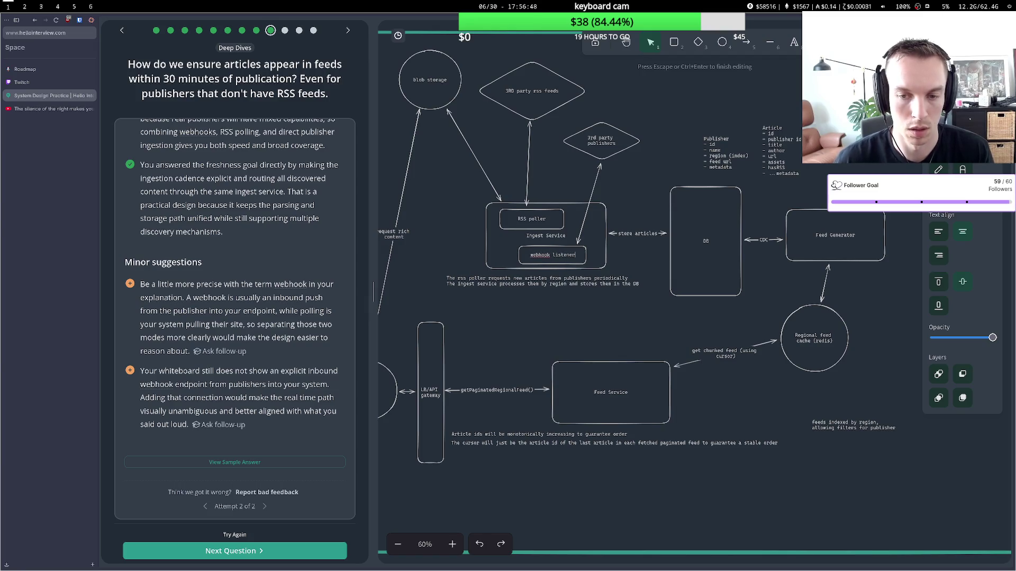
click(761, 191)
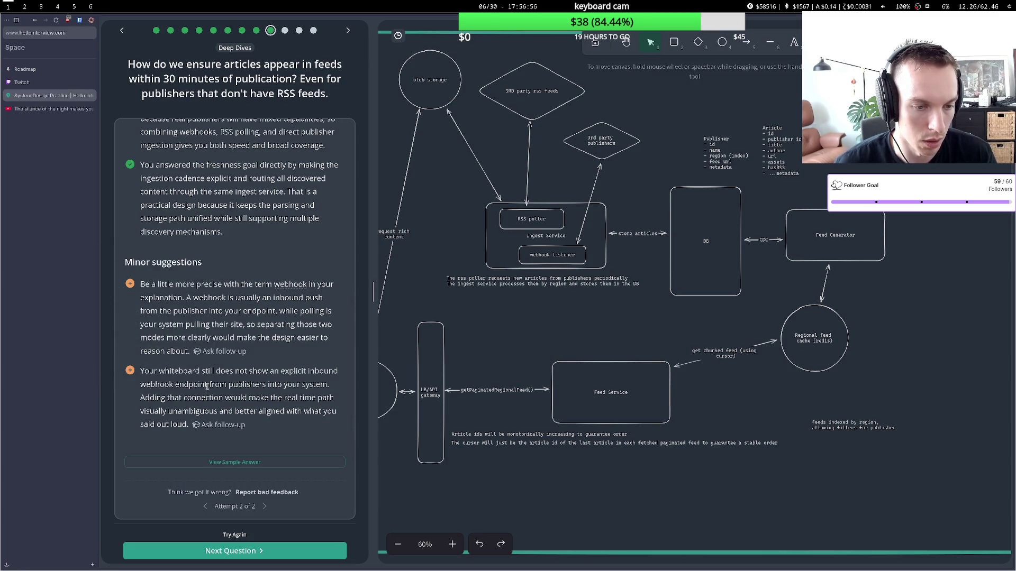
Replace that box's label with 'publisher webhook'.
double_click(565, 254)
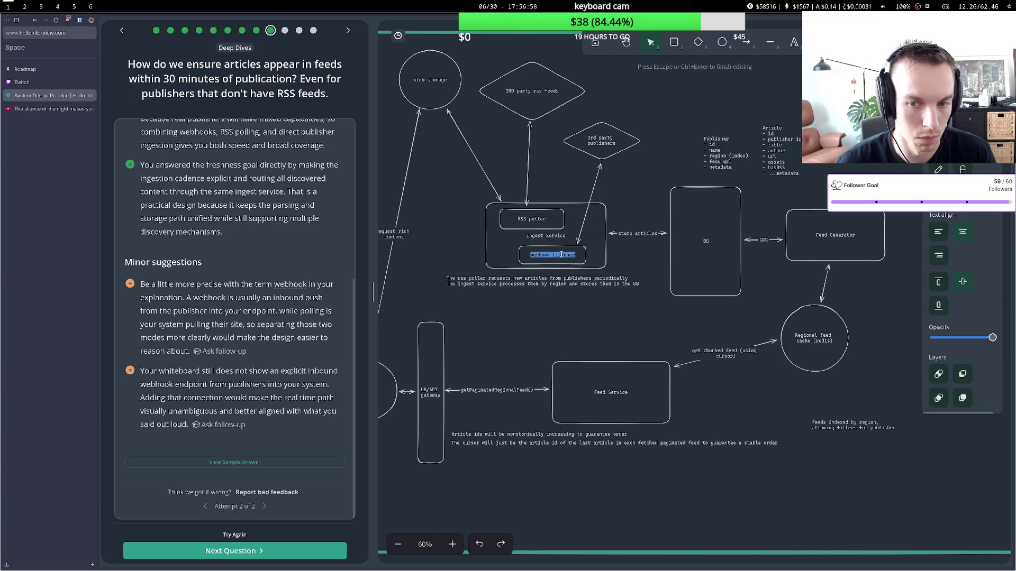
triple_click(566, 255)
text(publisher )
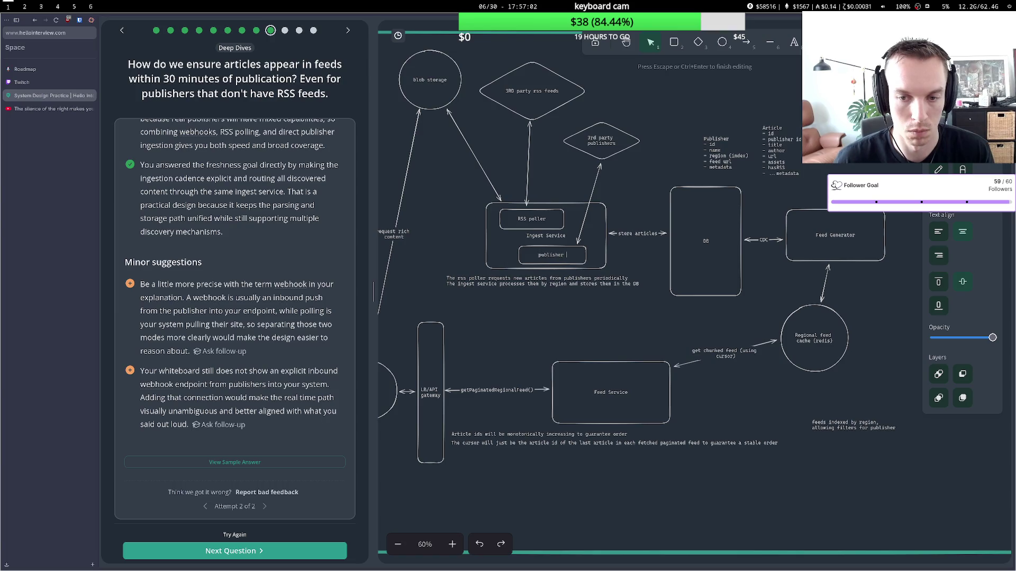
text(web)
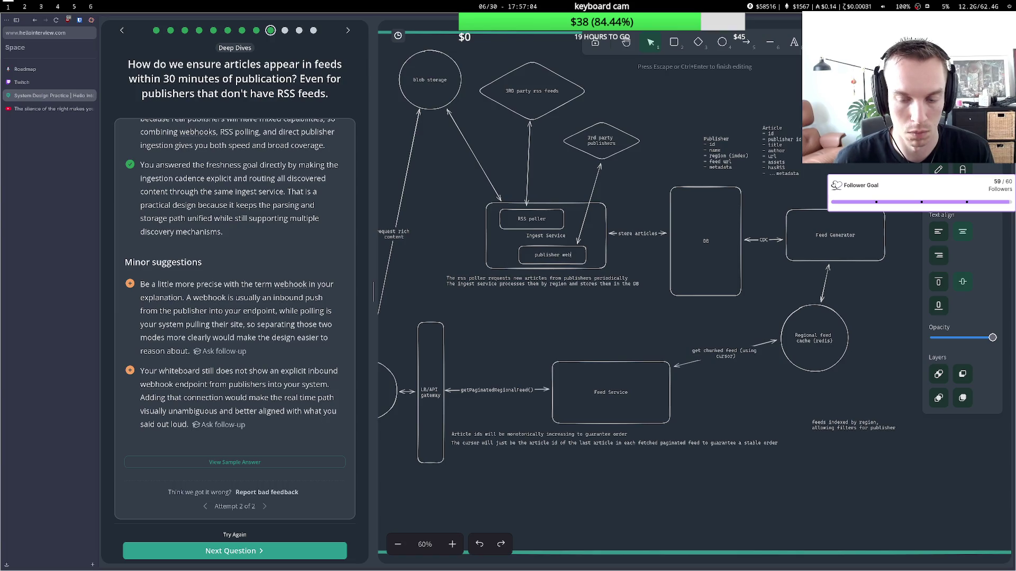
text(hook)
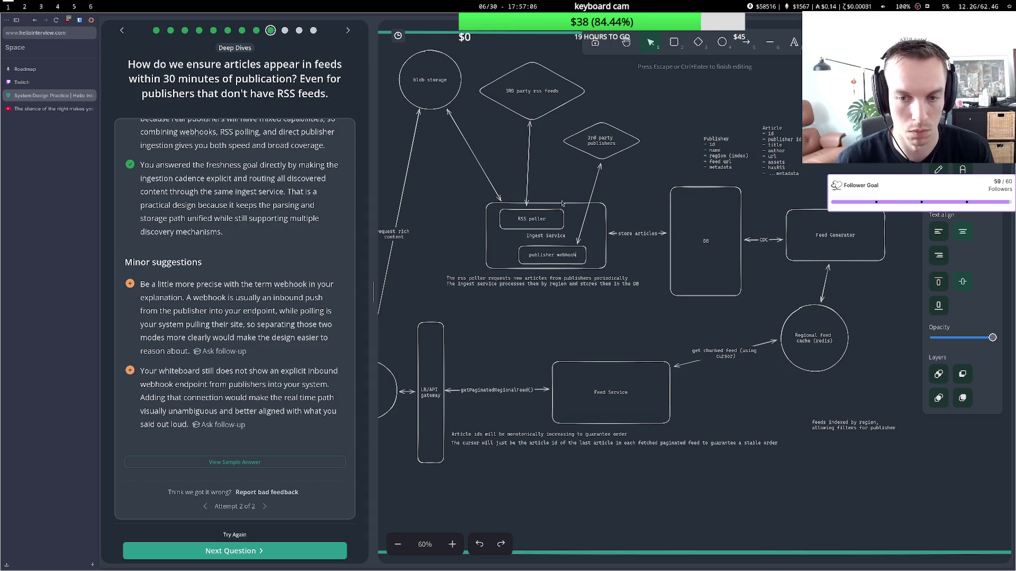
click(570, 213)
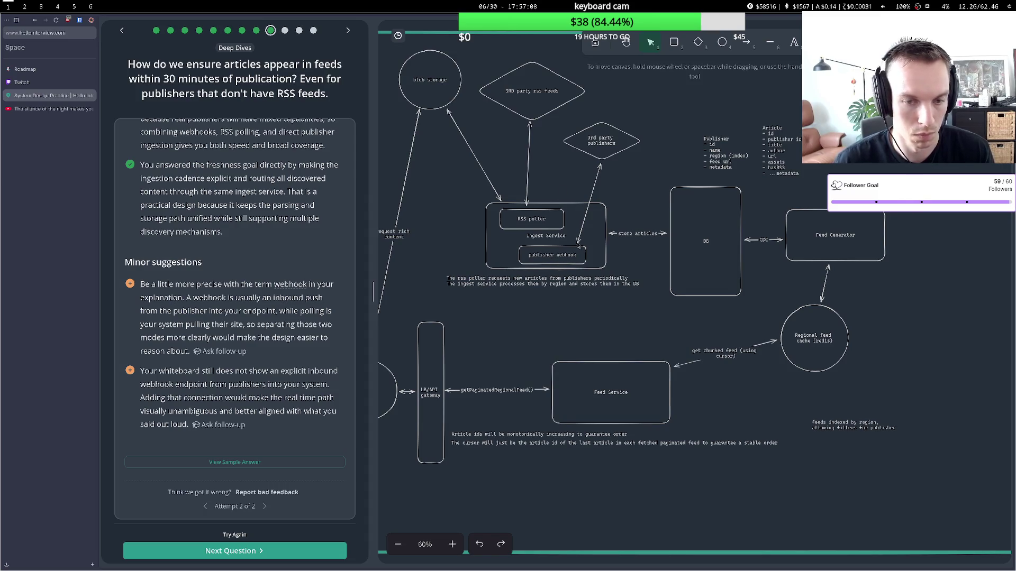
Make the 3rd party publishers arrow one-way by removing its start arrowhead, then nudge the diamond.
click(599, 175)
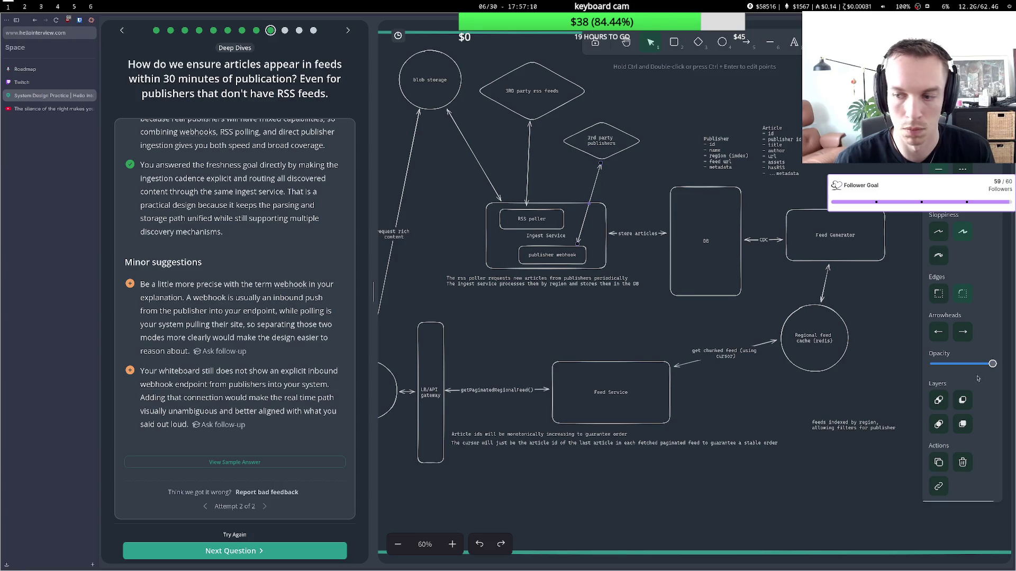
click(961, 331)
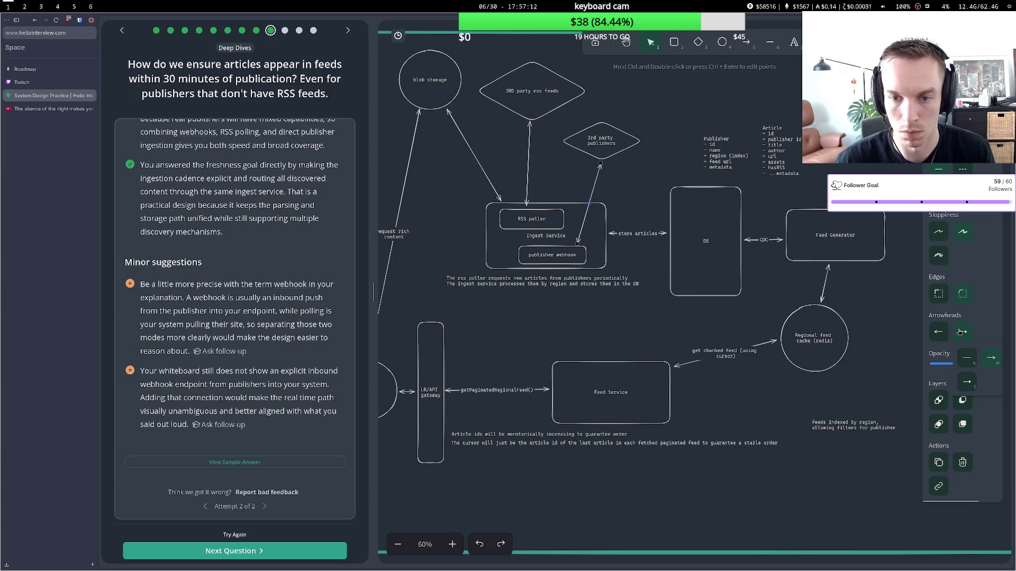
click(966, 358)
click(620, 155)
drag(620, 155, 625, 150)
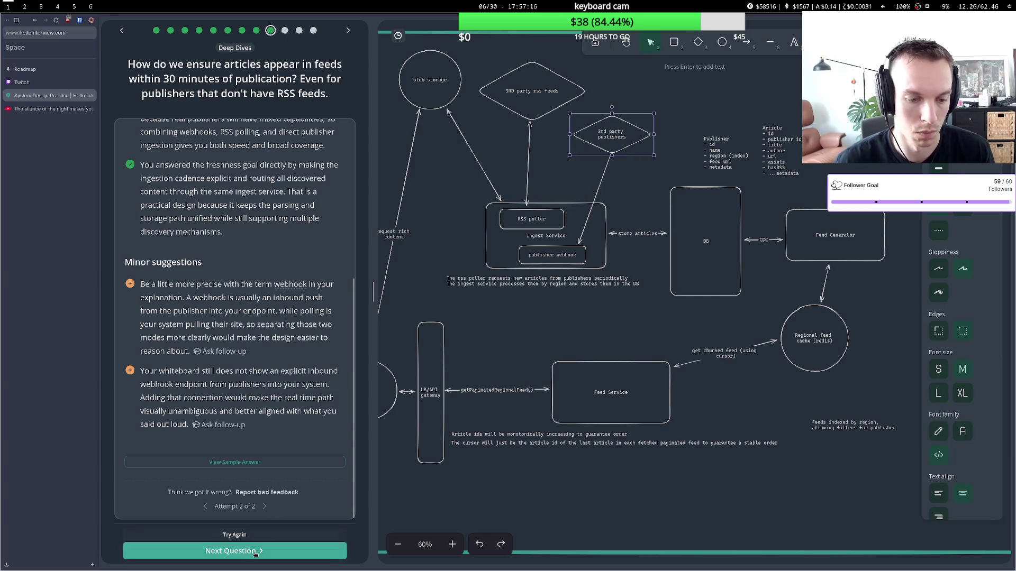
Load and read the follow-up question on duplicate or out-of-order webhook deliveries.
click(255, 552)
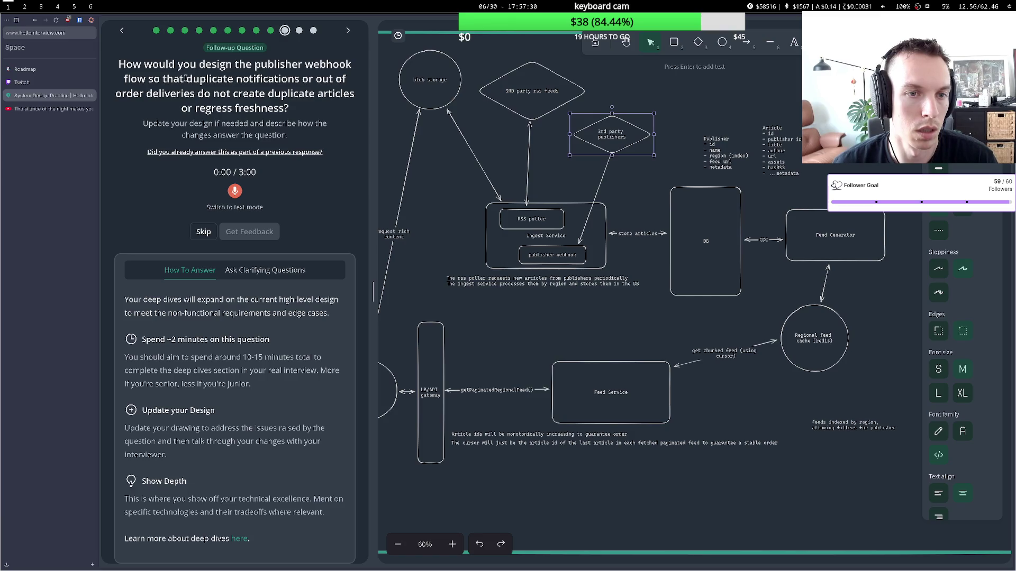
drag(159, 94, 199, 94)
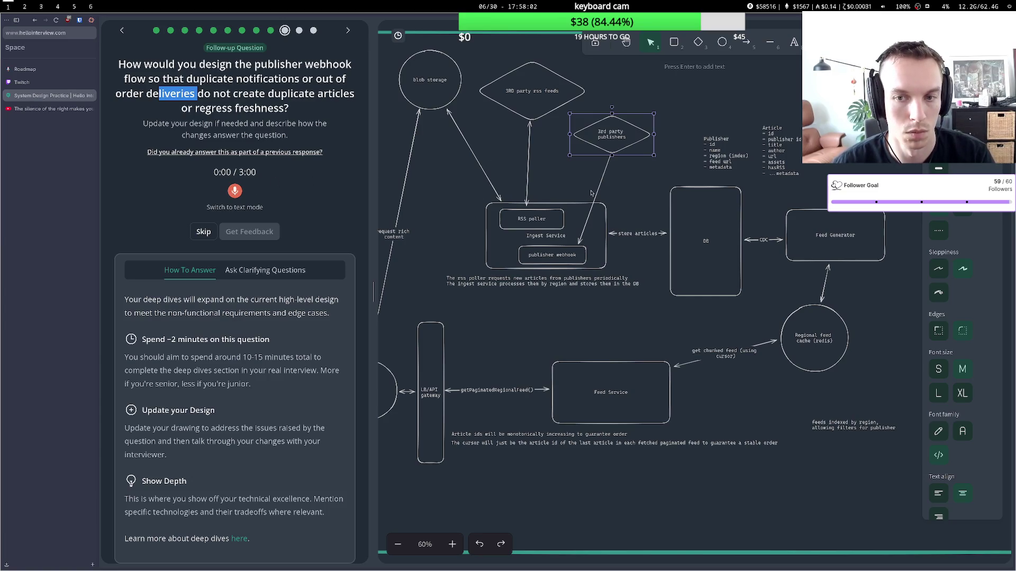
drag(613, 150, 619, 136)
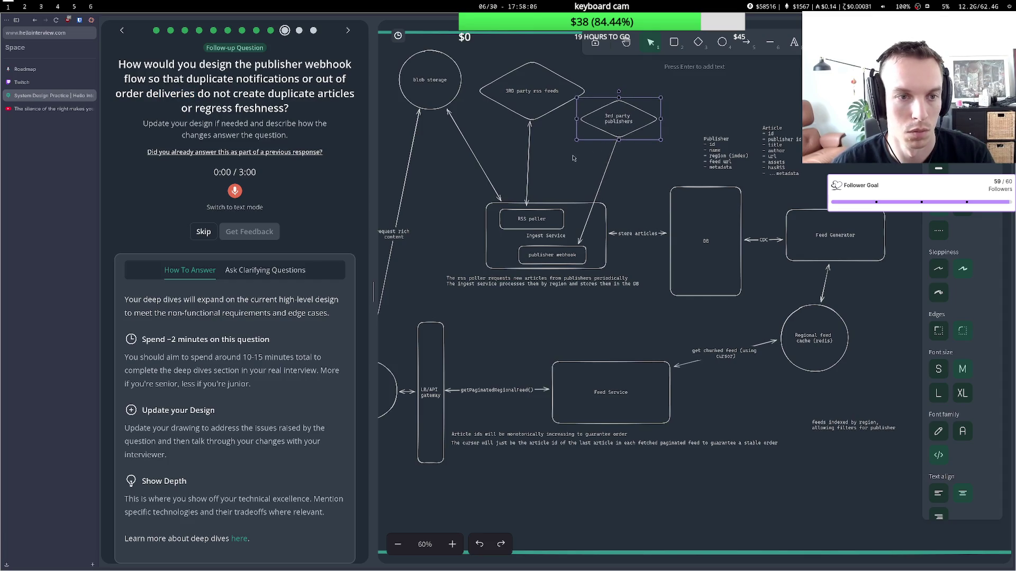
Discard a stray label on the incoming arrow and shift the publisher webhook box right.
click(601, 188)
double_click(601, 188)
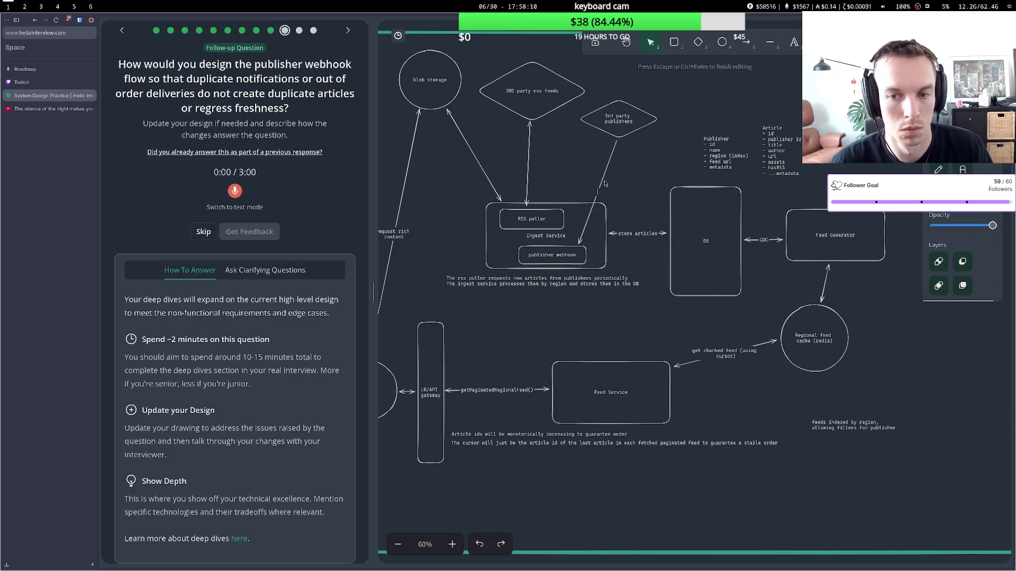
text(Ded)
key(BackSpace)
key(BackSpace)
key(BackSpace)
drag(567, 256, 576, 256)
Add a note 'webhook handler dedupes on article name, publish time,' beside the arrow.
double_click(586, 232)
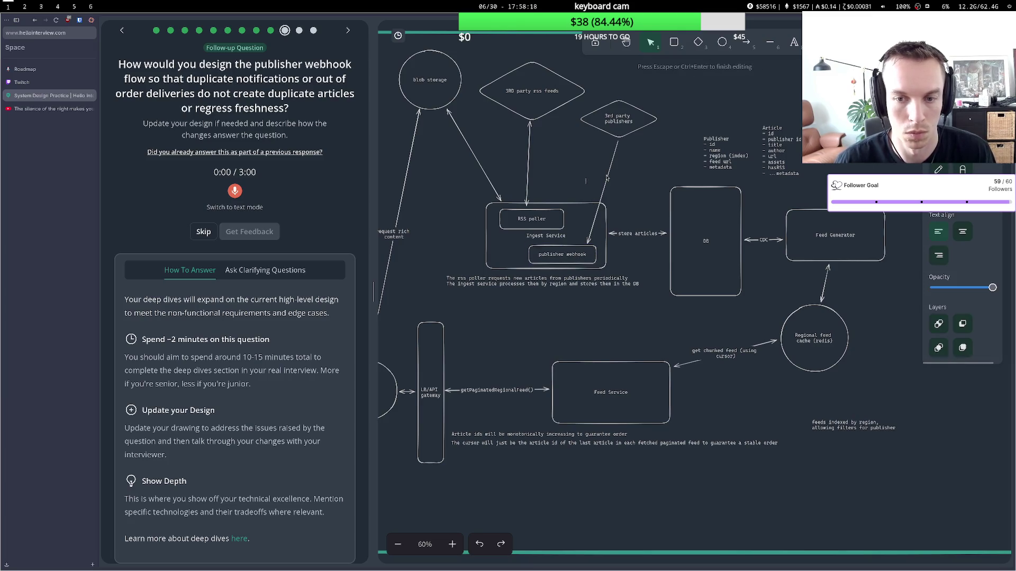
text(webhook handler)
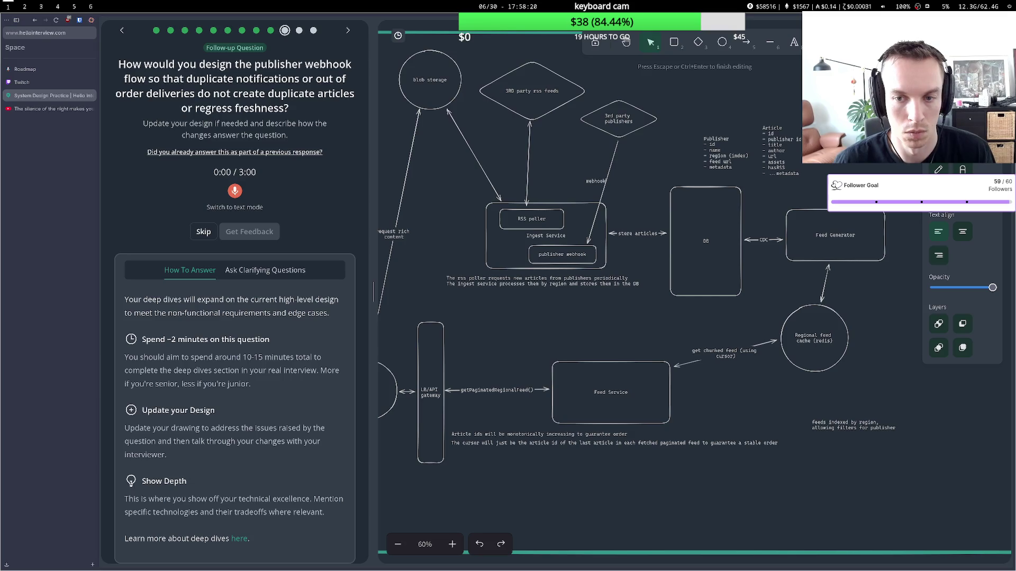
key(BackSpace)
key(BackSpace)
text(ler)
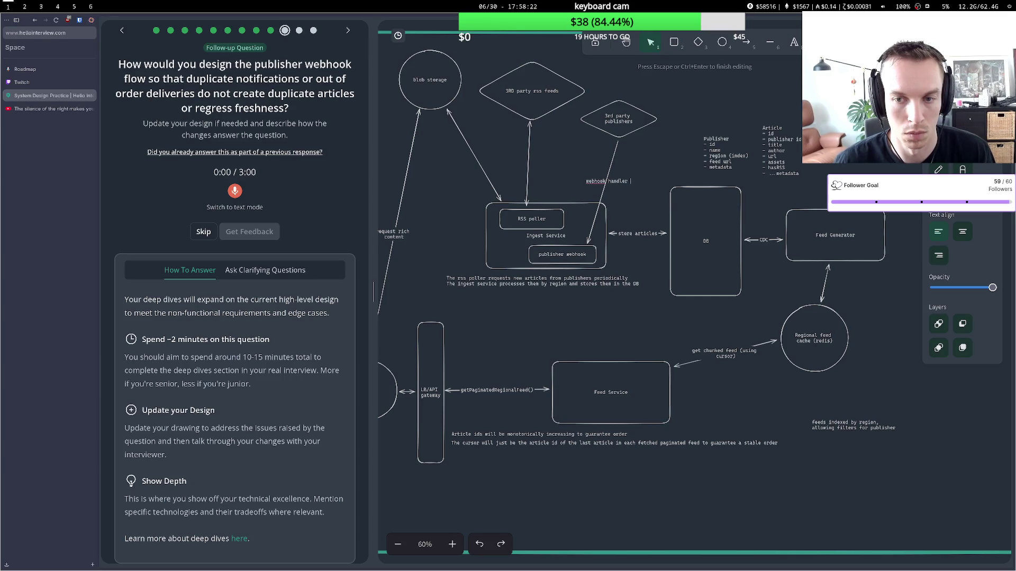
key(BackSpace)
key(BackSpace)
text(dedupes on m)
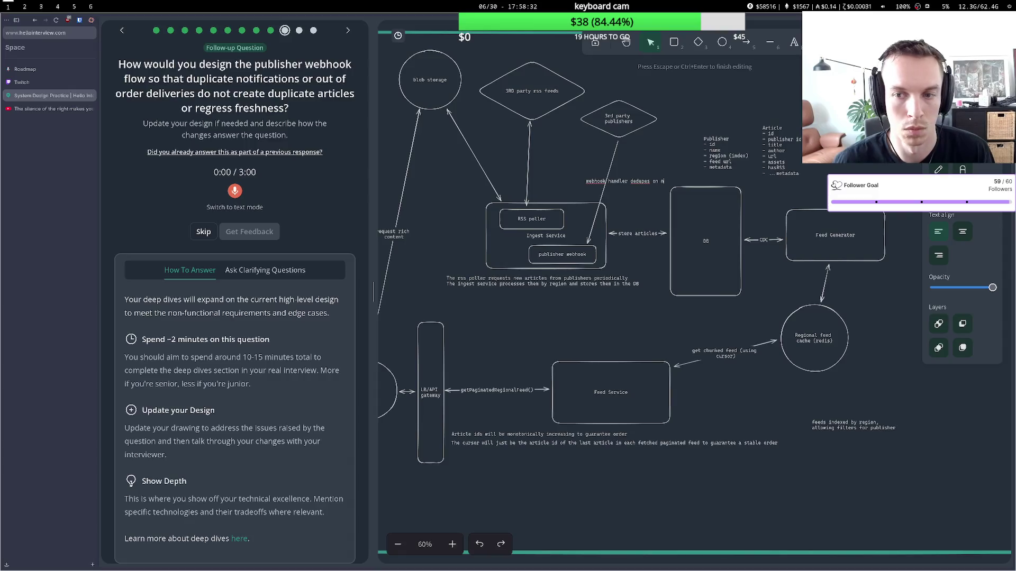
text(cle name, pl)
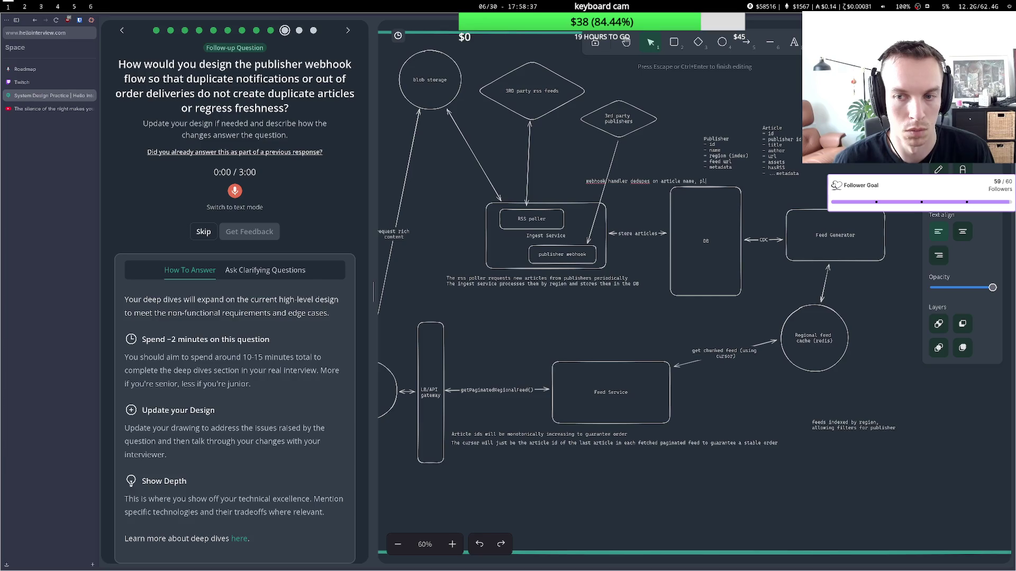
key(BackSpace)
text(o)
text(blish time,)
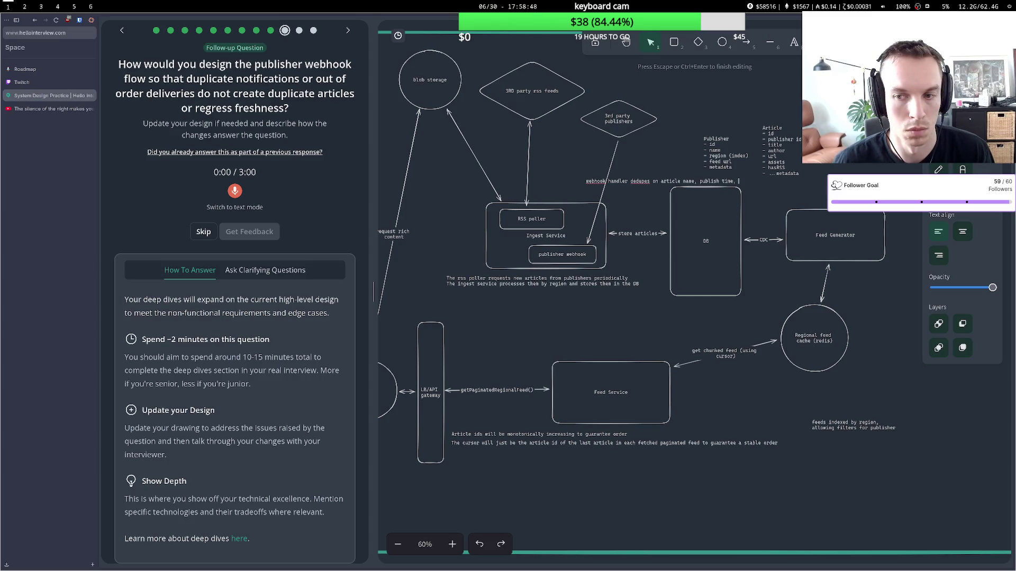
click(578, 171)
drag(595, 186, 557, 185)
Append 'or hash of article content' to the dedupe note.
double_click(697, 182)
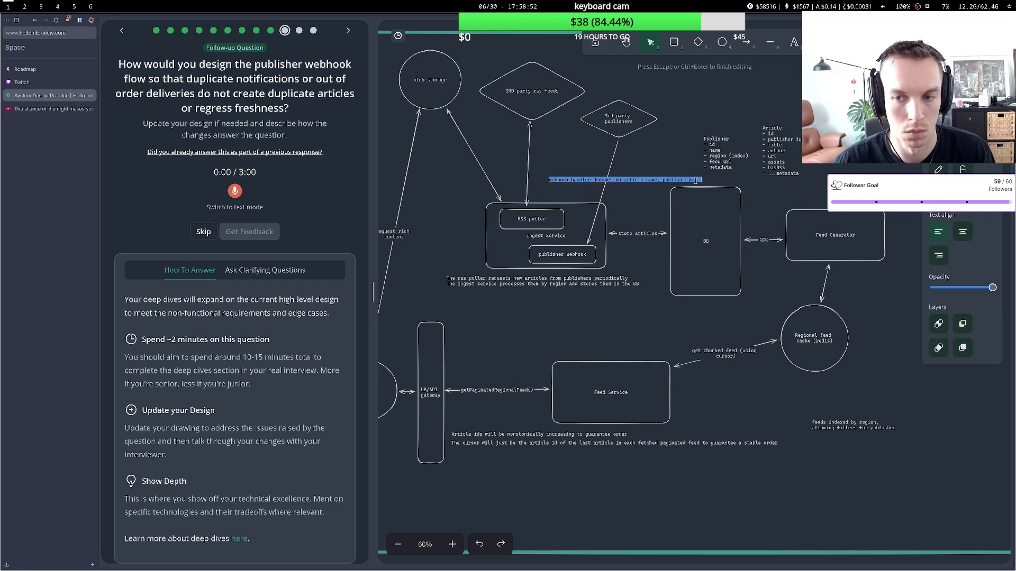
text(or hash of)
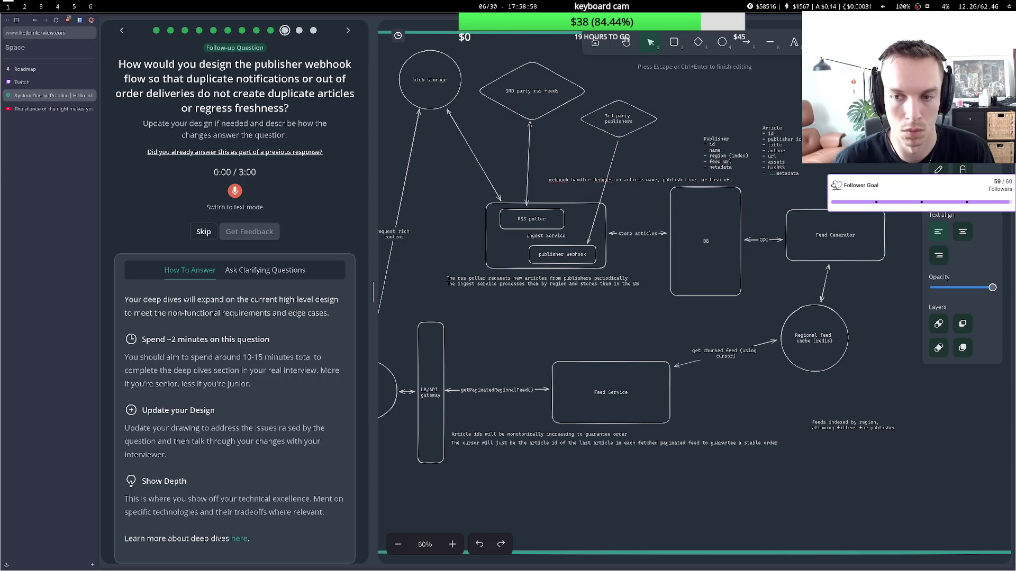
text(cle content)
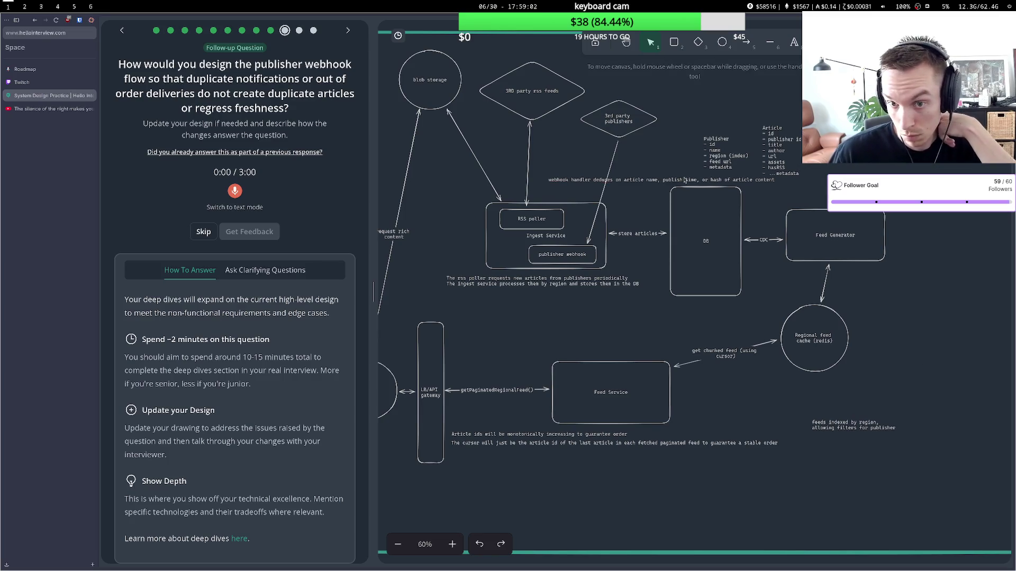
Move the webhook dedupe note up beside the 3rd party rss feeds diamond.
key(Escape)
drag(671, 181, 749, 93)
click(697, 142)
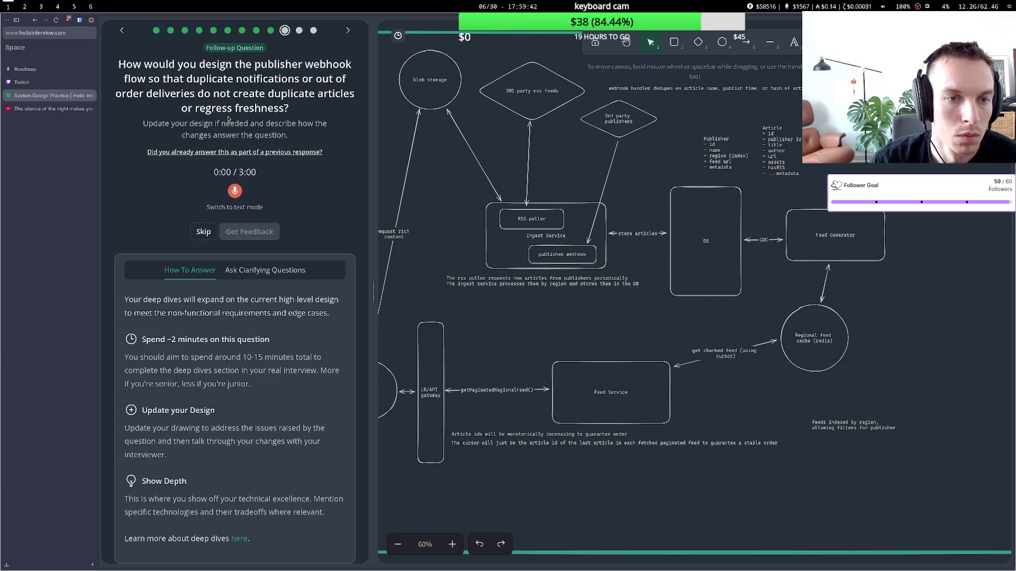
click(645, 116)
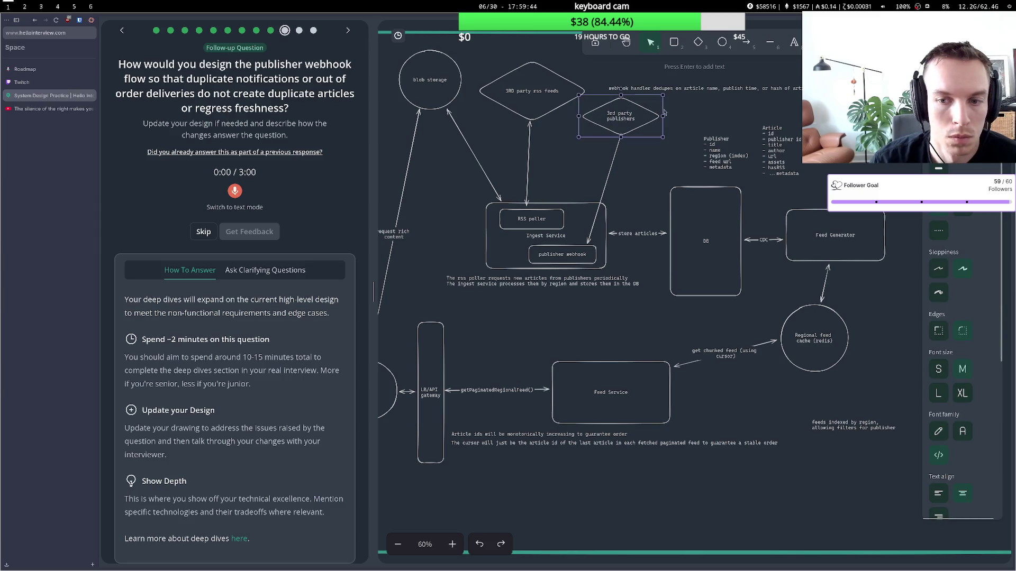
click(722, 90)
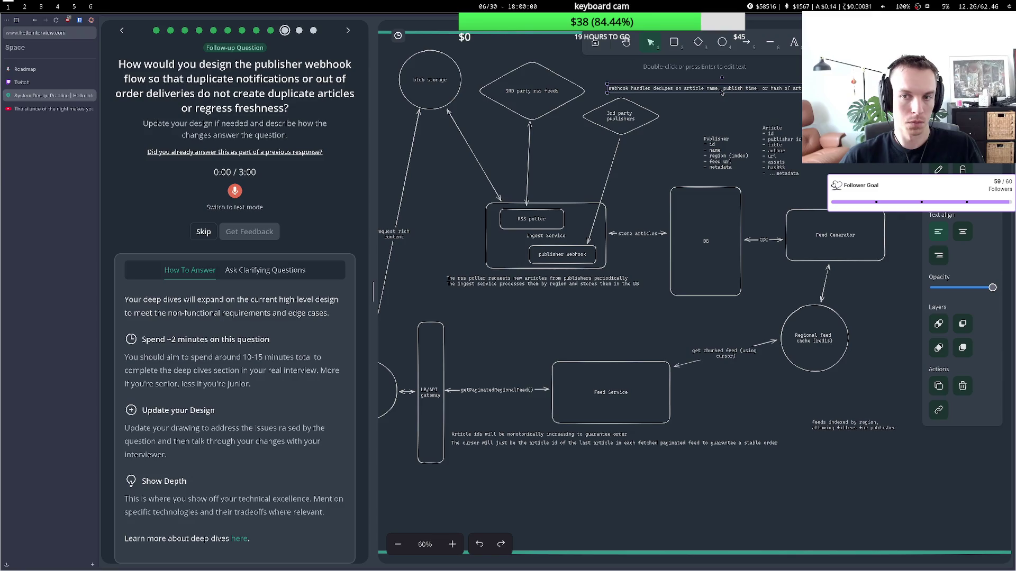
Delete the webhook dedupe note and move the 3rd party publishers diamond up-right.
key(3)
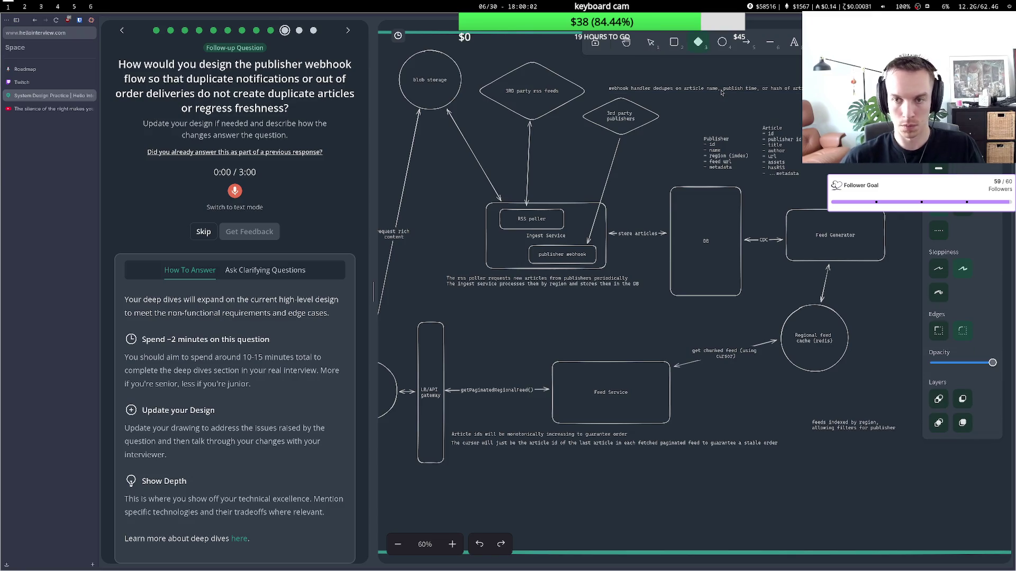
key(1)
click(705, 91)
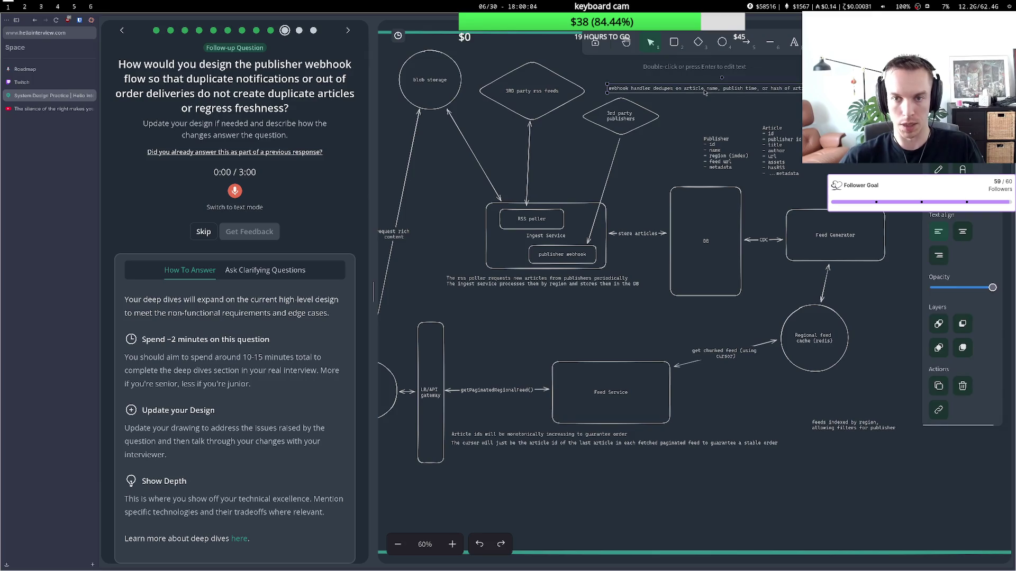
key(Delete)
drag(636, 119, 656, 95)
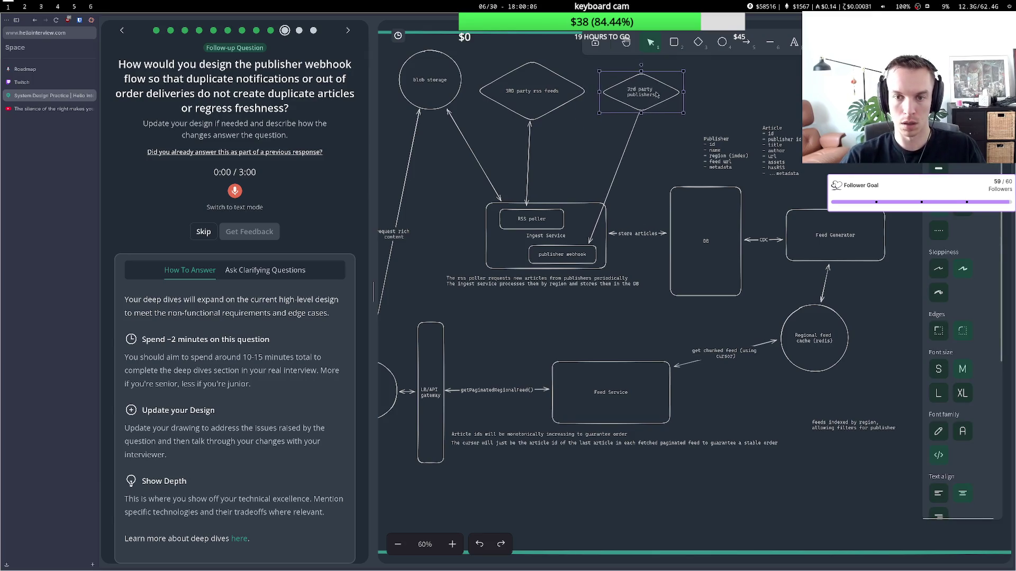
Move the publisher webhook box out of Ingest Service, below the publishers diamond, and clear its label.
drag(582, 253, 620, 155)
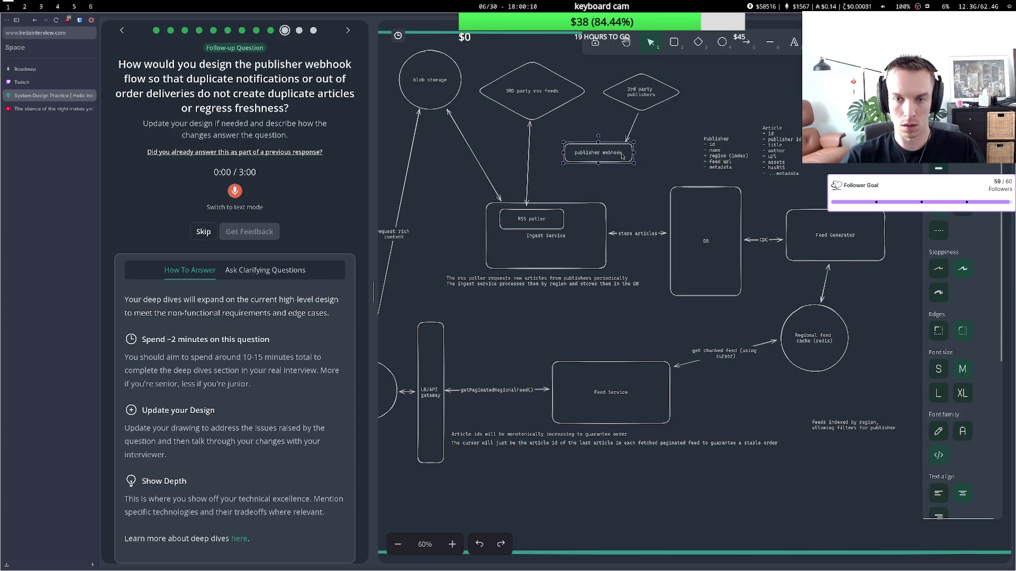
double_click(622, 154)
drag(622, 154, 575, 152)
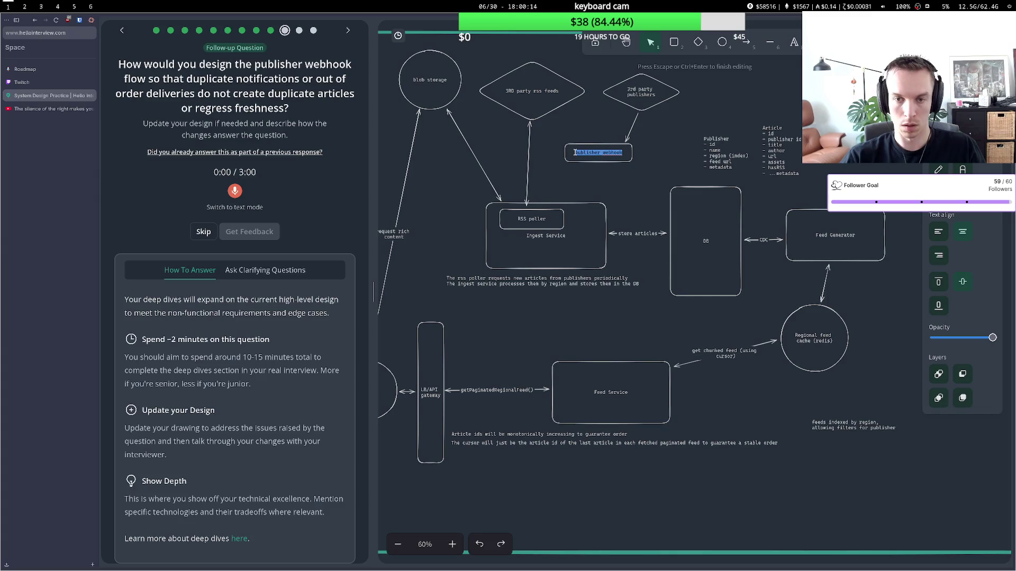
text(queu)
text(e)
key(BackSpace)
key(BackSpace)
key(BackSpace)
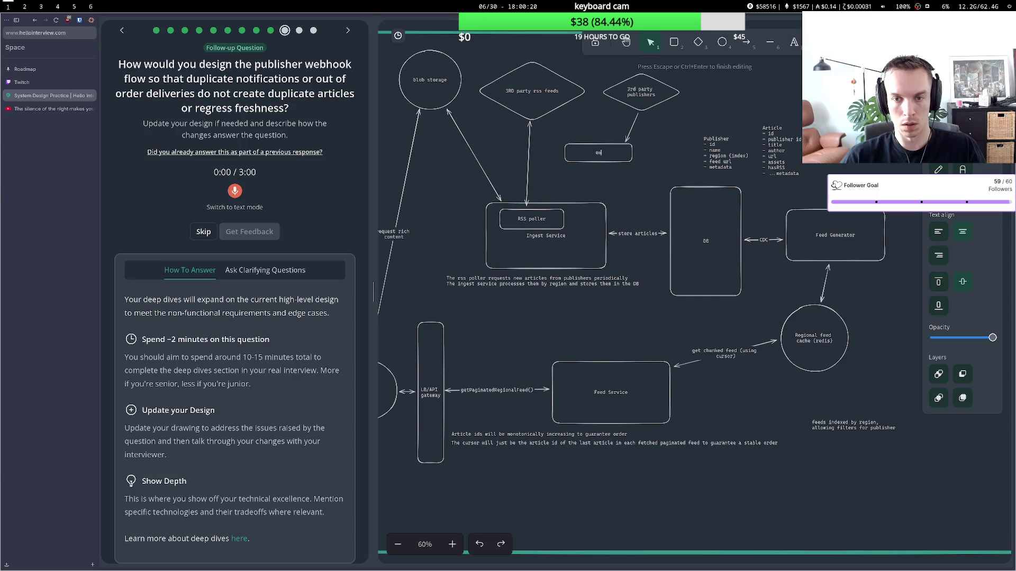
Label the outside box 'webhook handler' and nudge it into place.
text(bhook)
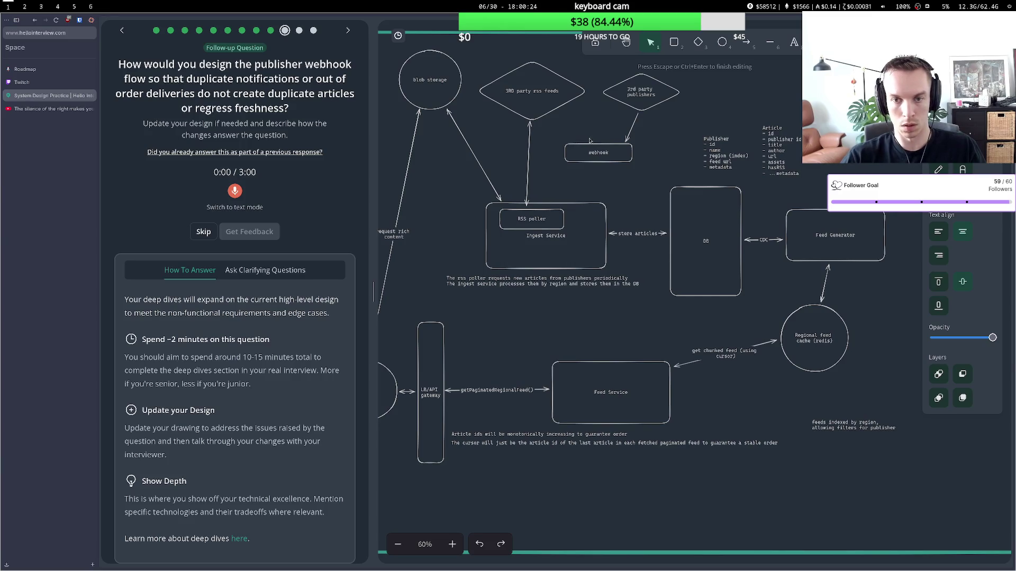
key(BackSpace)
key(BackSpace)
key(BackSpace)
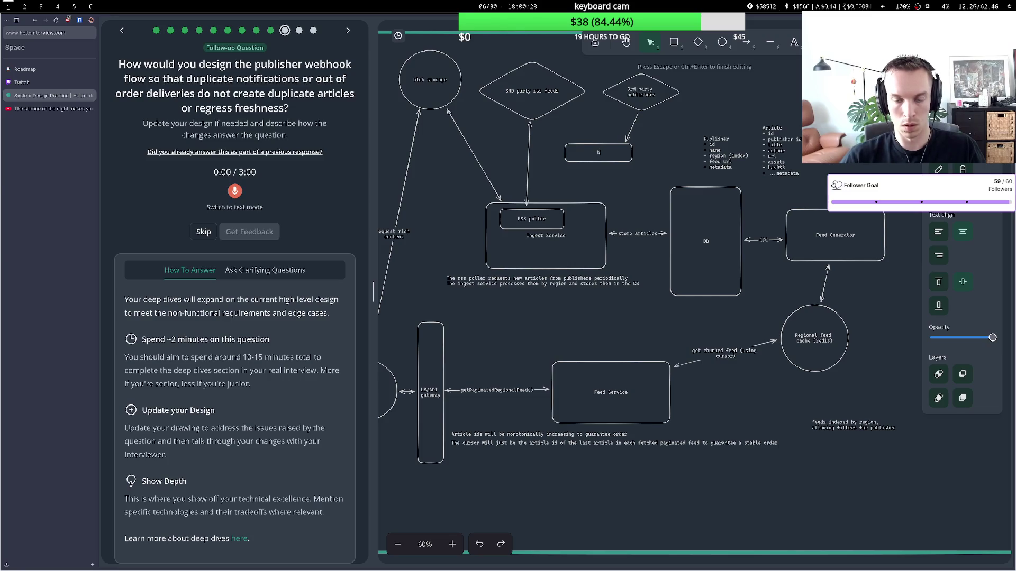
text(handler)
click(597, 147)
mouse_move(597, 147)
mouse_down()
mouse_move(553, 247)
mouse_move(595, 138)
mouse_up()
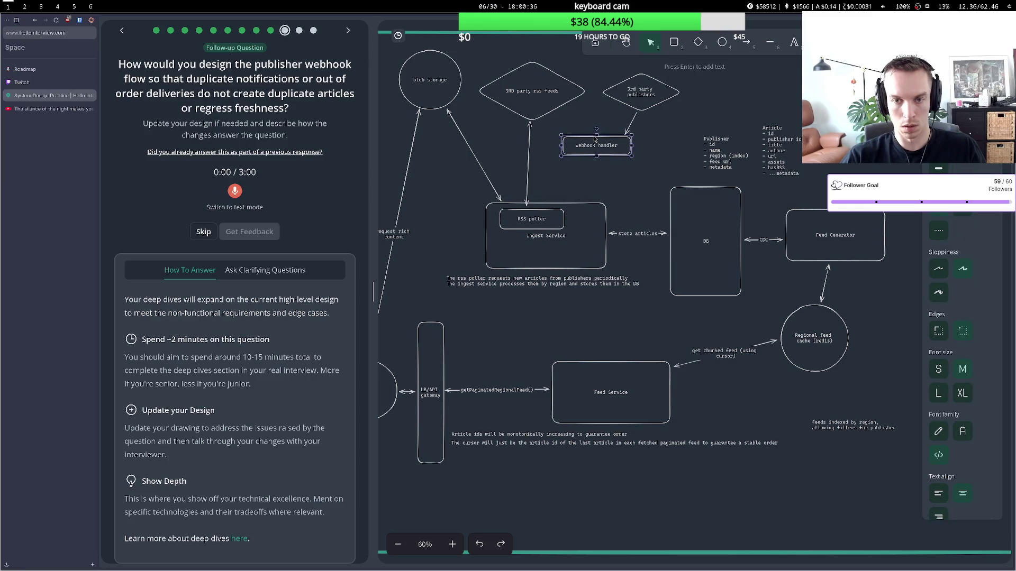
Widen the webhook handler box slightly and start a new rectangle beneath it.
click(624, 155)
click(624, 155)
mouse_move(631, 157)
mouse_down()
mouse_move(618, 144)
mouse_move(635, 183)
mouse_move(654, 186)
mouse_move(605, 179)
mouse_up()
key(r)
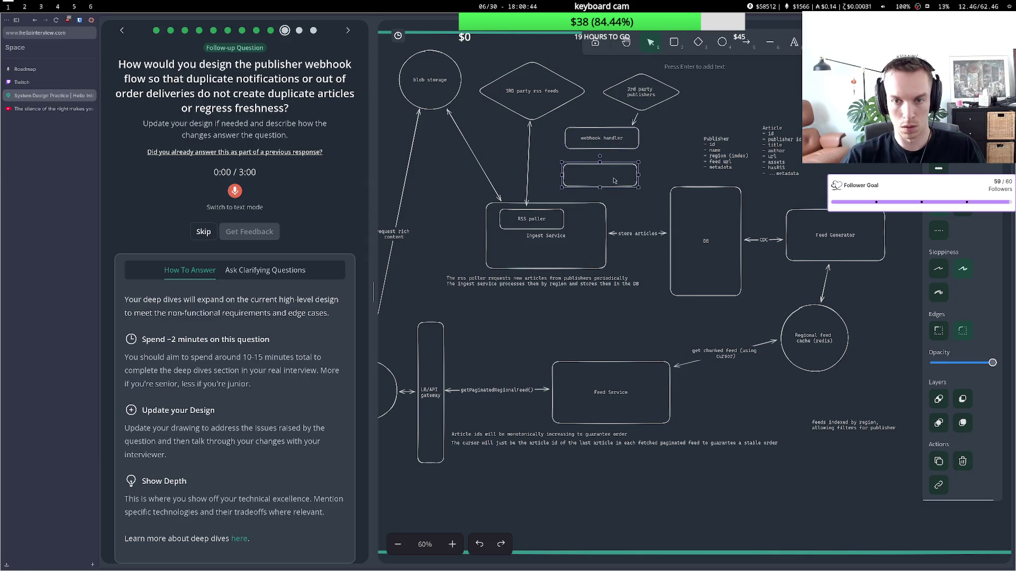
key(Escape)
double_click(604, 179)
text(queue)
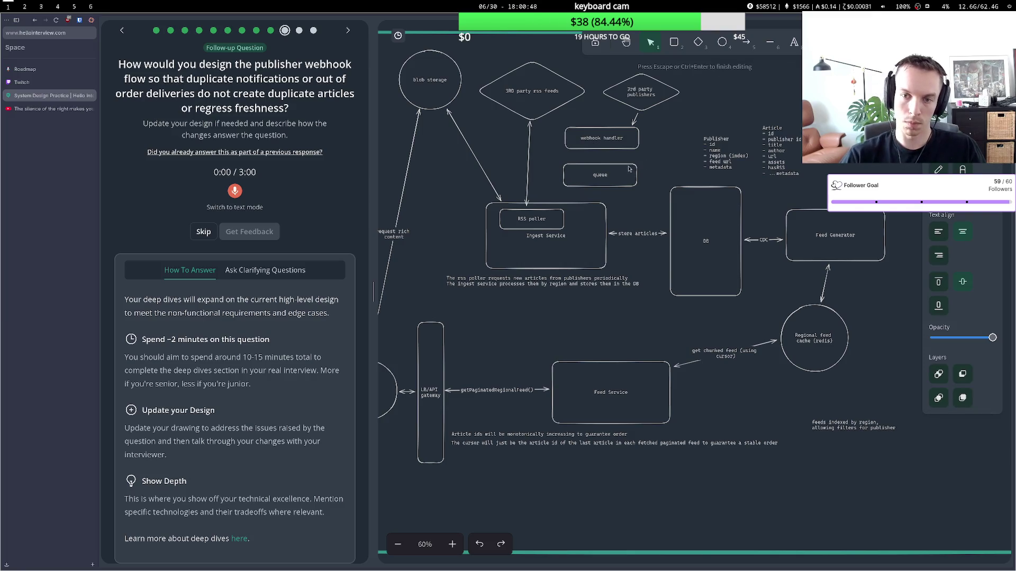
key(Escape)
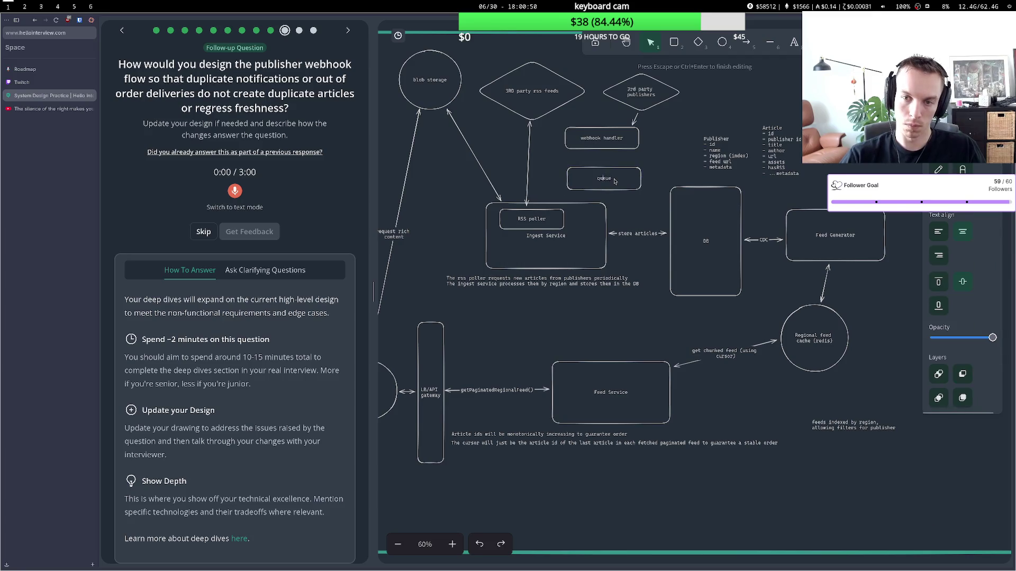
click(622, 177)
text((d)
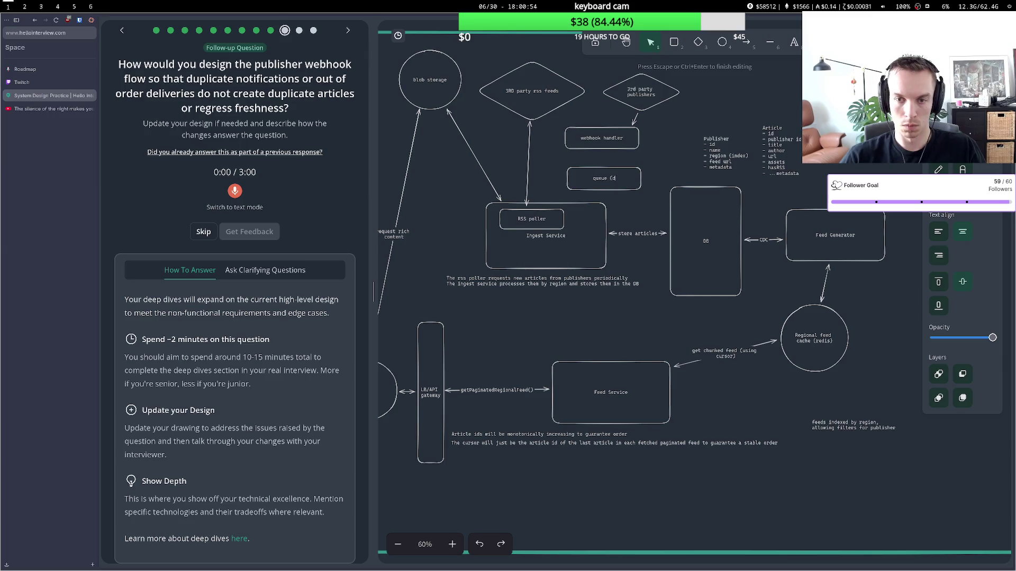
text(eduping))
drag(600, 145, 597, 141)
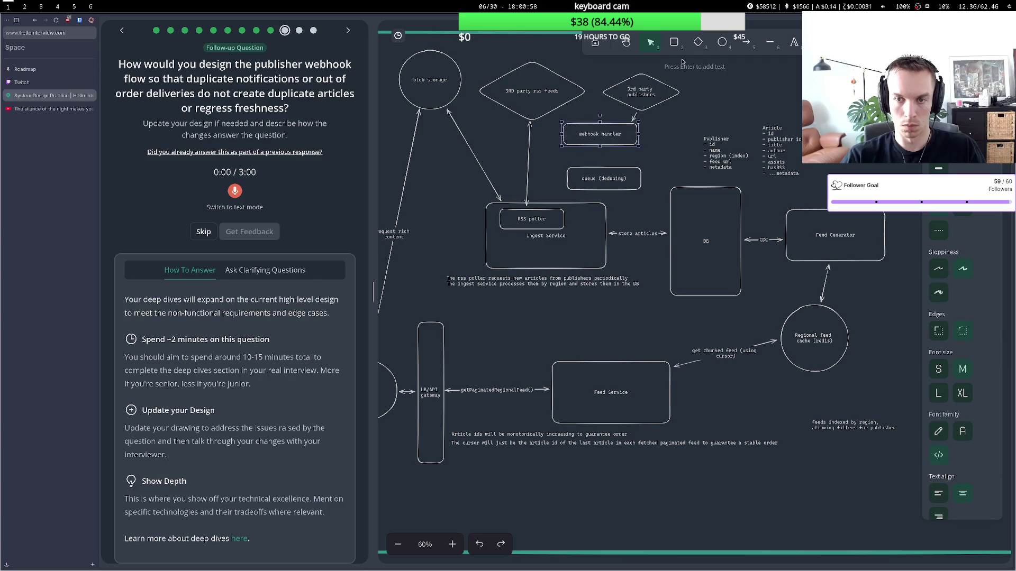
click(746, 41)
click(598, 150)
click(599, 174)
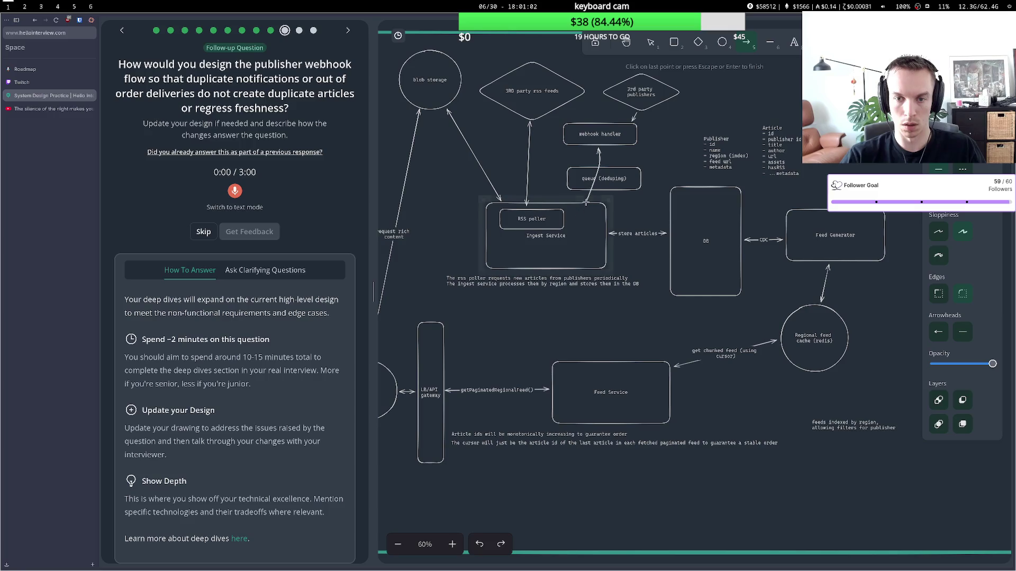
click(598, 170)
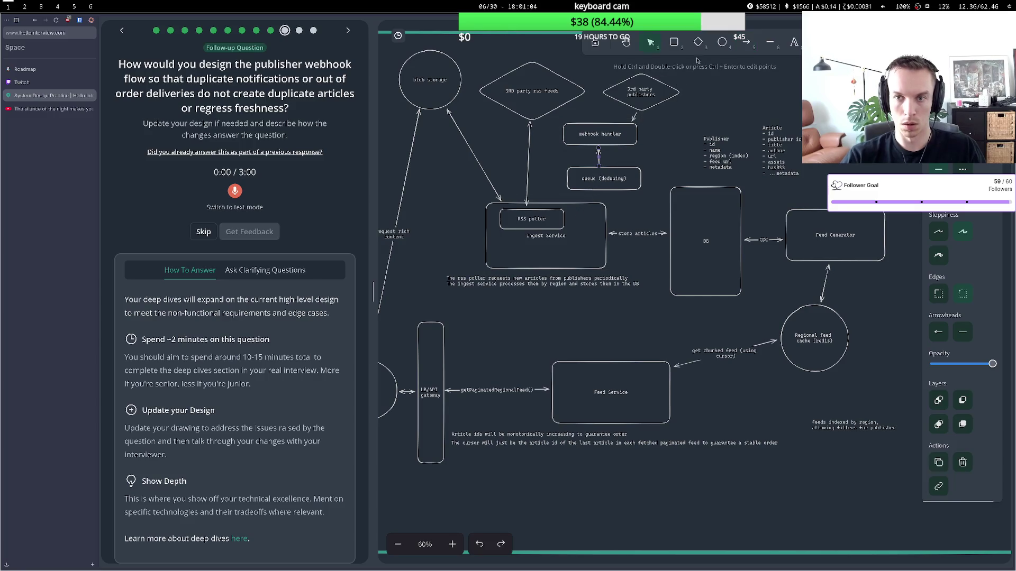
key(a)
click(613, 195)
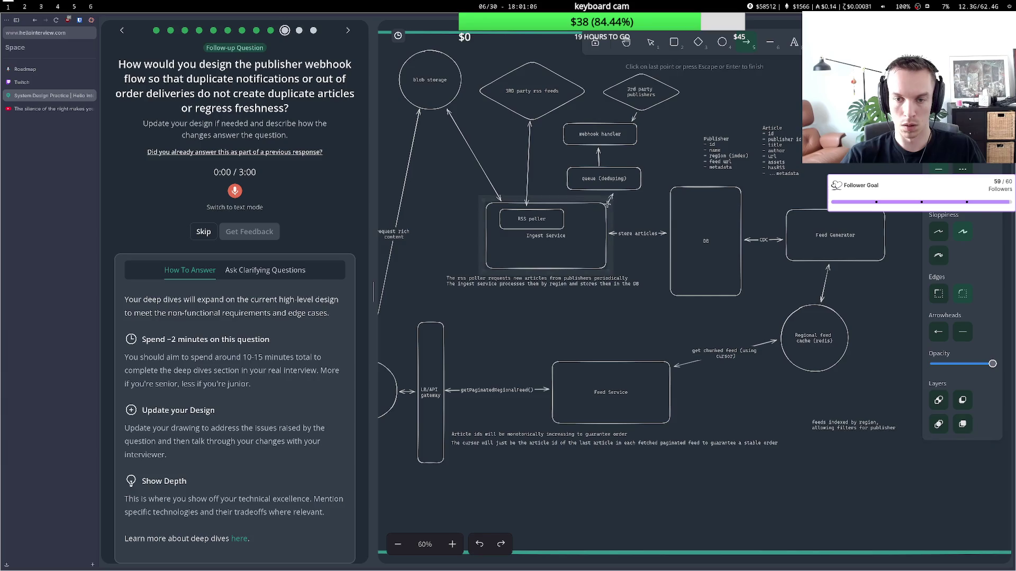
click(608, 207)
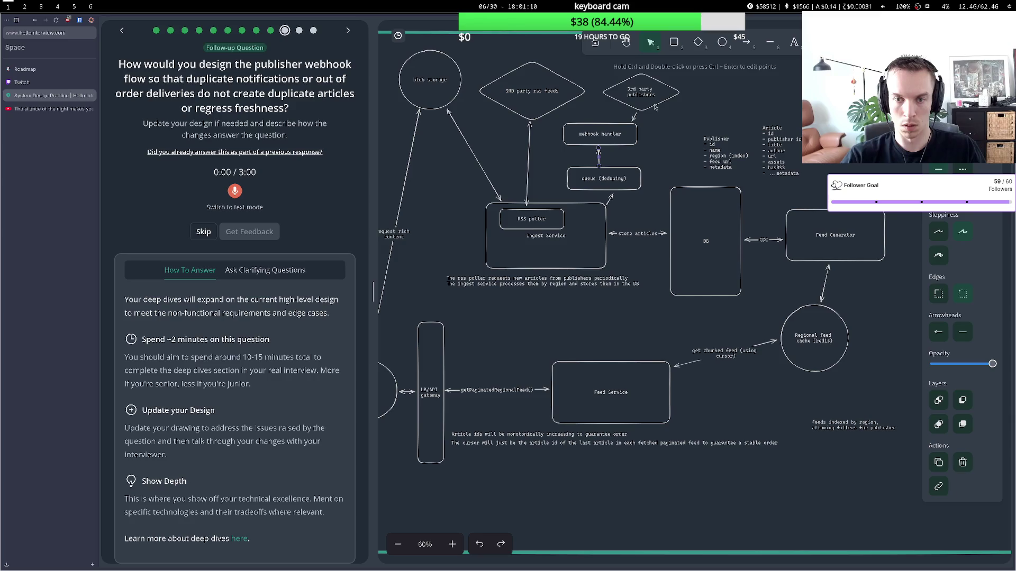
click(962, 331)
click(991, 358)
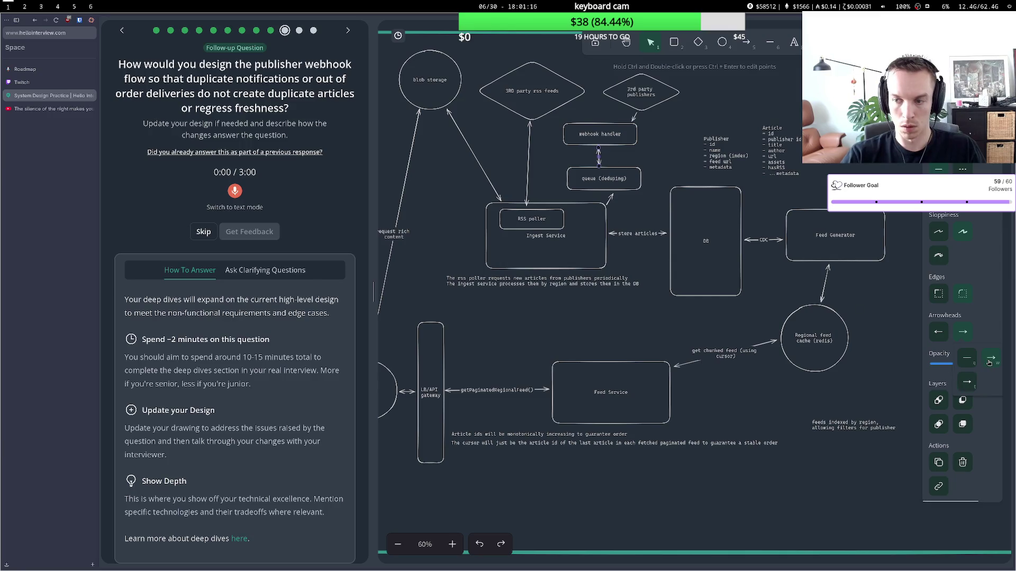
click(938, 335)
click(943, 358)
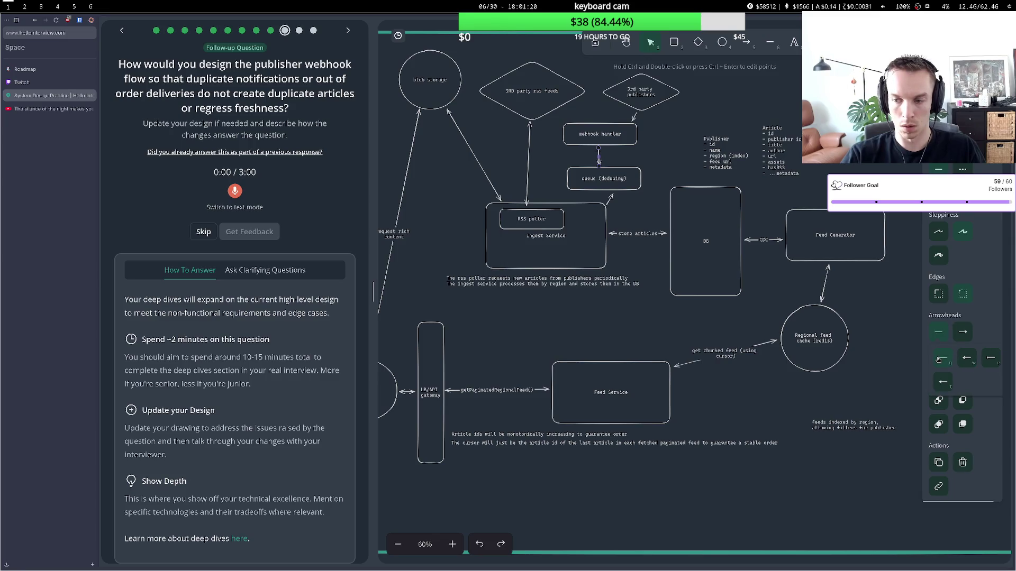
click(609, 200)
click(943, 357)
click(961, 334)
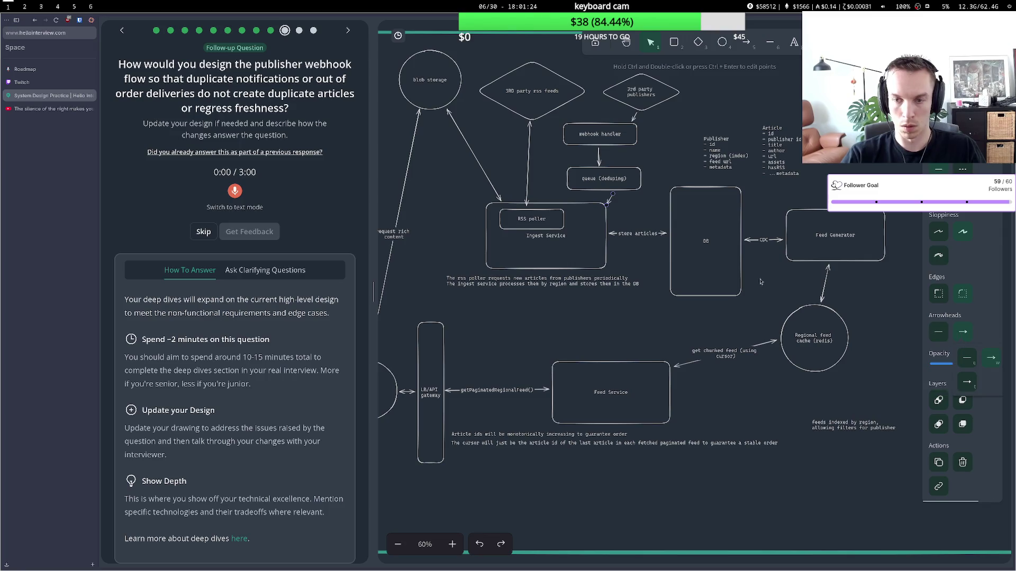
click(649, 222)
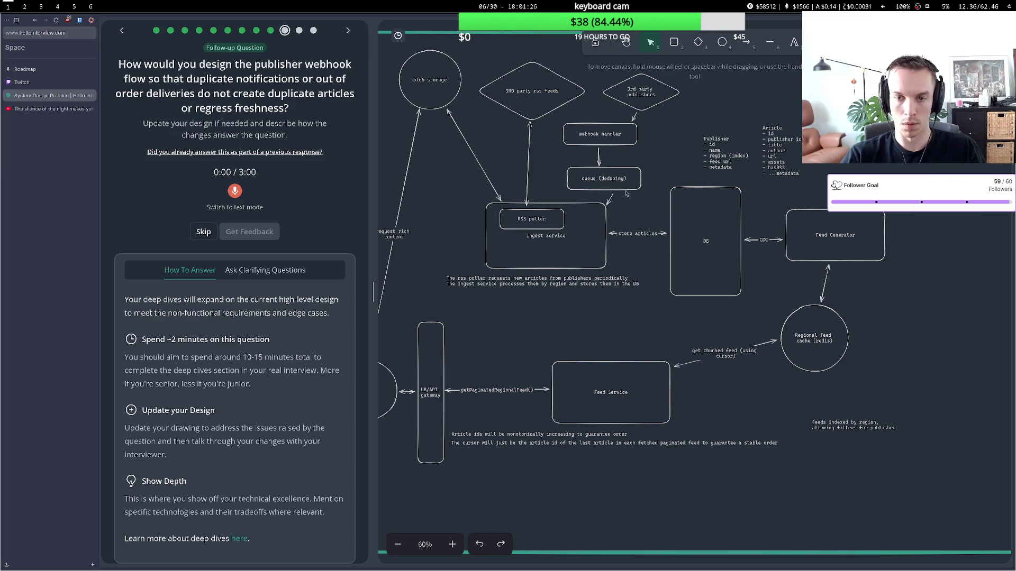
click(235, 191)
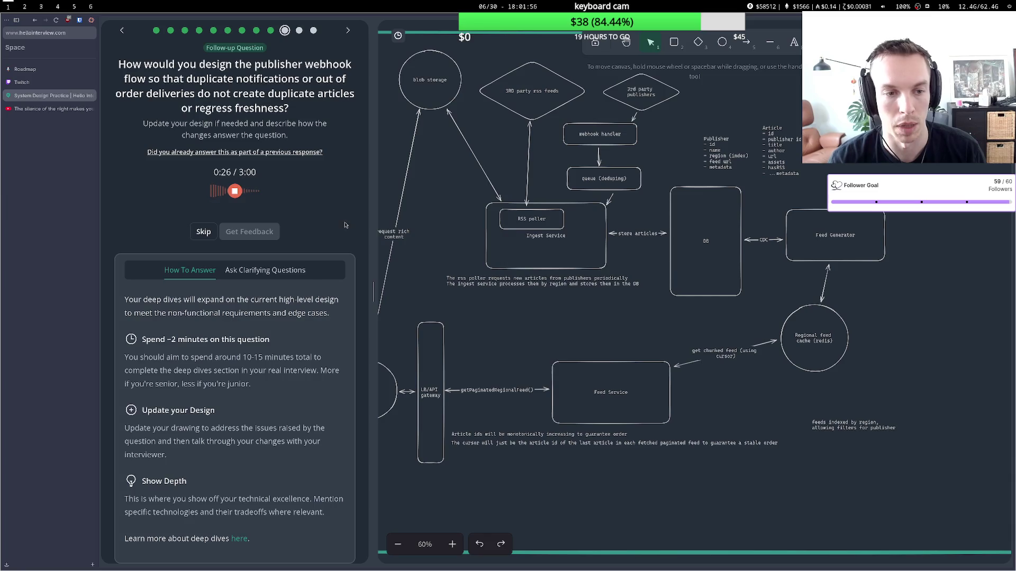
Transcribe the spoken answer: a separate webhook handler feeding a queue deduplicated by message ID.
click(233, 191)
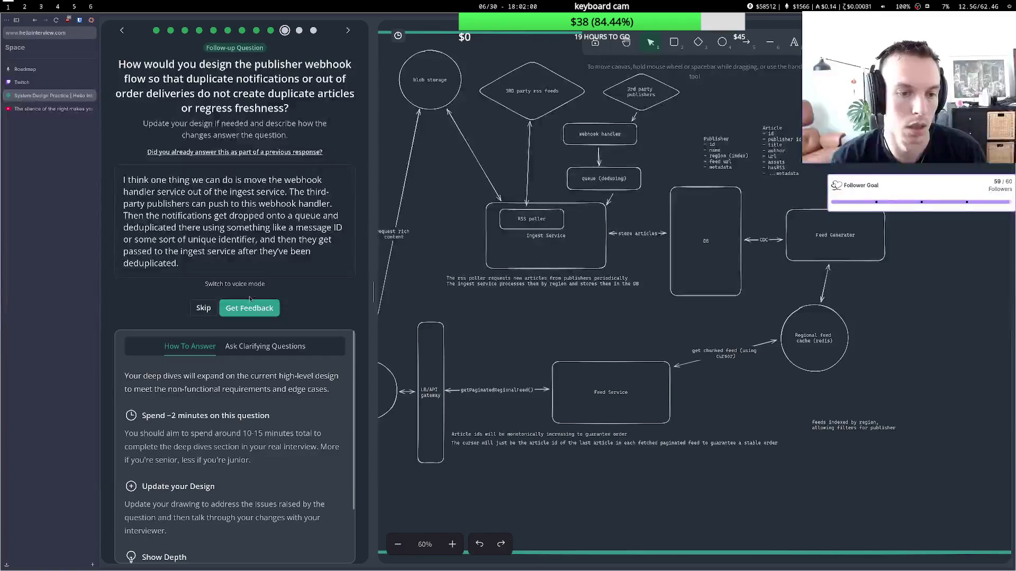
Review feedback on the webhook answer, then advance to the thumbnail-delivery deep dive.
click(250, 308)
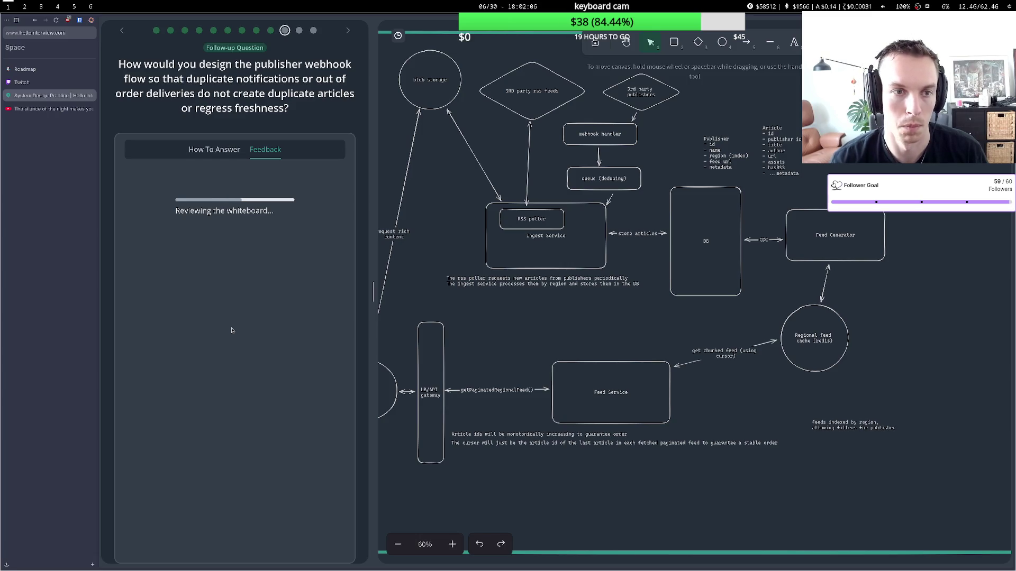
scroll(233, 327, down, 2)
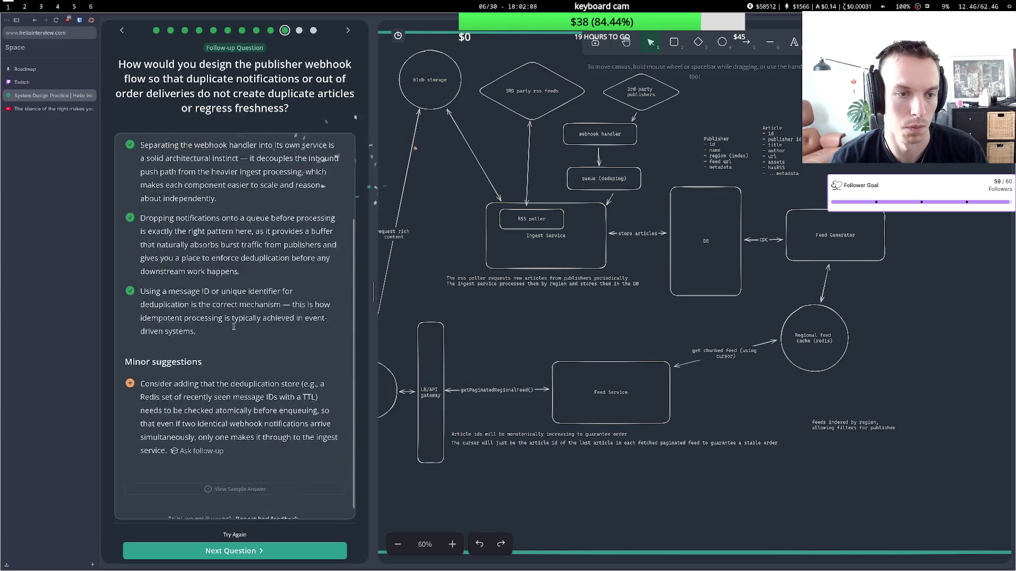
scroll(234, 327, down, 1)
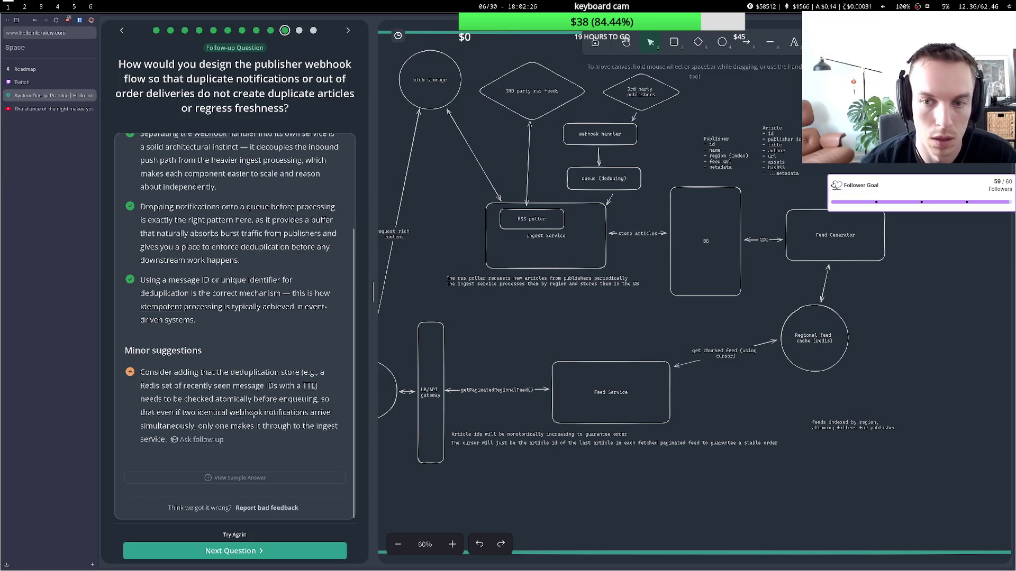
click(249, 551)
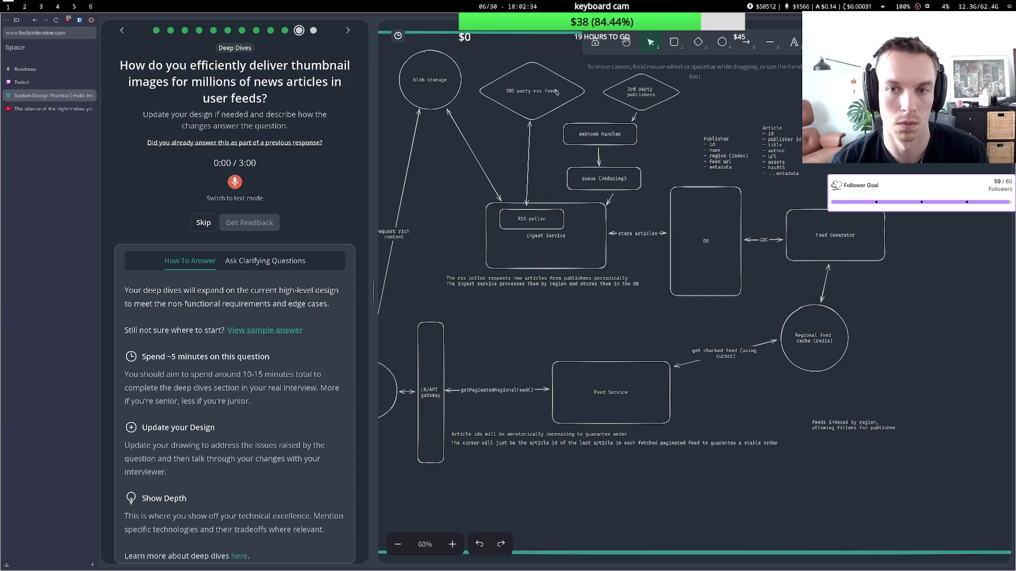
Add a CDN diamond between the user and blob storage.
click(626, 42)
drag(489, 177, 639, 165)
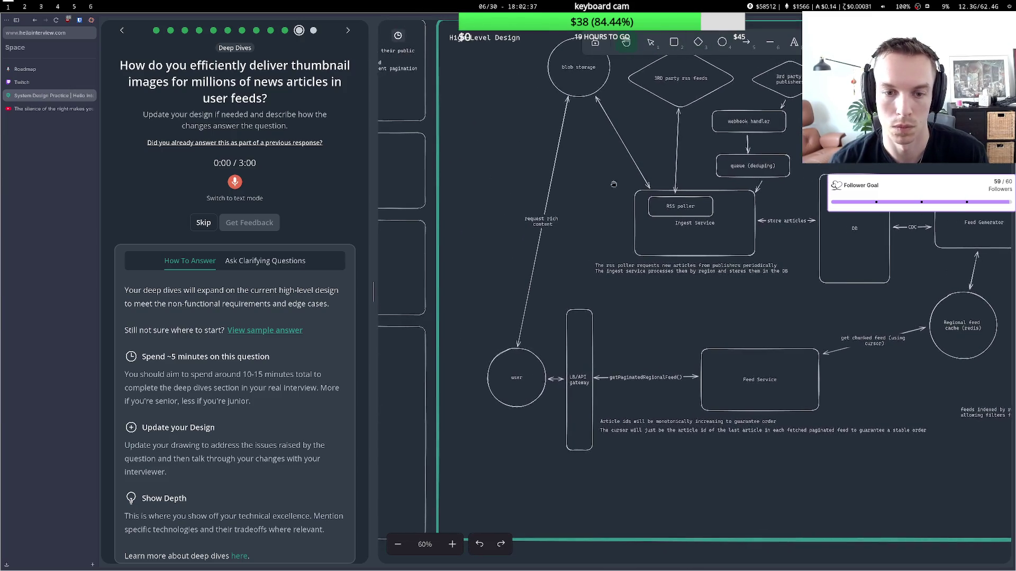
click(698, 42)
mouse_move(471, 180)
mouse_down()
mouse_move(539, 254)
mouse_move(544, 243)
mouse_up()
double_click(522, 209)
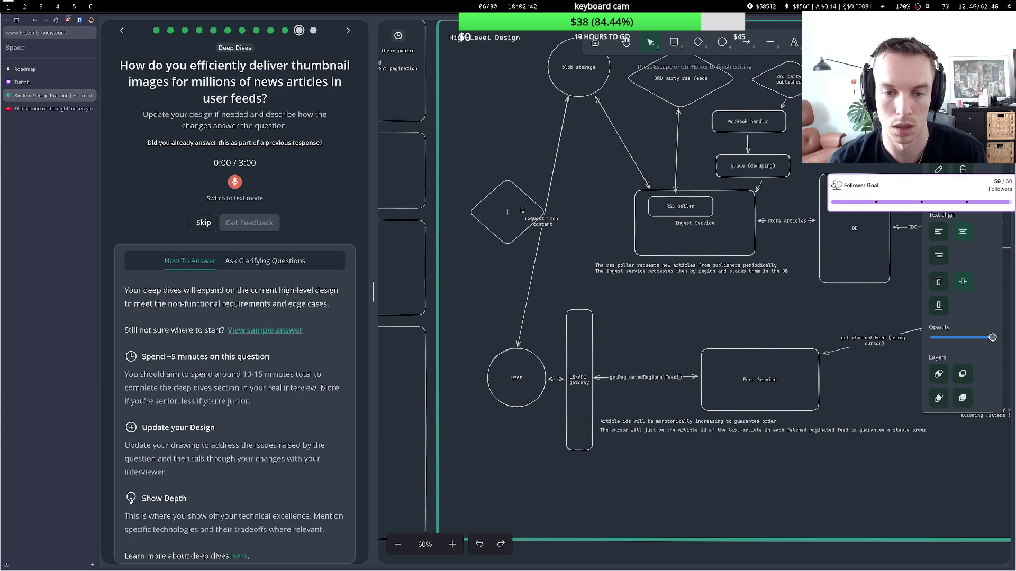
text(B)
text(N)
key(Escape)
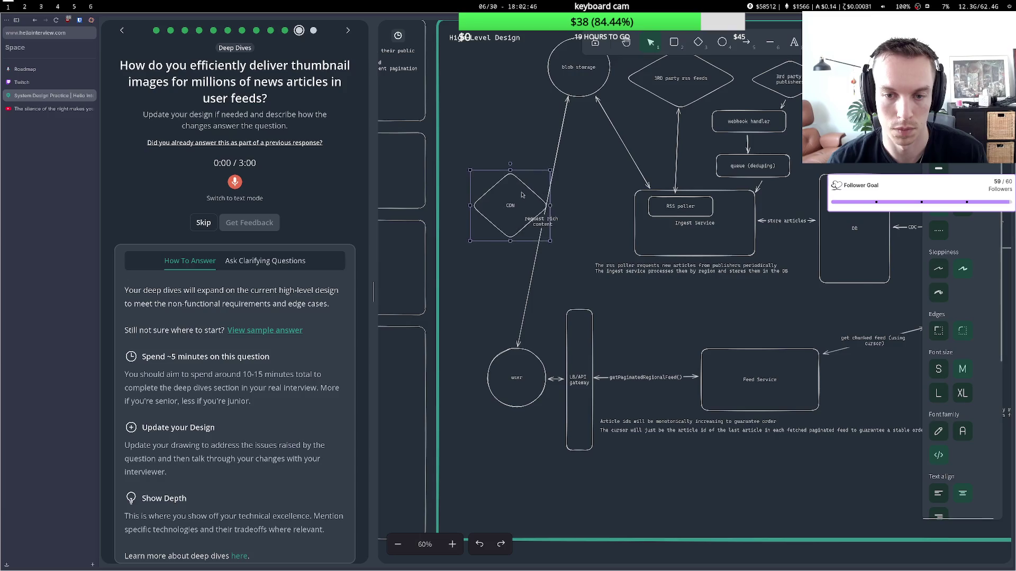
Reattach the request rich content arrow to the CDN and connect it to blob storage with a two-headed arrow.
click(569, 99)
mouse_move(568, 99)
mouse_down()
mouse_move(516, 253)
mouse_move(515, 242)
mouse_up()
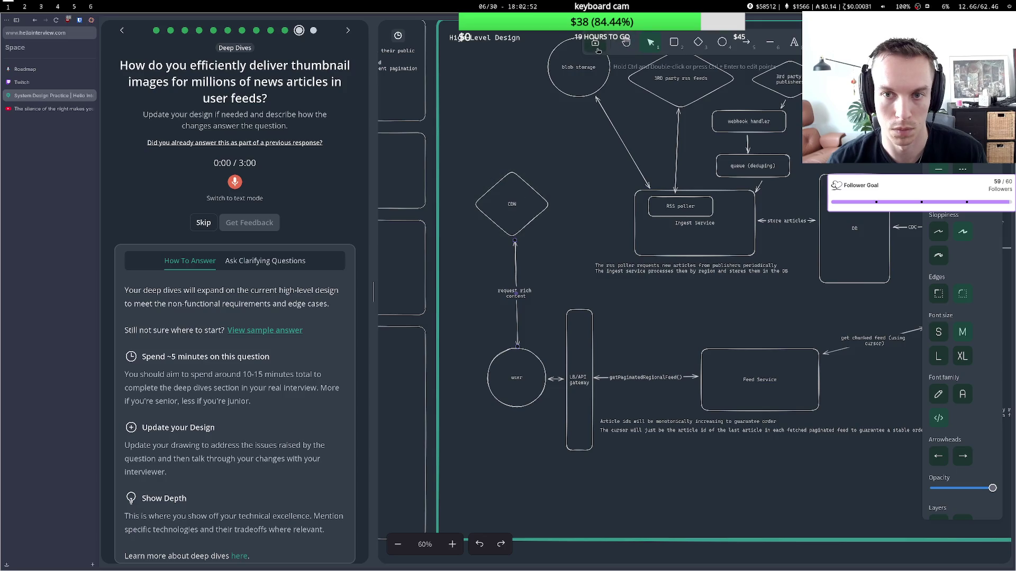
click(745, 43)
click(521, 169)
click(563, 100)
click(562, 99)
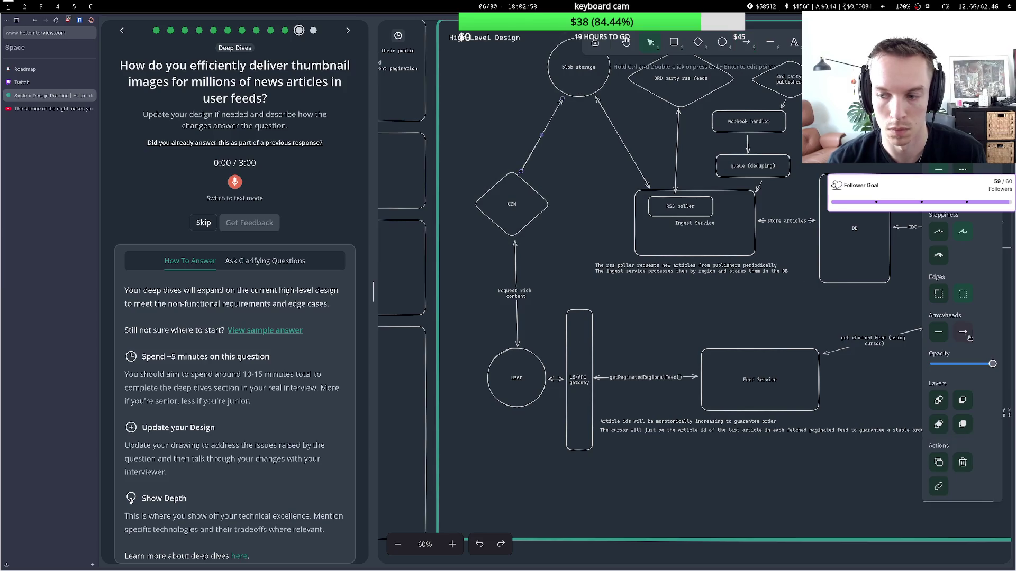
click(938, 331)
click(967, 359)
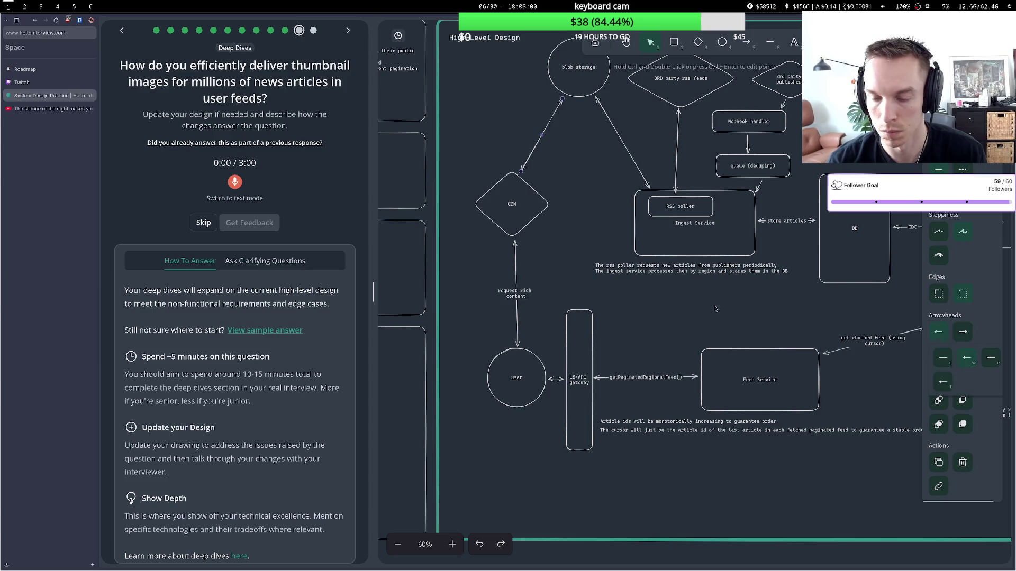
click(601, 283)
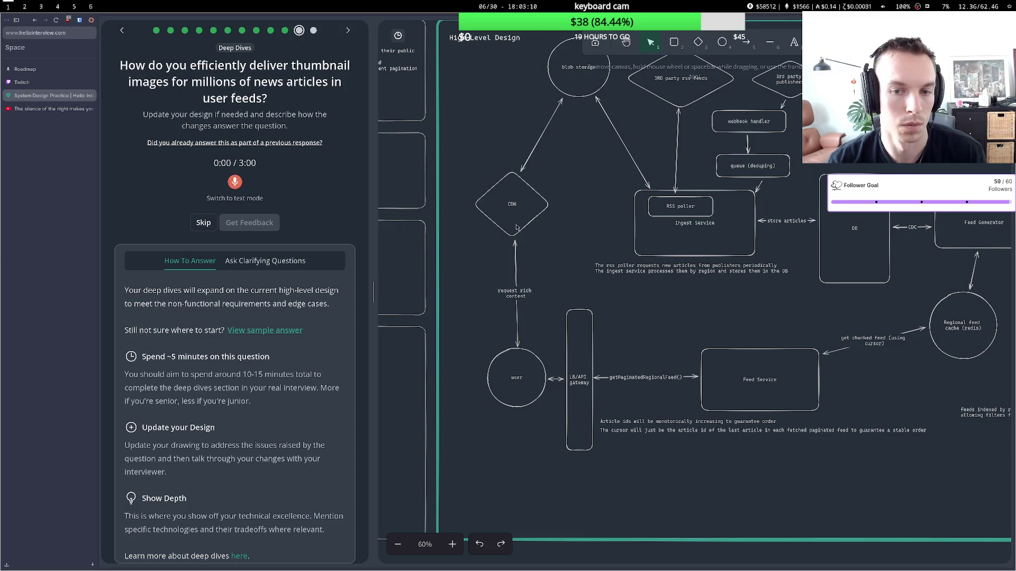
Rename the diamond to 'regional CDN'.
double_click(510, 204)
text(regi)
text(onal)
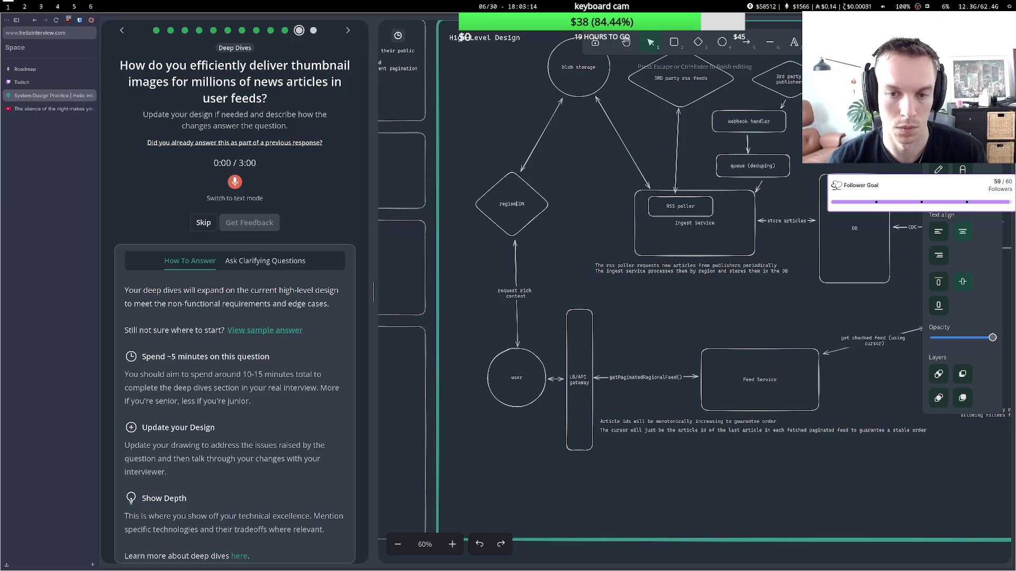
click(550, 251)
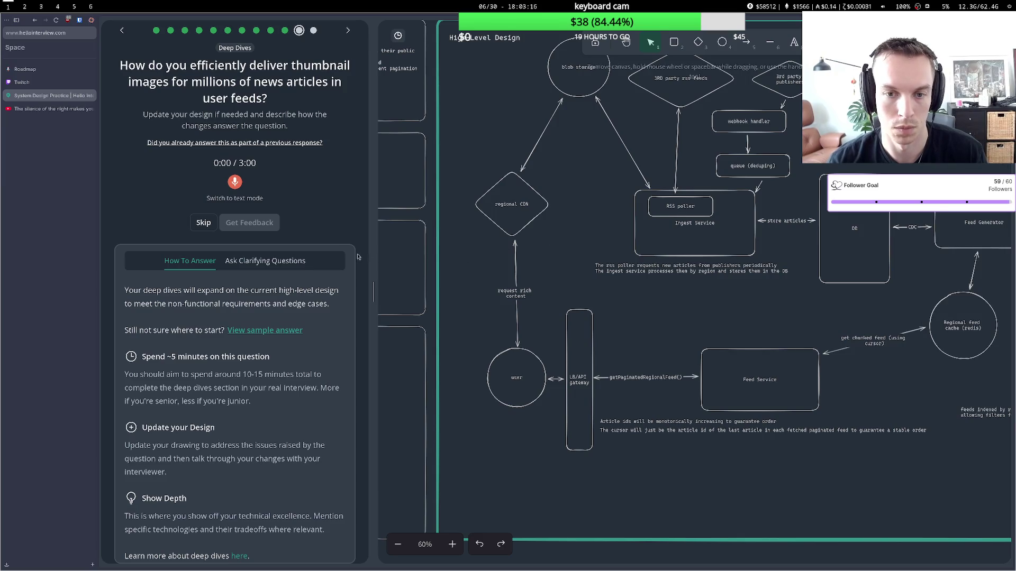
Record and transcribe the answer on regional CDNs that fetch assets from blob storage on a miss and cache them.
click(234, 182)
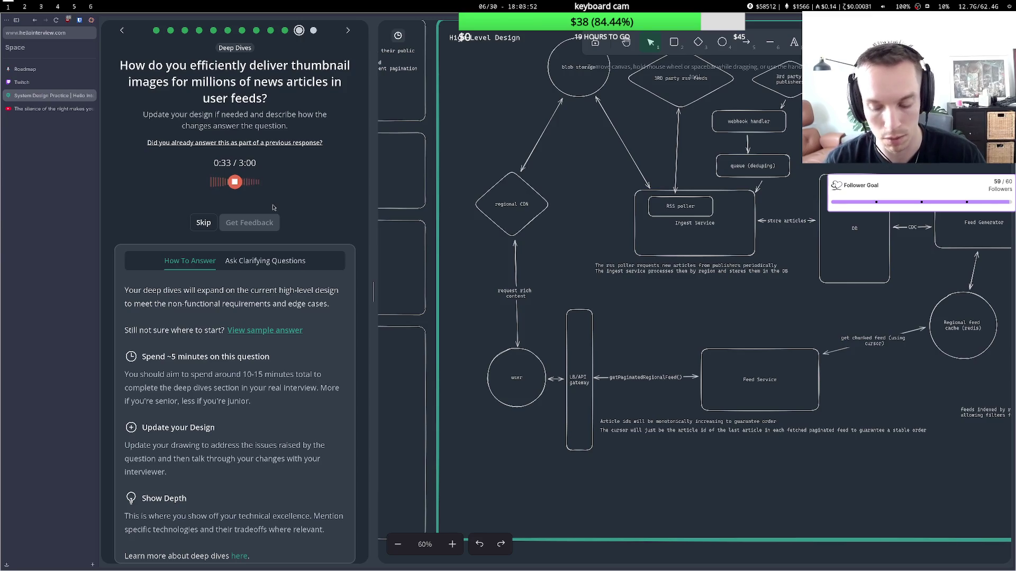
click(234, 182)
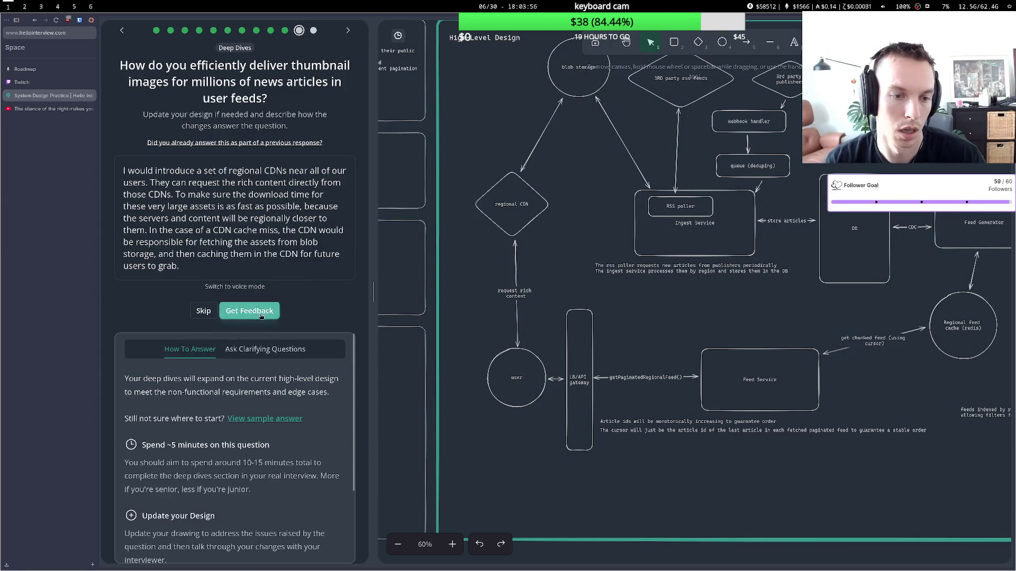
Get feedback on the thumbnail answer and highlight the notes on multiple thumbnail sizes and screen densities.
click(257, 309)
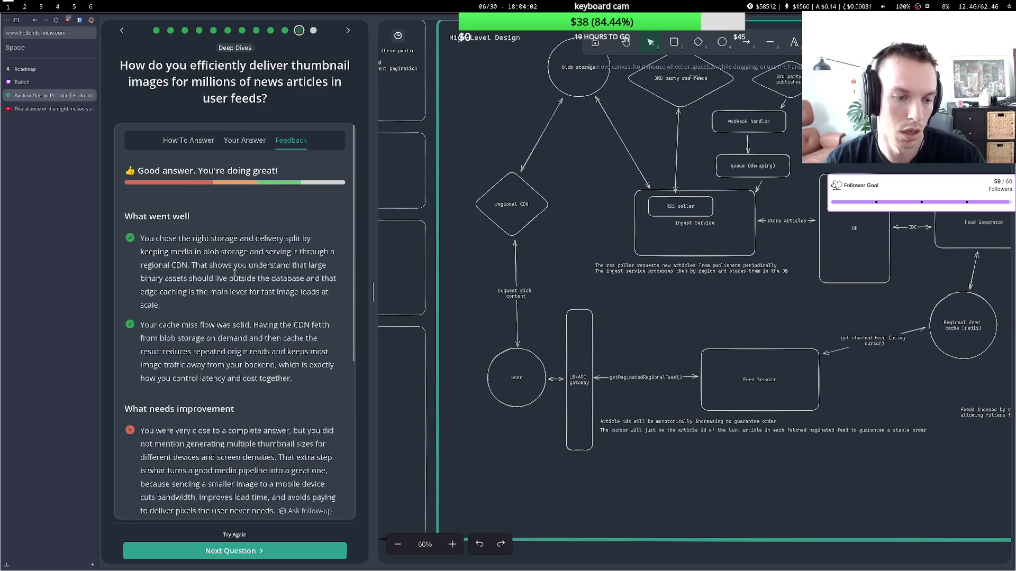
scroll(234, 273, down, 1)
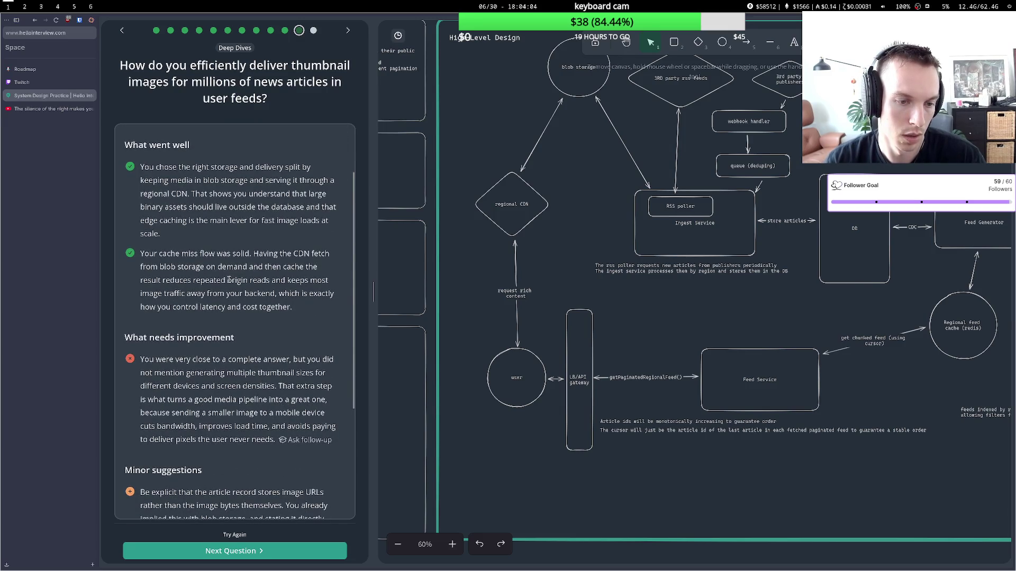
drag(199, 373, 271, 374)
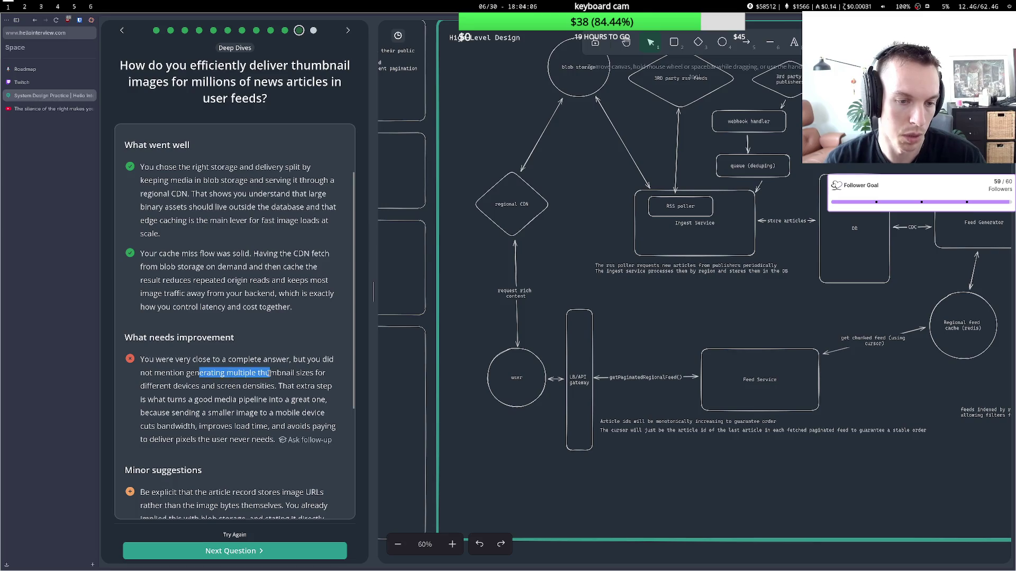
drag(210, 386, 265, 387)
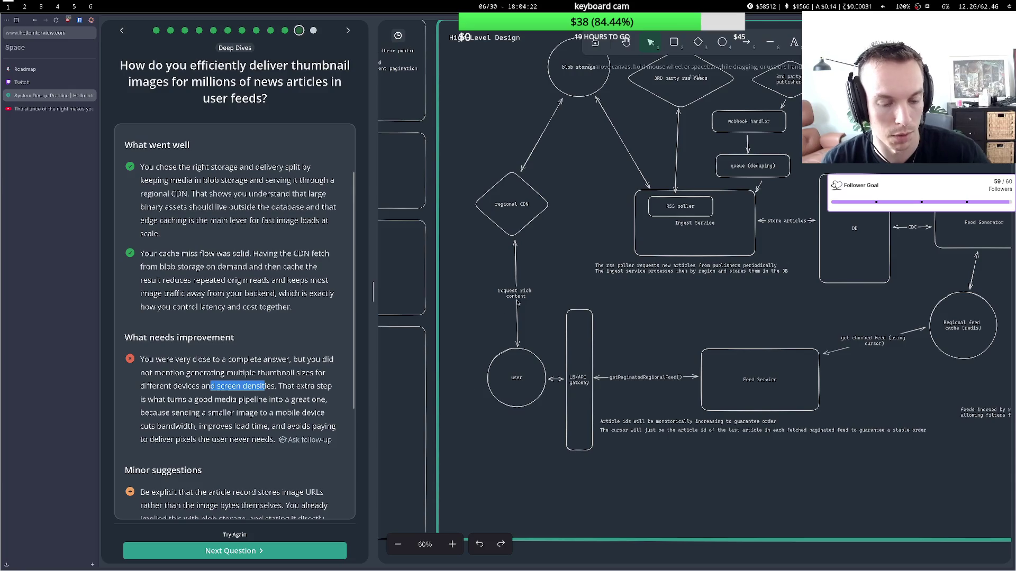
scroll(268, 308, up, 2)
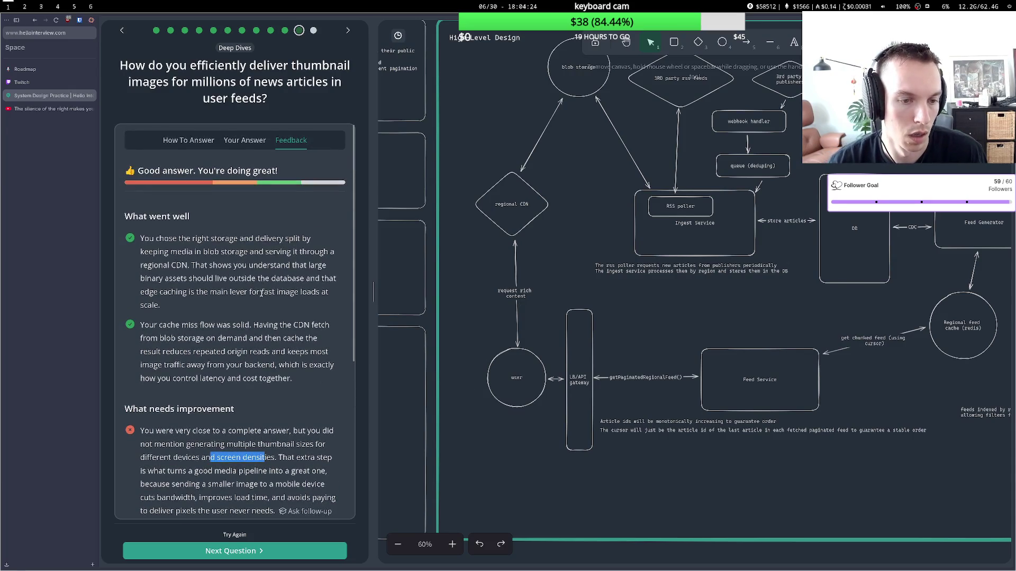
Add '(matching device size)' to the request arrow label and nudge the regional CDN diamond down-right.
double_click(523, 295)
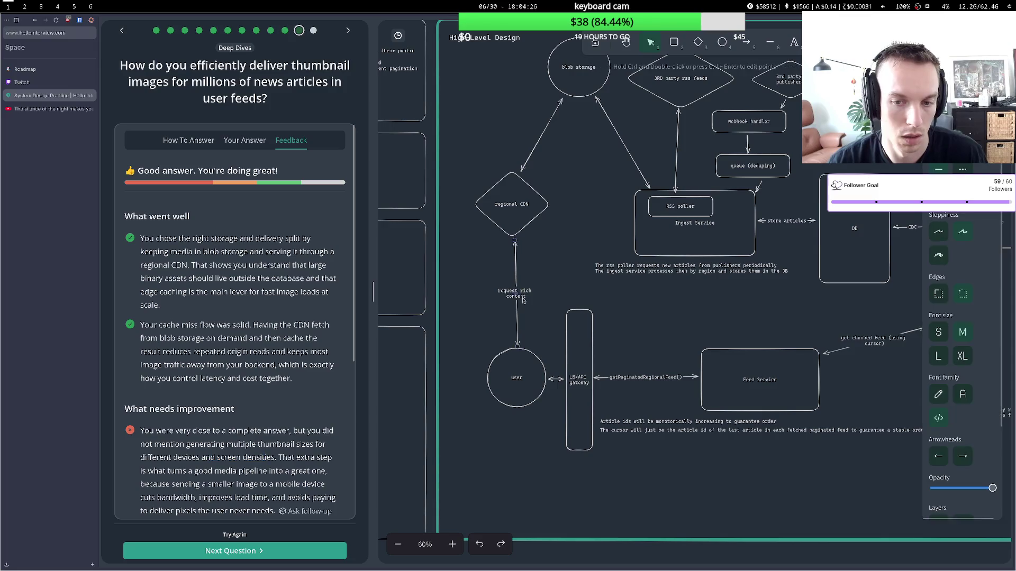
text((matching devi)
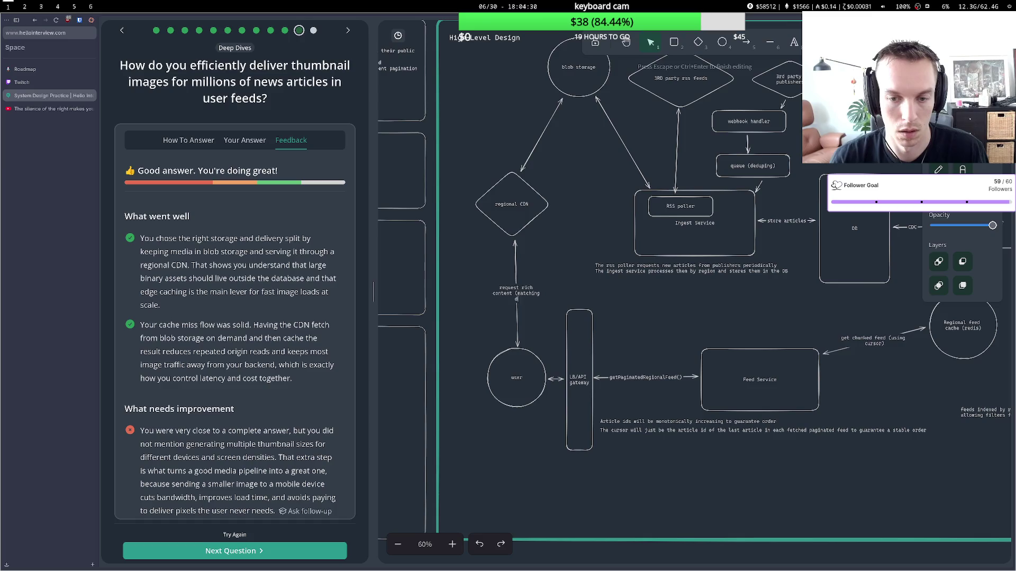
text(ce size)
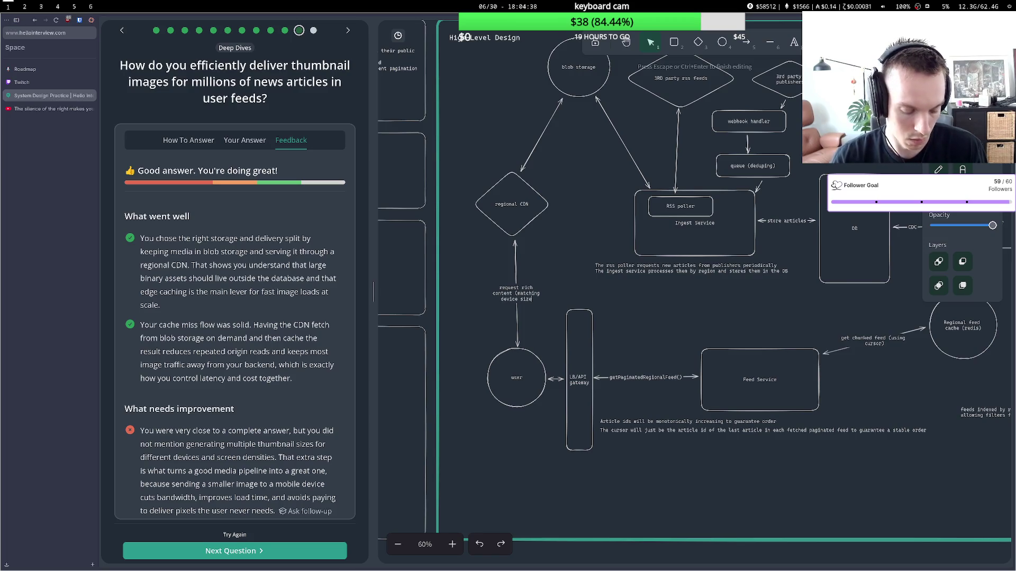
text())
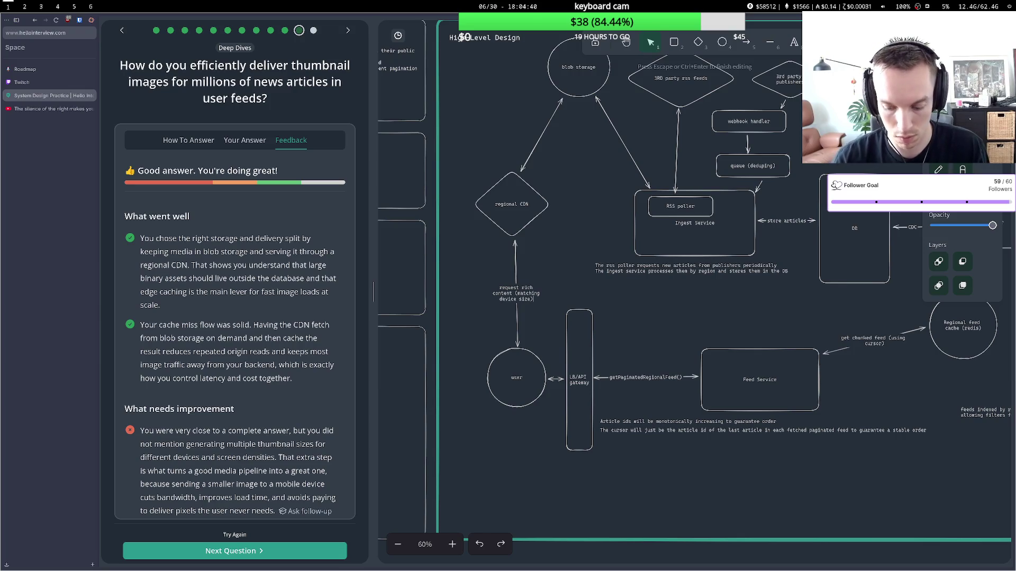
click(554, 248)
click(530, 197)
drag(530, 196, 539, 205)
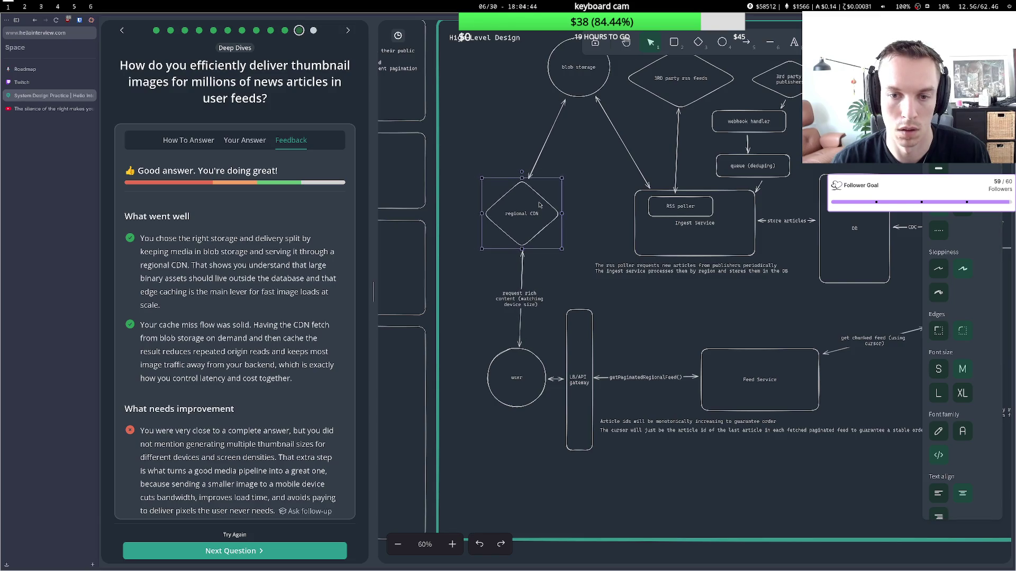
Label the CDN–blob storage arrow 'request and cache assets for various device sizes'.
double_click(546, 143)
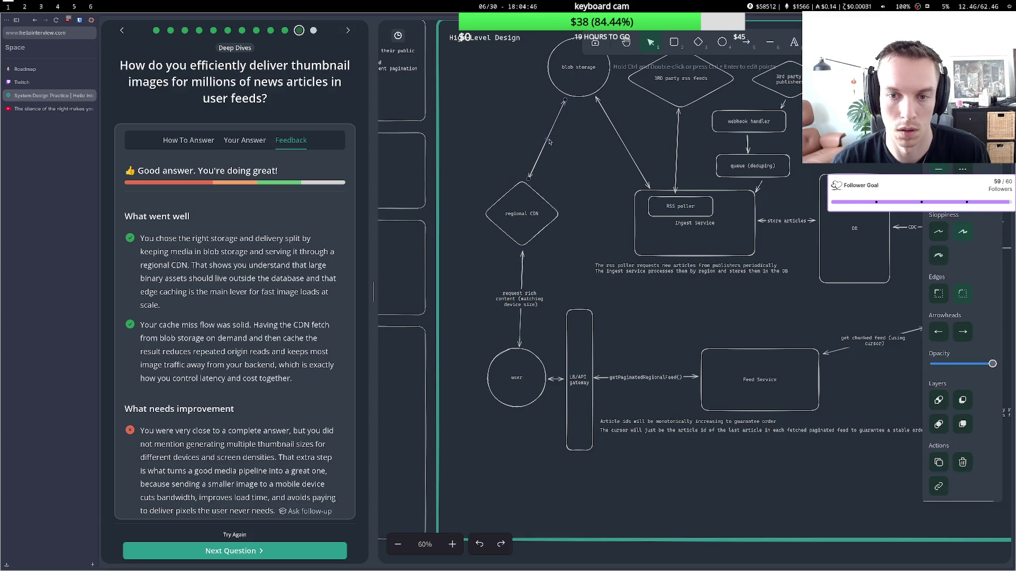
text(reque)
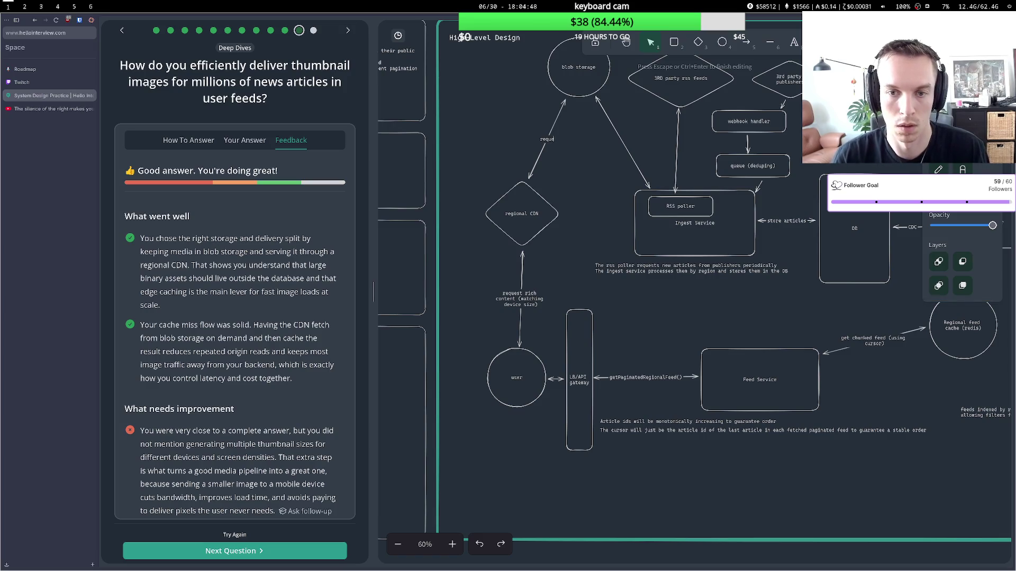
text(st asset)
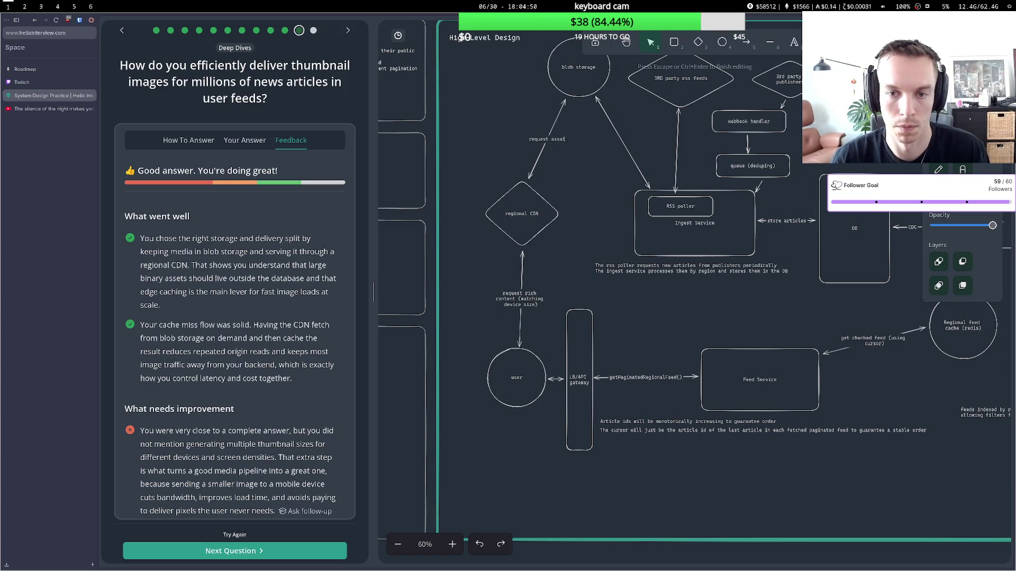
text(s for various dev)
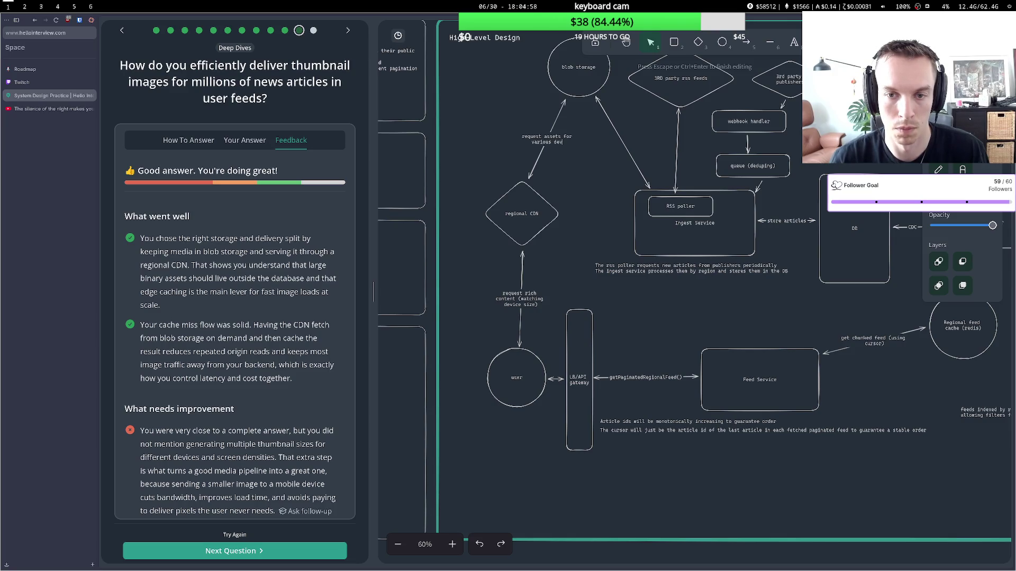
text(ice sizes)
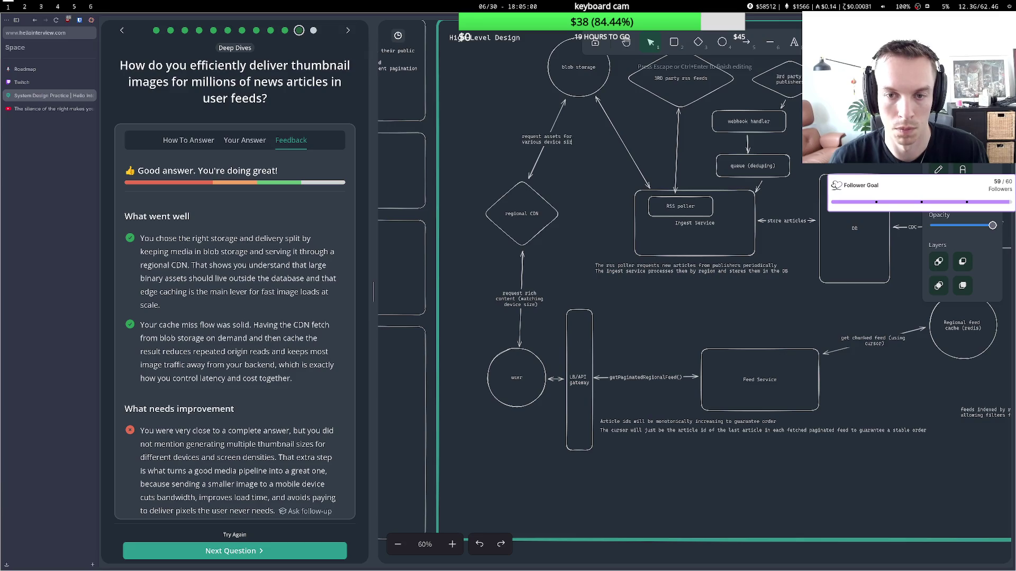
click(533, 149)
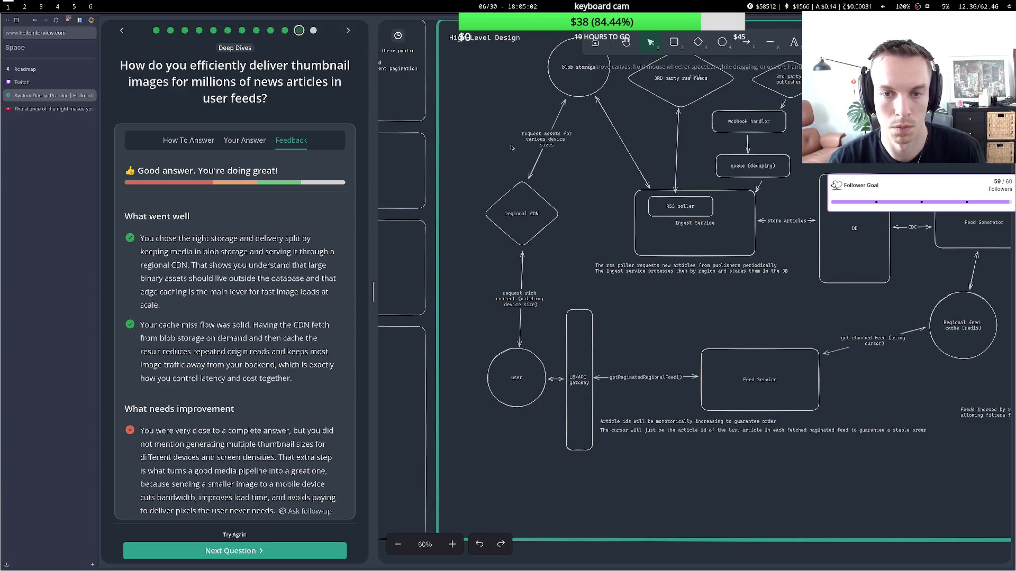
click(545, 133)
double_click(550, 132)
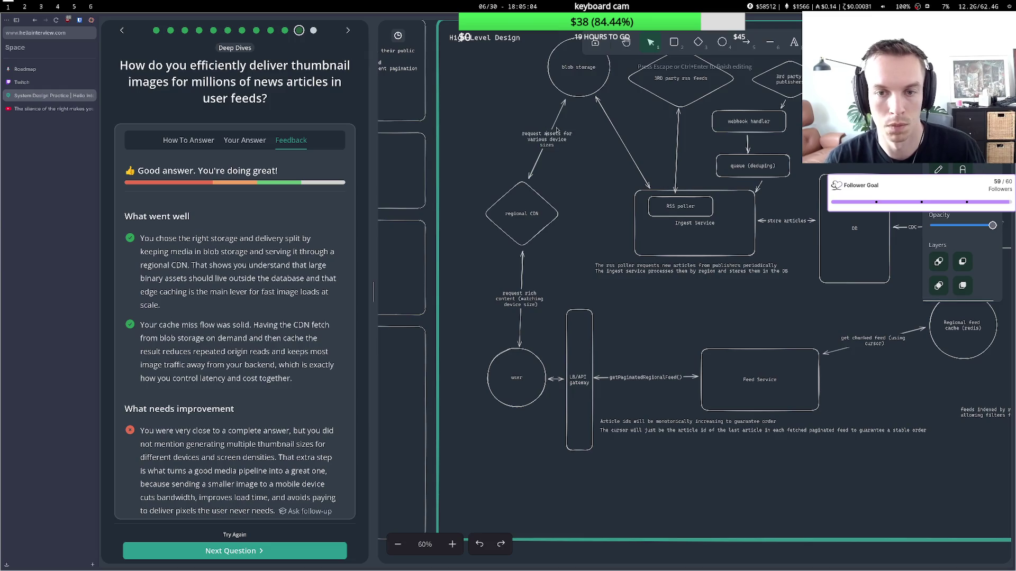
text(and)
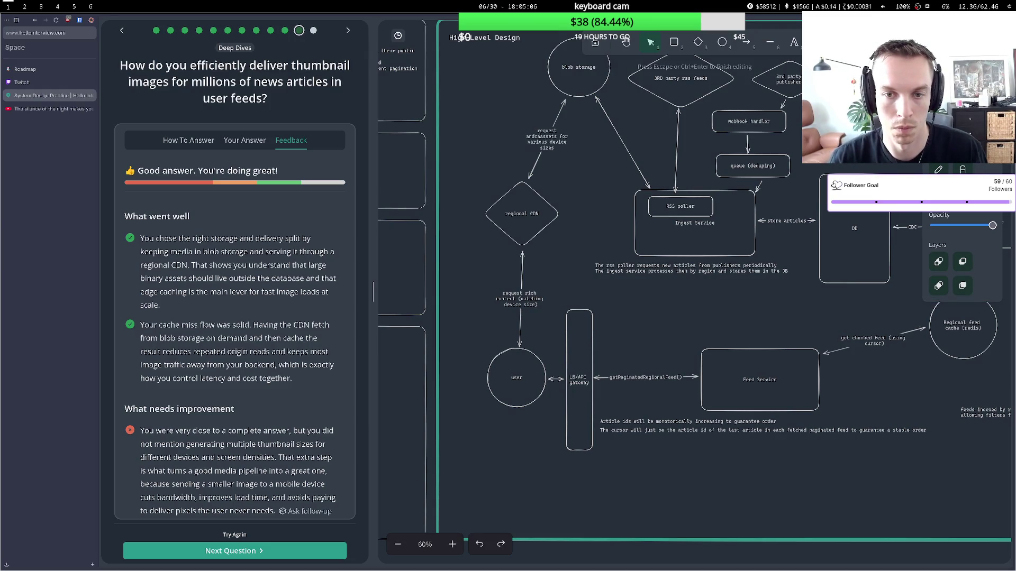
text( cache)
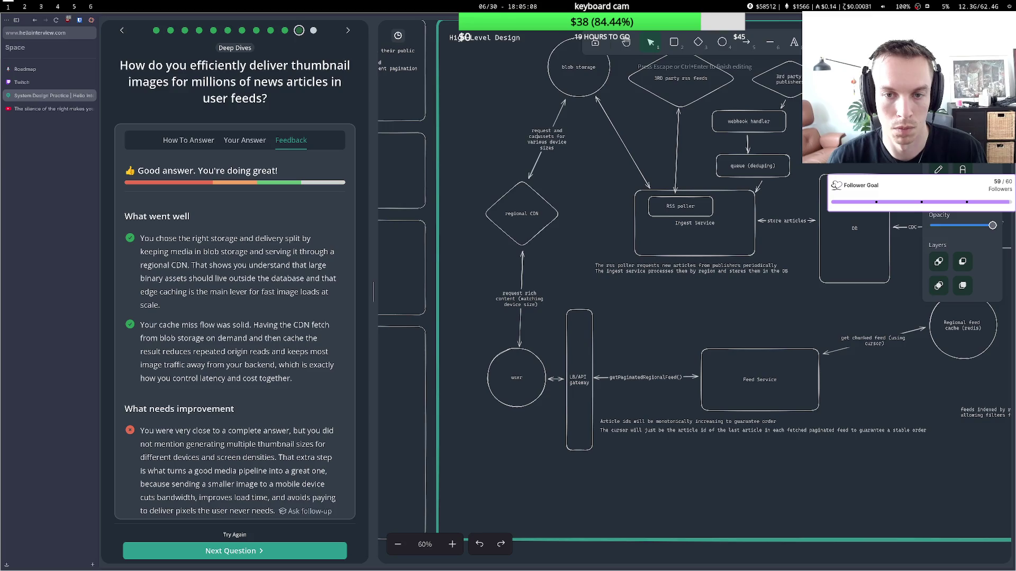
click(560, 289)
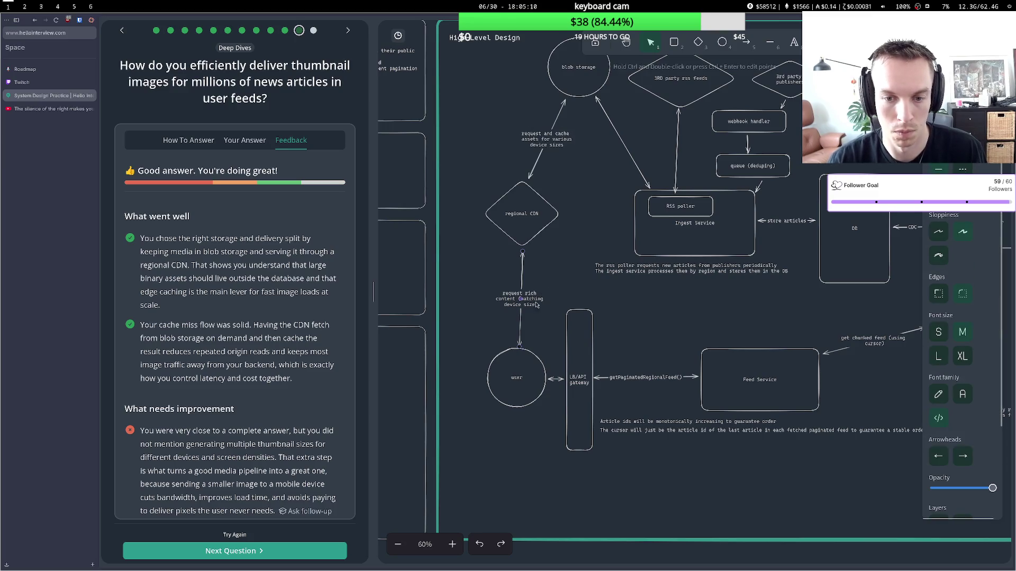
Change the Article schema note's assets field to an assets url field.
scroll(302, 359, down, 5)
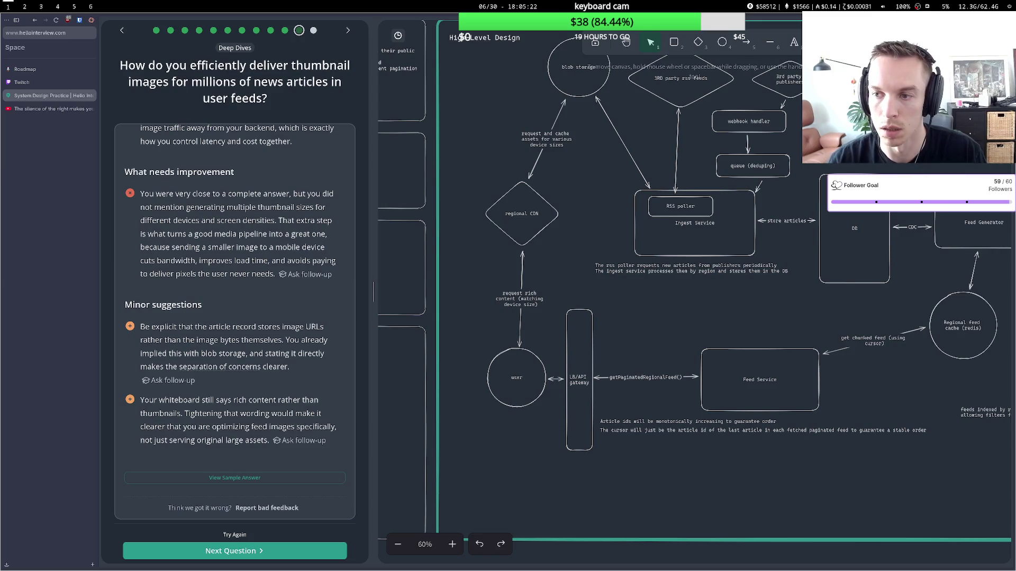
click(912, 227)
key(Return)
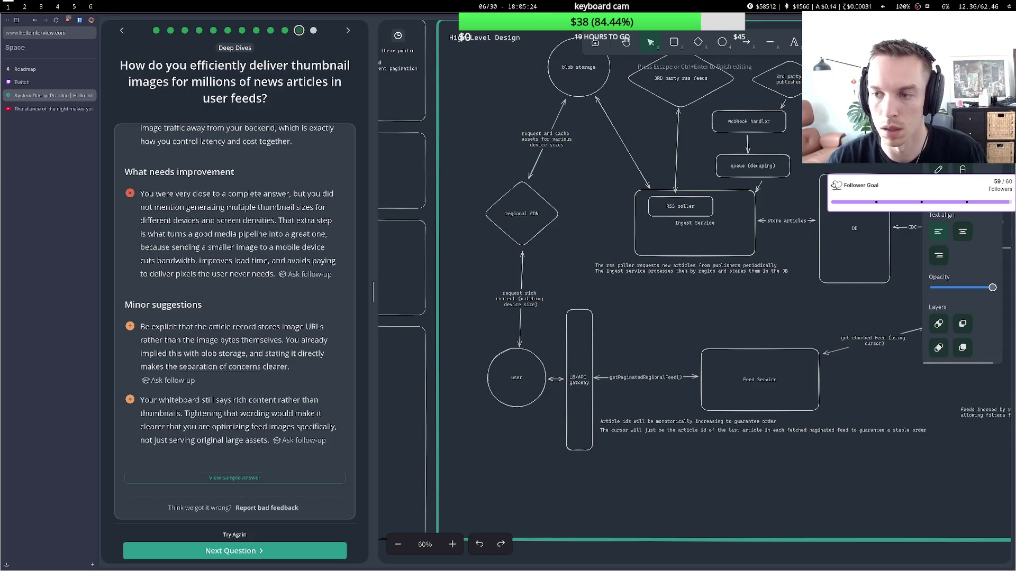
key(Escape)
key(h)
drag(918, 141, 788, 158)
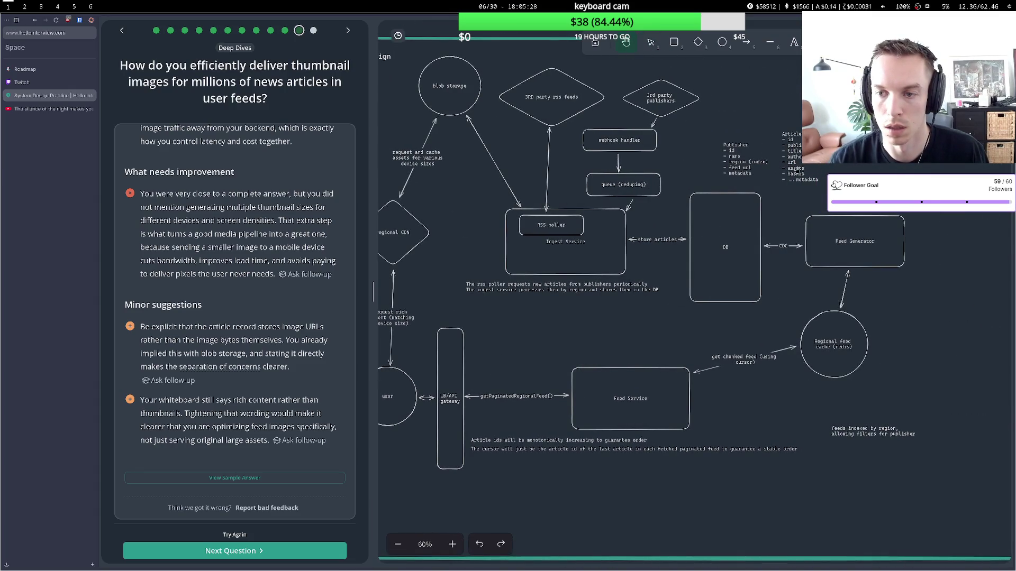
double_click(796, 169)
key(ctrl+a)
click(806, 168)
key(BackSpace)
text(url)
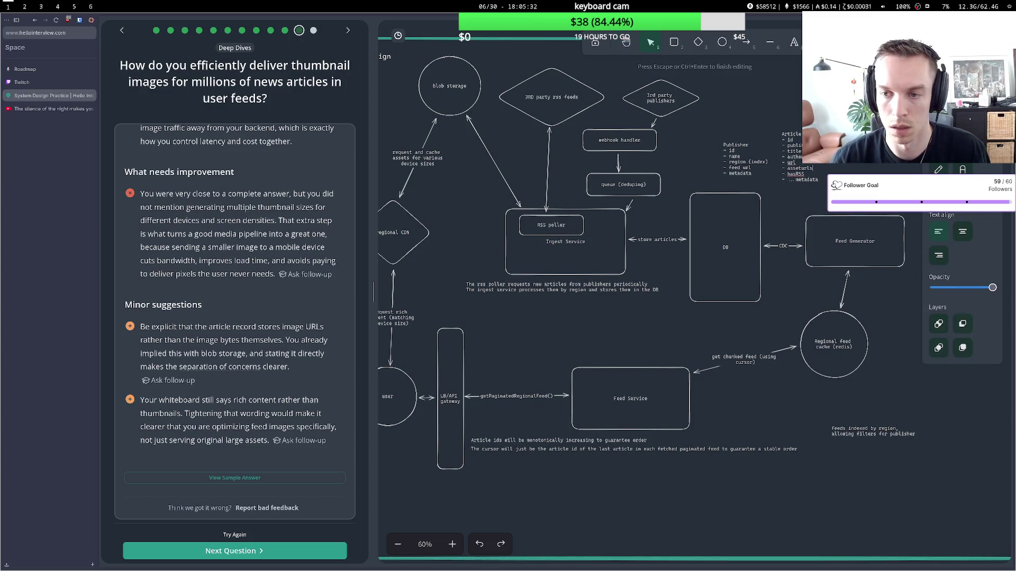
key(Escape)
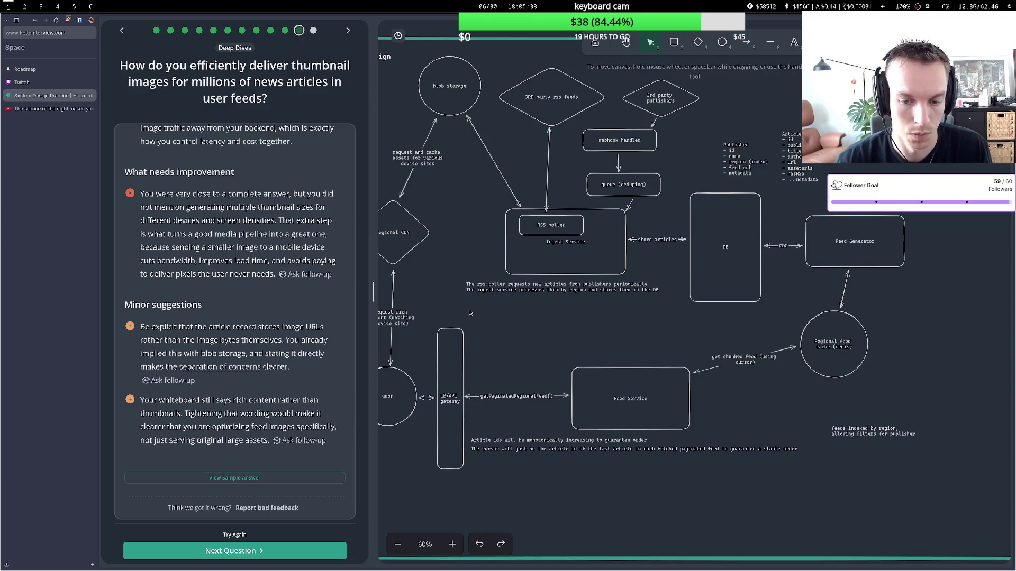
Reword the first arrow label to 'request thumbnails (matching device size)'.
click(626, 42)
drag(461, 162, 578, 160)
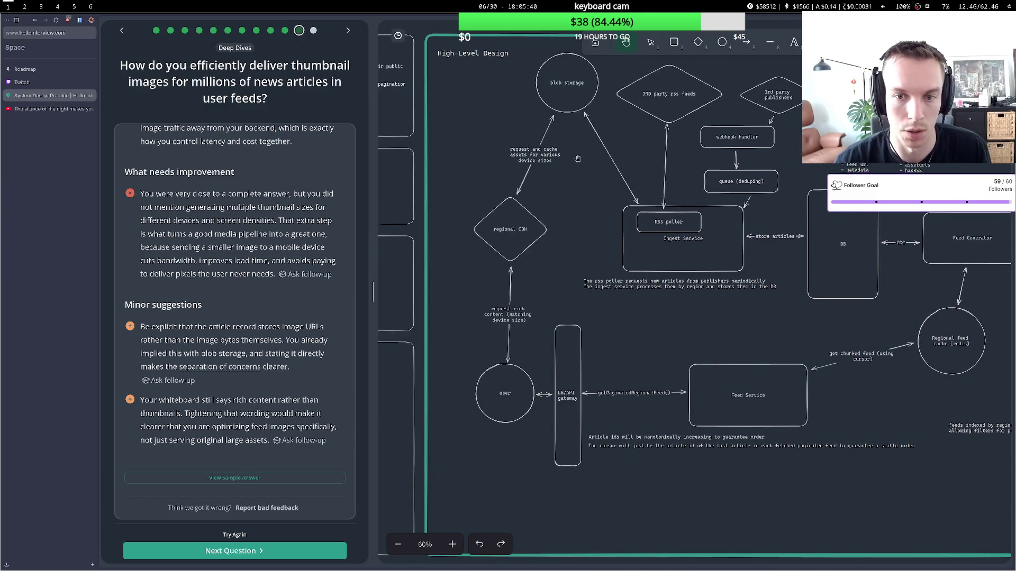
key(v)
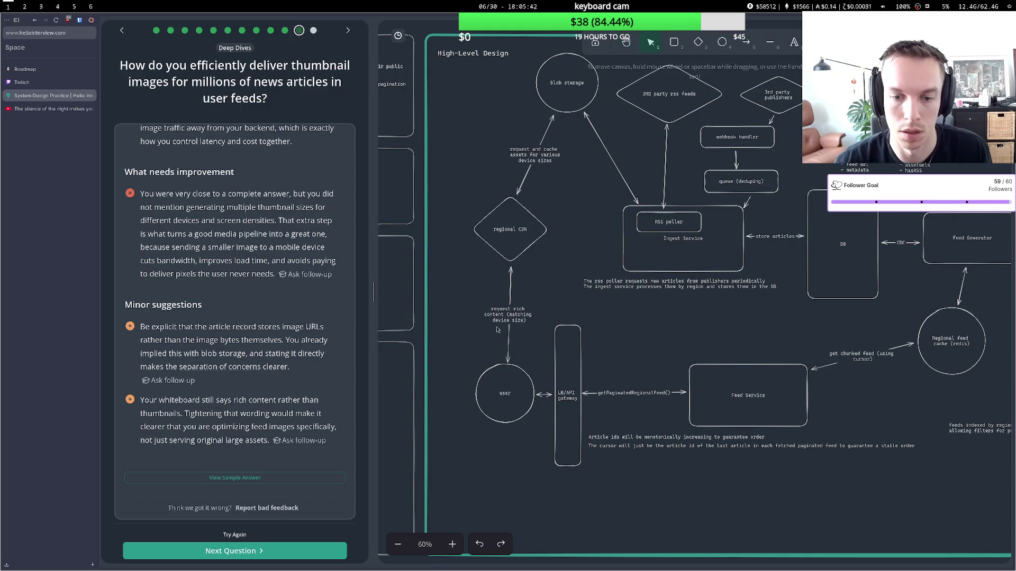
double_click(518, 308)
key(BackSpace)
key(Delete)
key(Delete)
key(Delete)
text(thum)
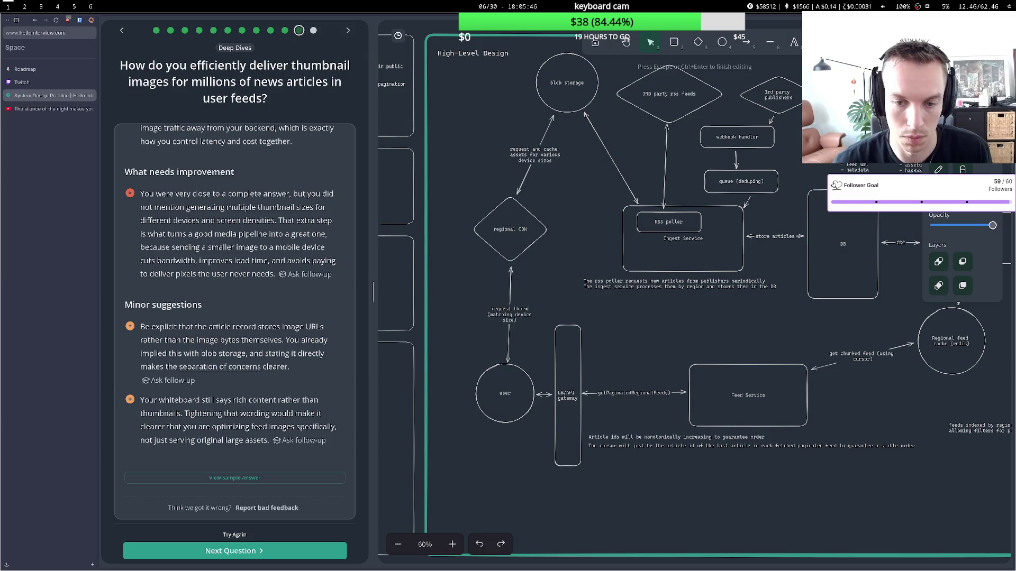
text(bnails)
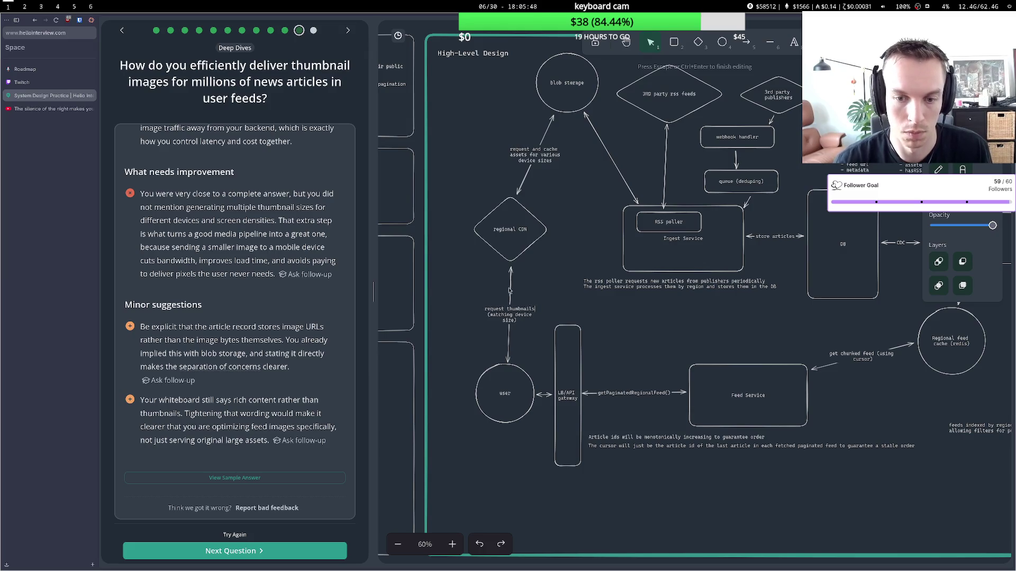
Reword the CDN arrow to 'request and cache thumbnails for various device sizes' and reopen the thumbnail answer.
double_click(537, 155)
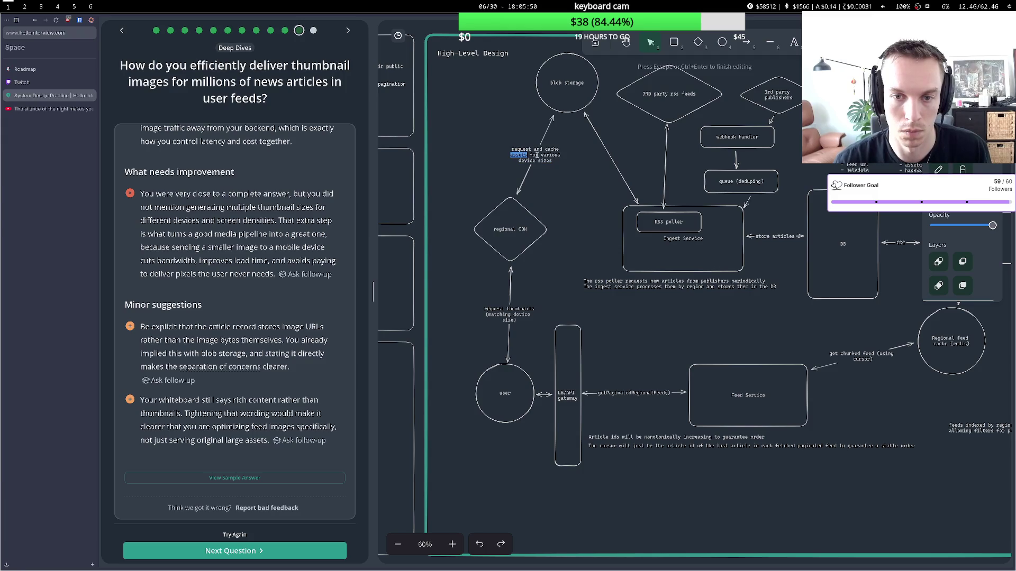
key(BackSpace)
text(thumb)
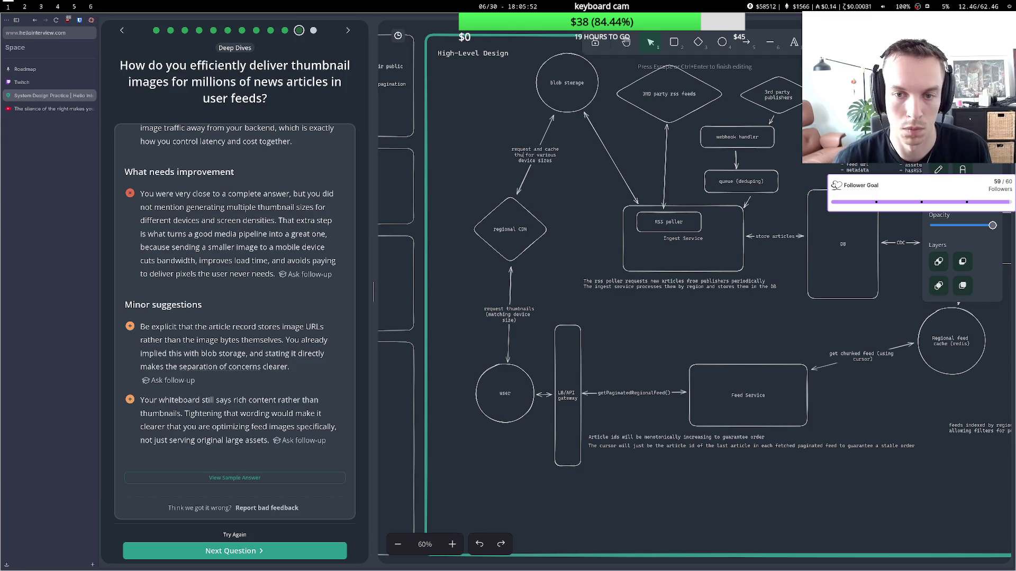
text(nails for)
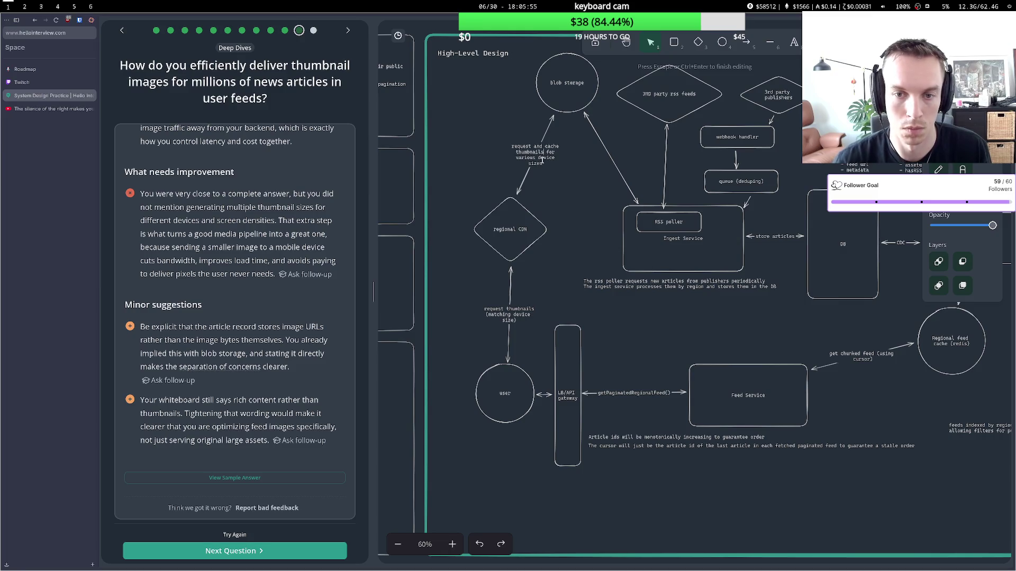
key(Escape)
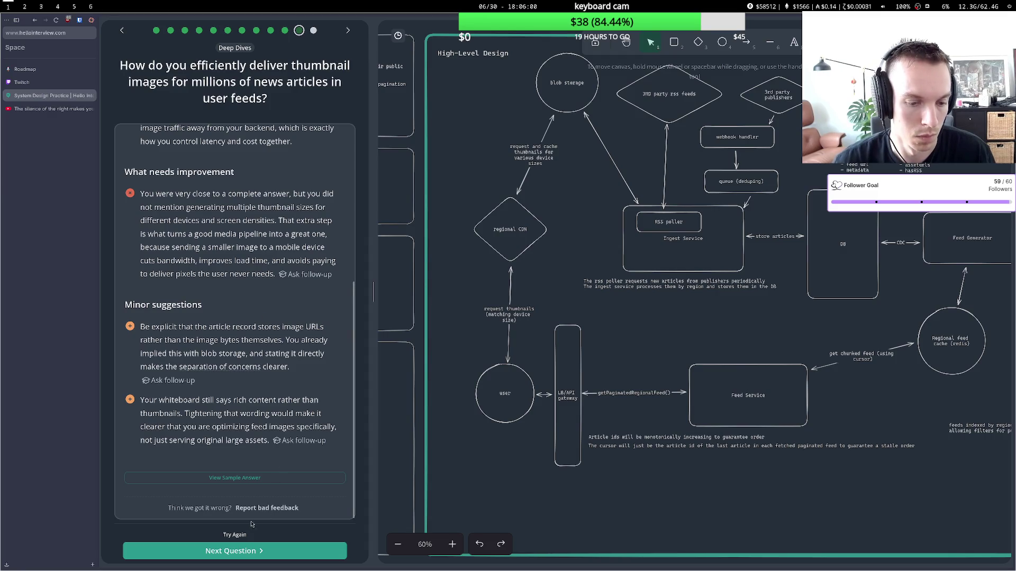
click(234, 535)
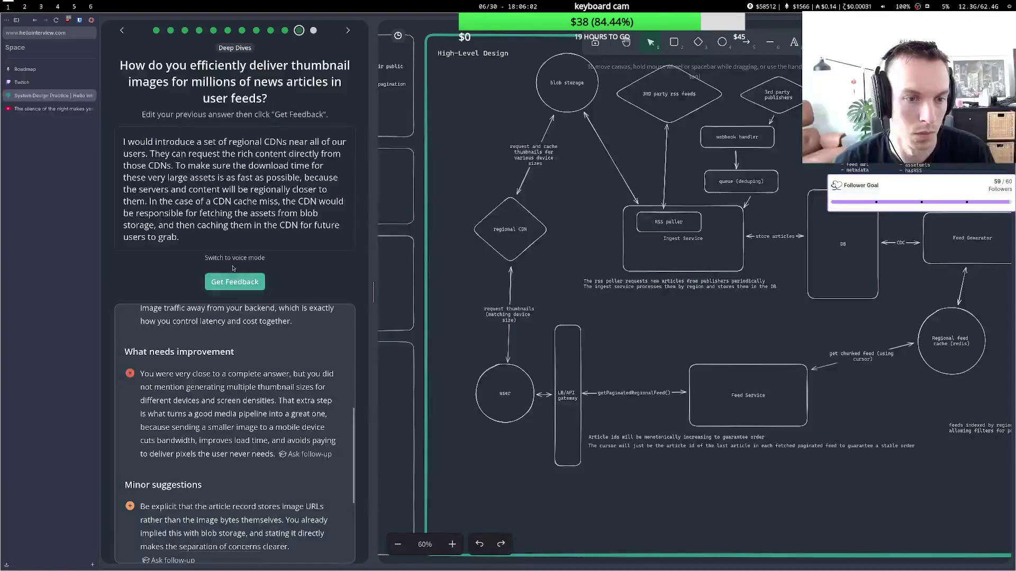
Record an addition on device-sized thumbnails and CDN caching, earning 'Great answer. Love it!' feedback.
click(237, 283)
click(235, 152)
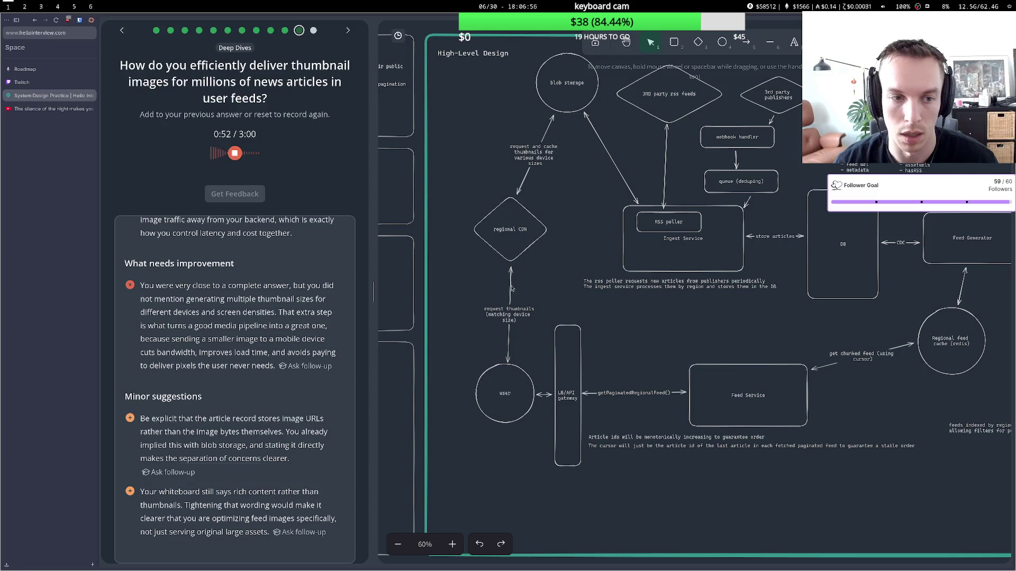
click(235, 153)
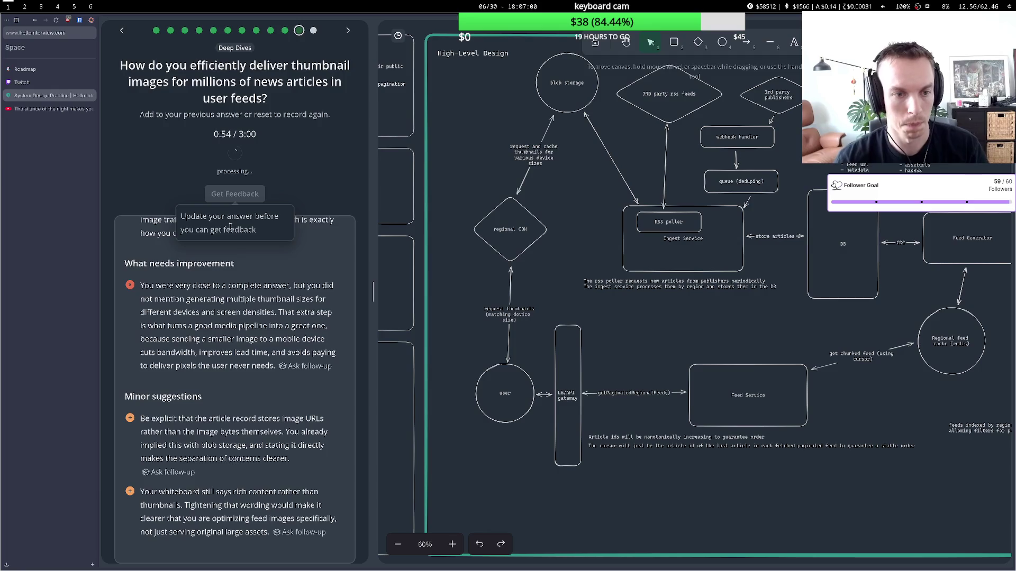
click(240, 350)
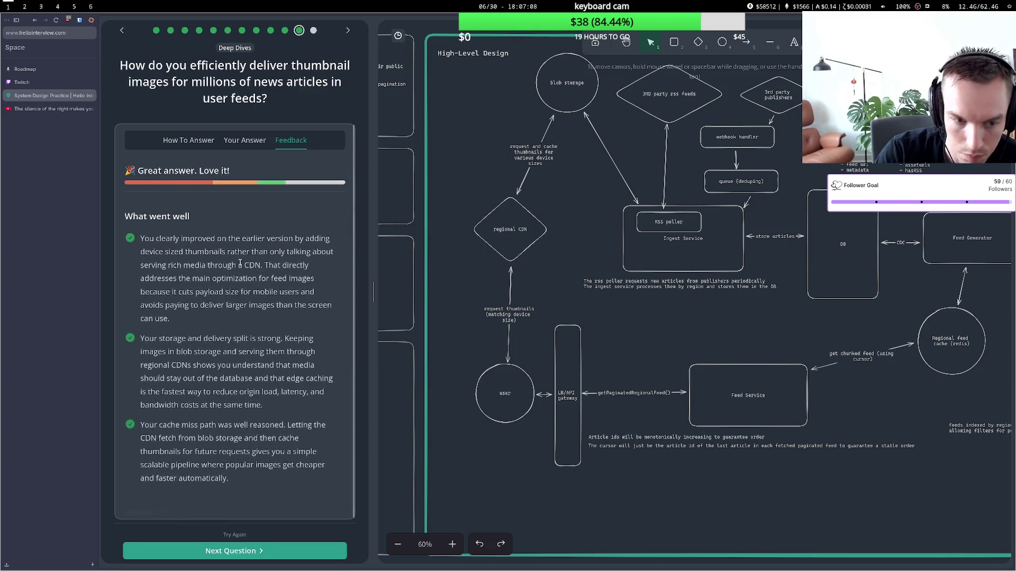
Advance to the deep dive on scaling cache infrastructure for 10M concurrent feed requests.
click(233, 551)
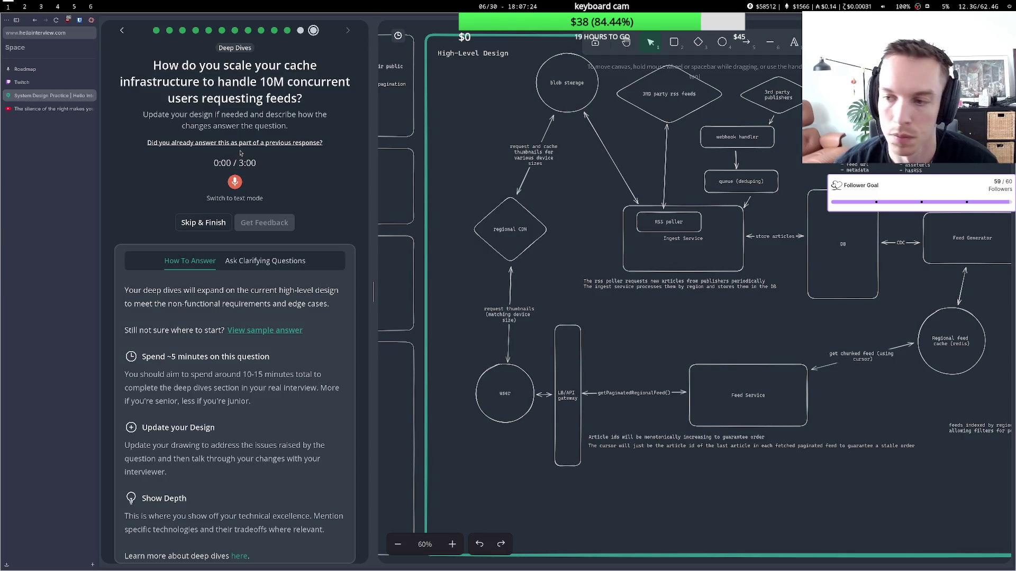
Relabel the DB box 'DB (replicated and sharded by region)'.
double_click(849, 246)
text(DB (st)
key(BackSpace)
text(hard)
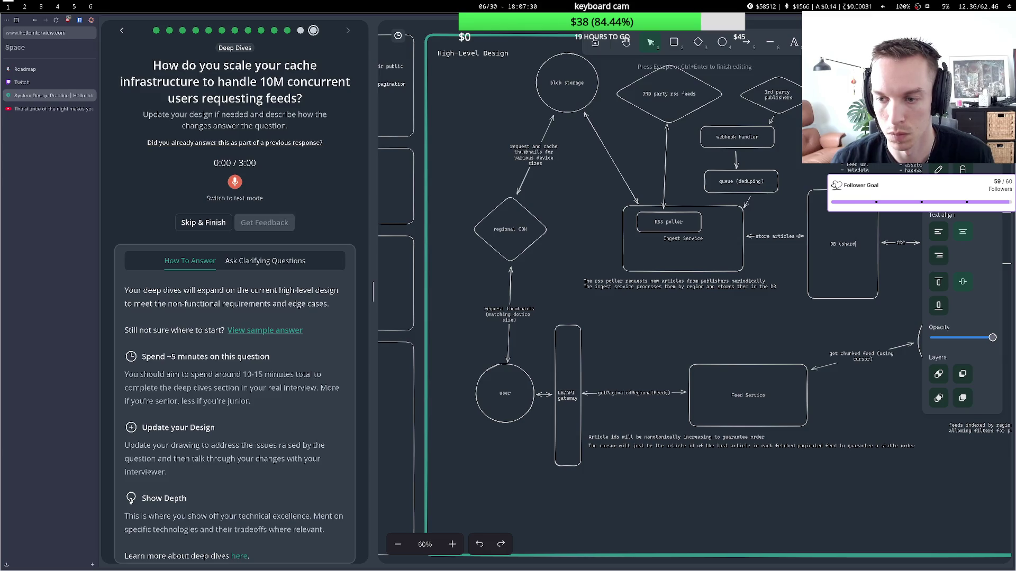
text(ed by re)
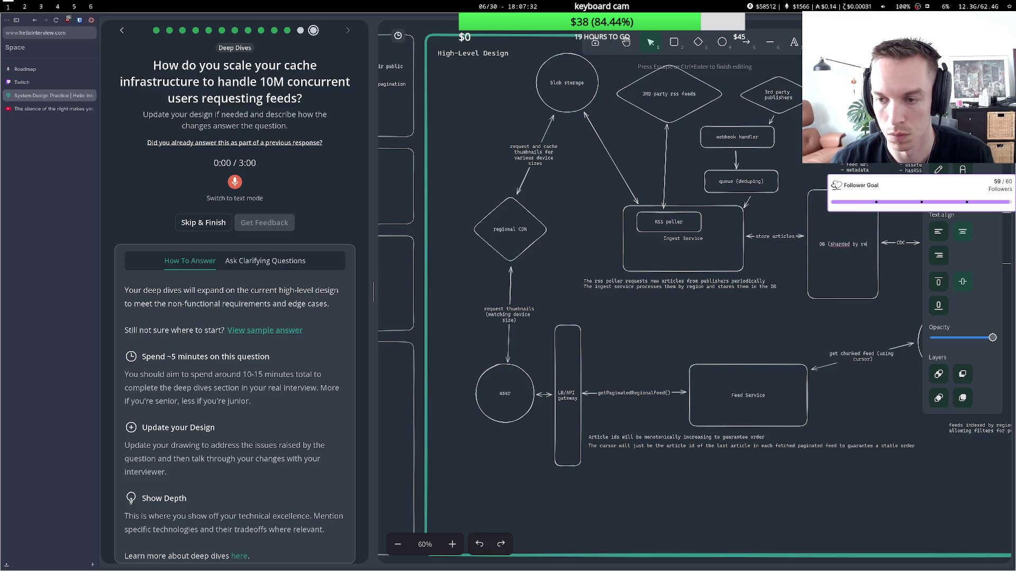
text(gion)
key(Escape)
click(804, 190)
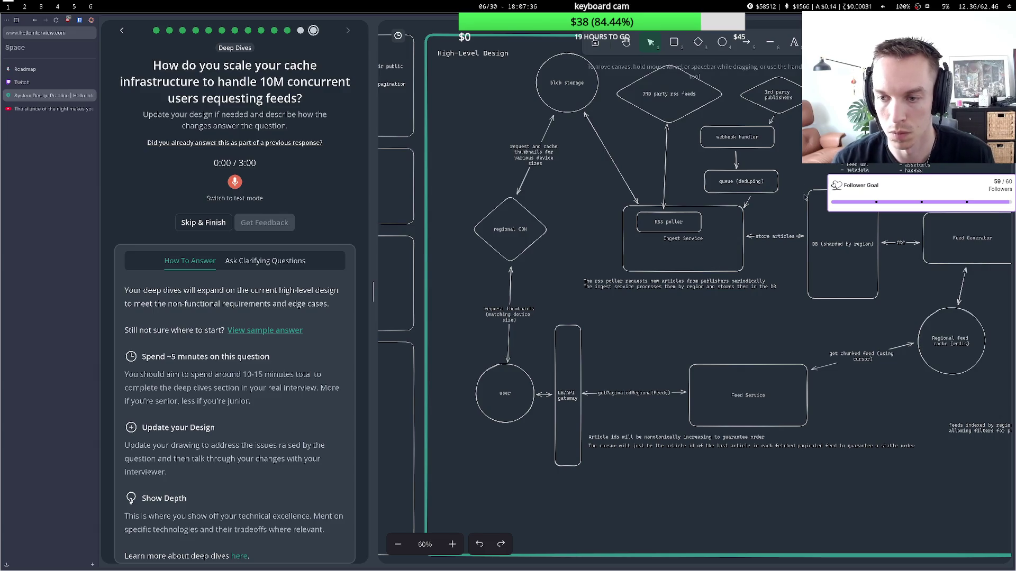
click(849, 246)
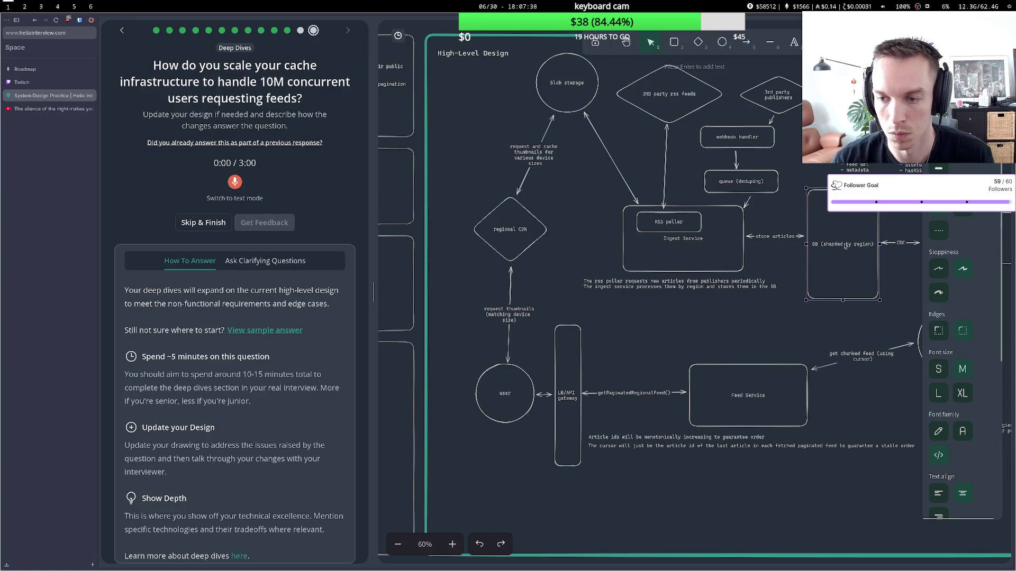
double_click(838, 239)
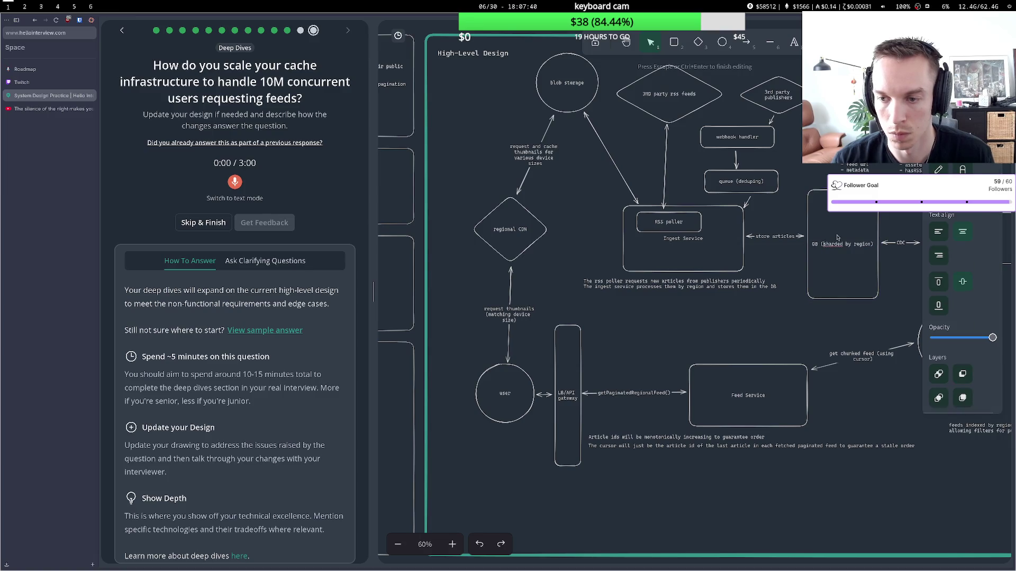
text(replicated and)
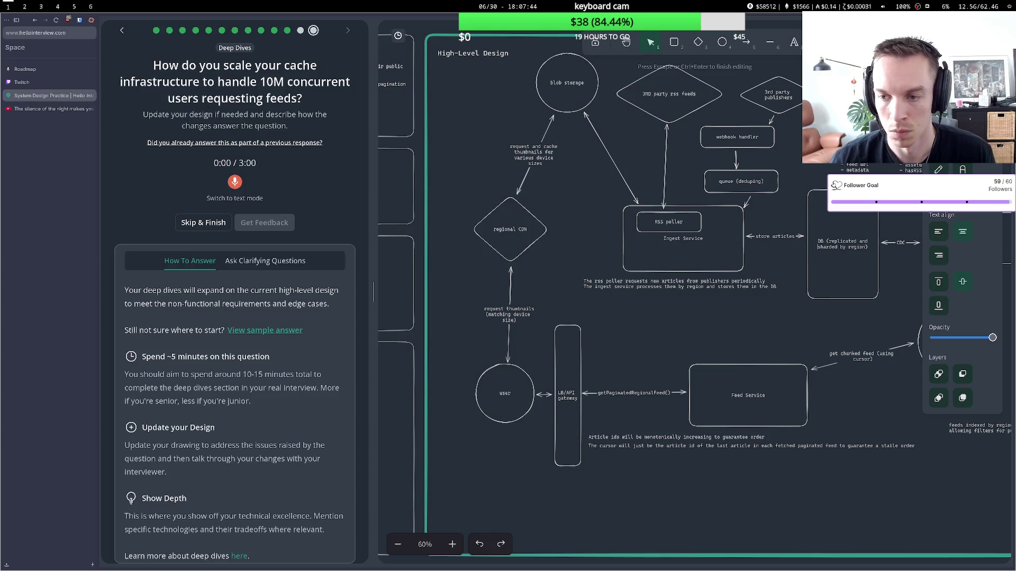
key(Escape)
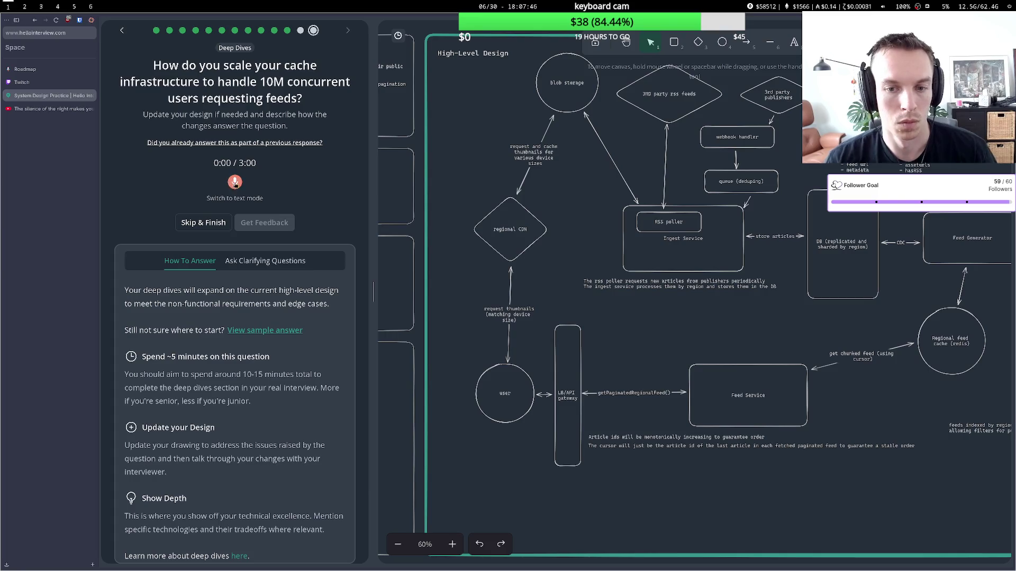
Nudge the Feed Service box slightly up and pan to the Article and Publisher notes.
drag(729, 371, 731, 369)
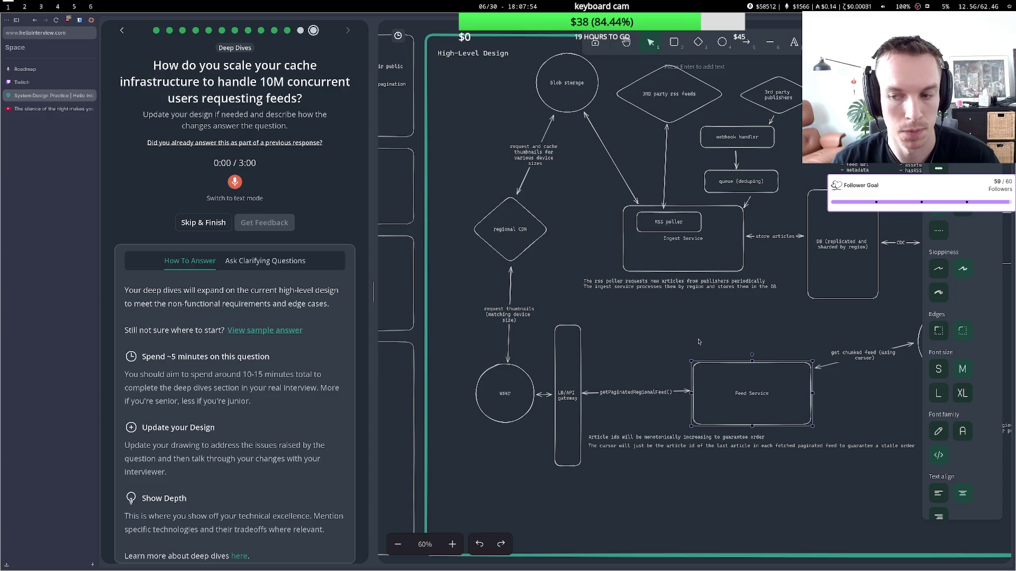
click(789, 327)
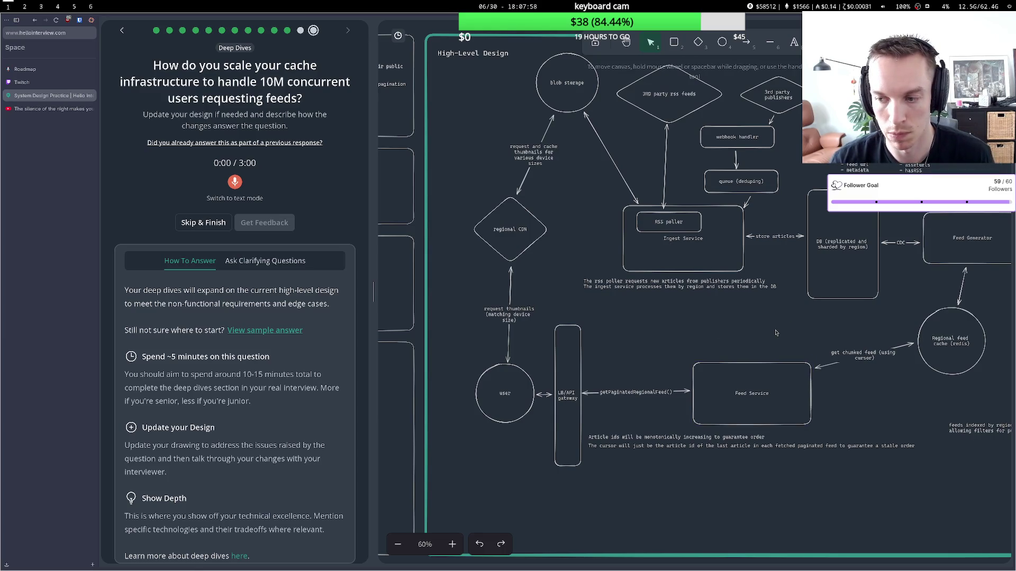
click(953, 339)
click(902, 337)
click(943, 346)
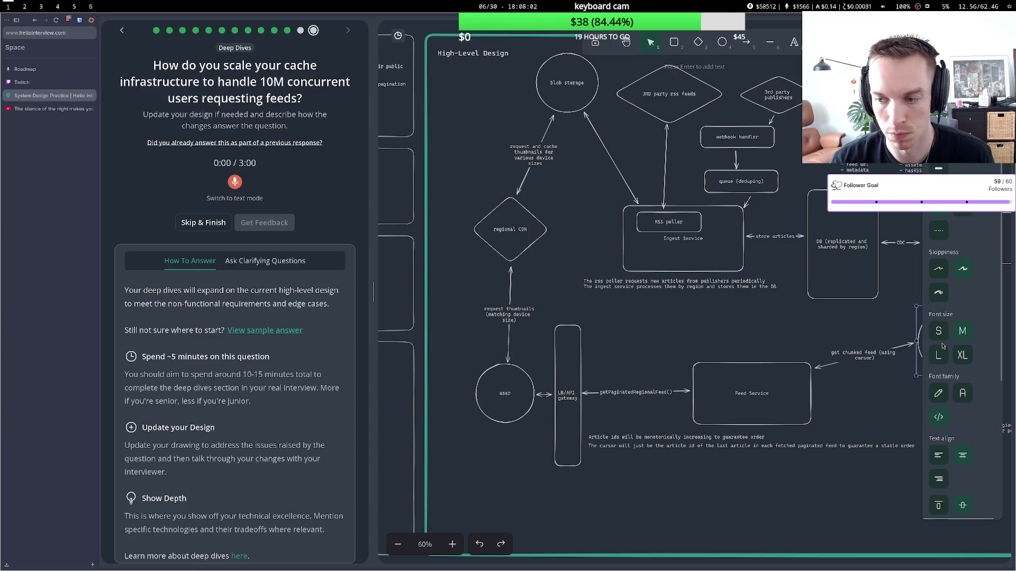
key(Escape)
click(625, 42)
mouse_move(797, 284)
mouse_down()
mouse_move(638, 198)
mouse_move(588, 219)
mouse_up()
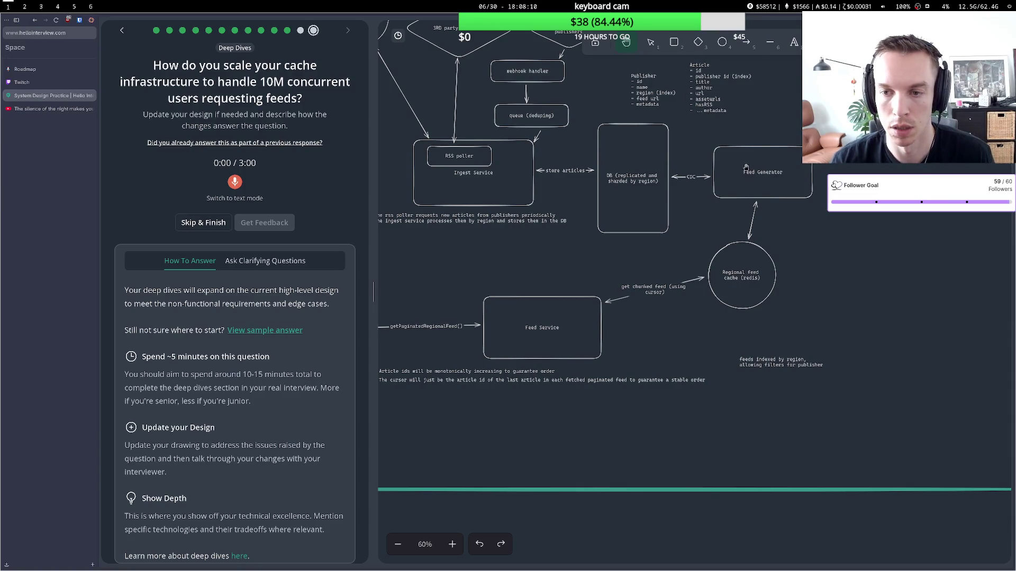
drag(746, 168, 742, 166)
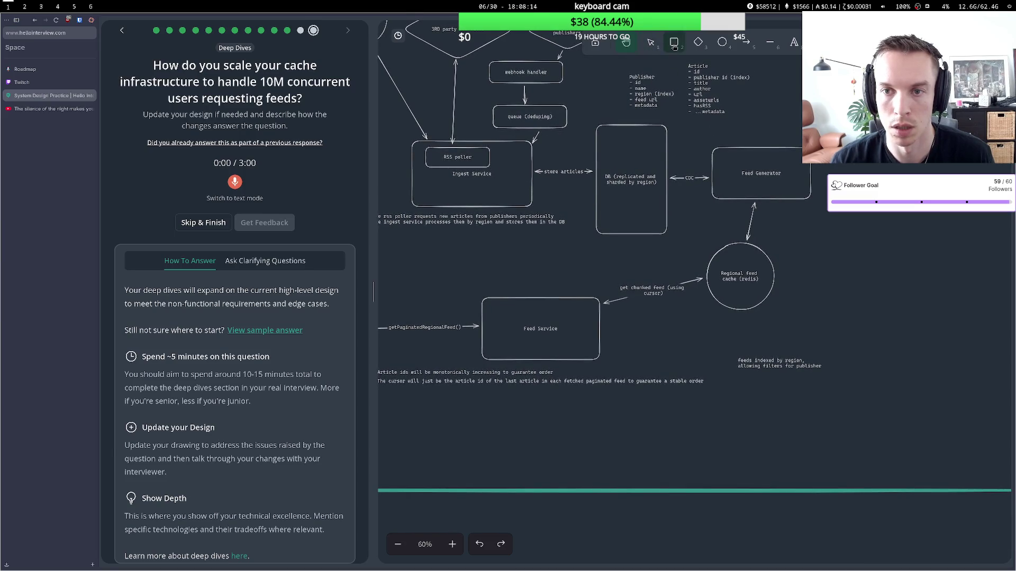
Rename the Feed Generator box to 'Regional Feed Generator'.
click(650, 43)
double_click(762, 175)
click(743, 173)
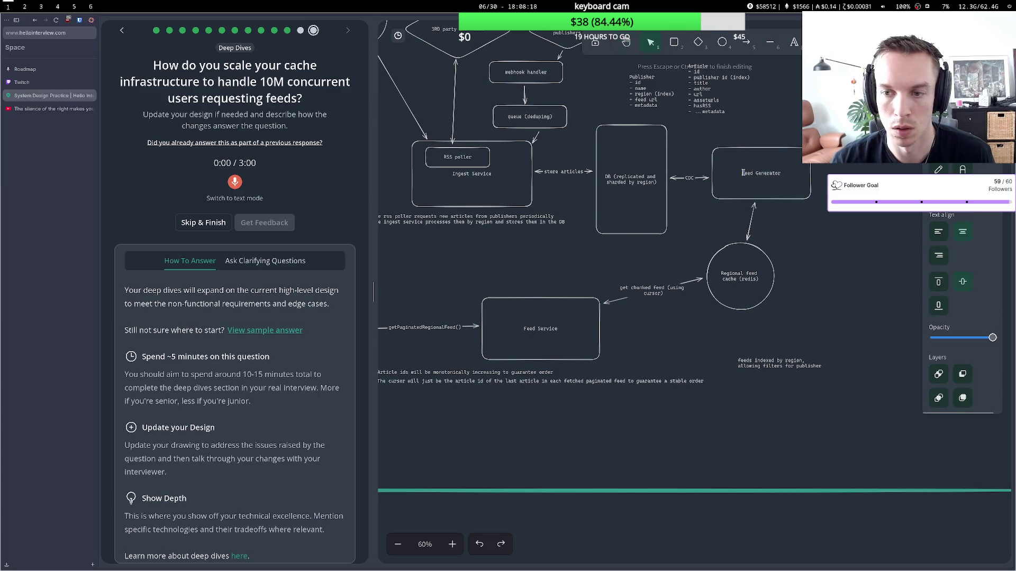
text(Regional)
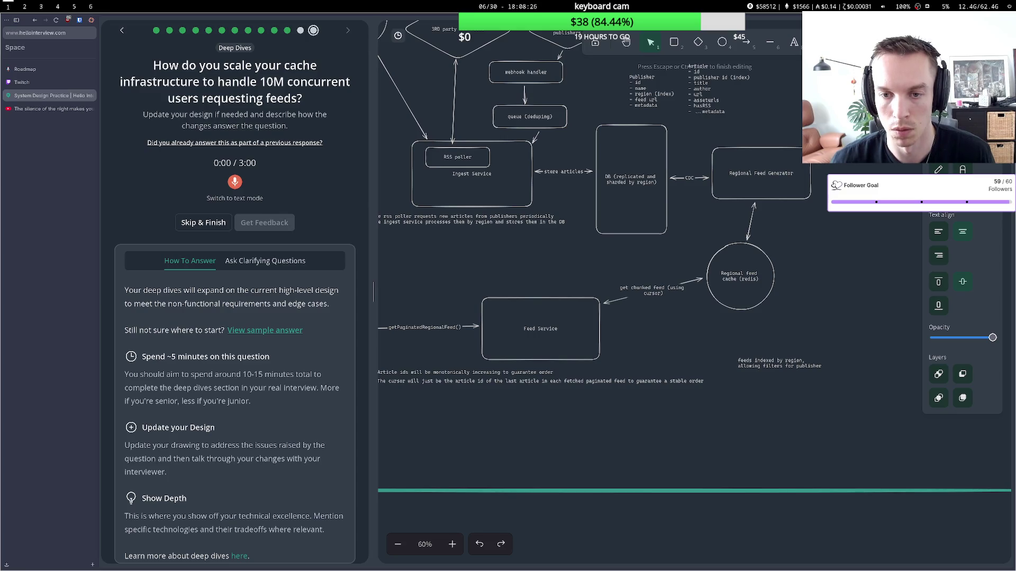
click(793, 173)
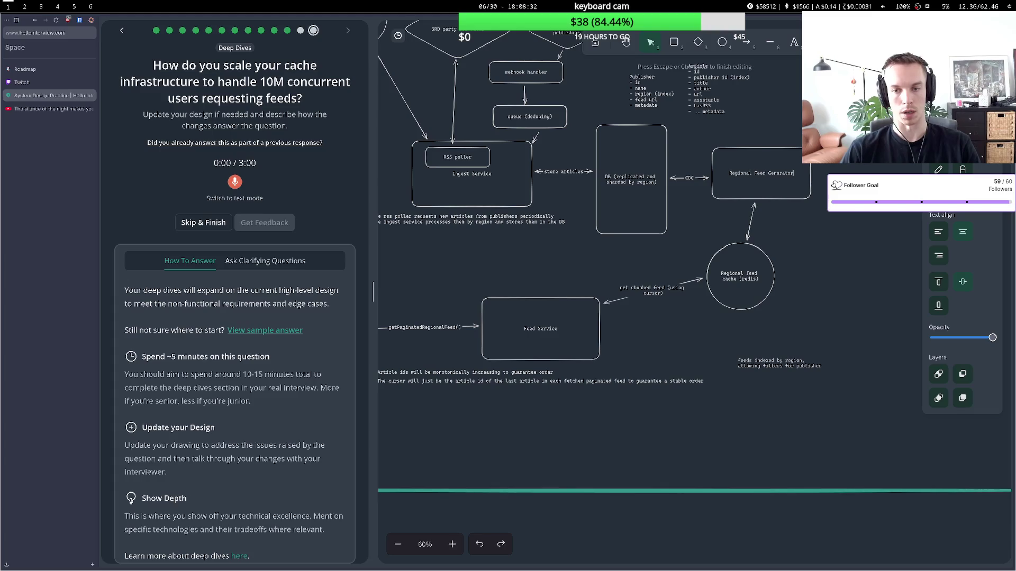
key(Escape)
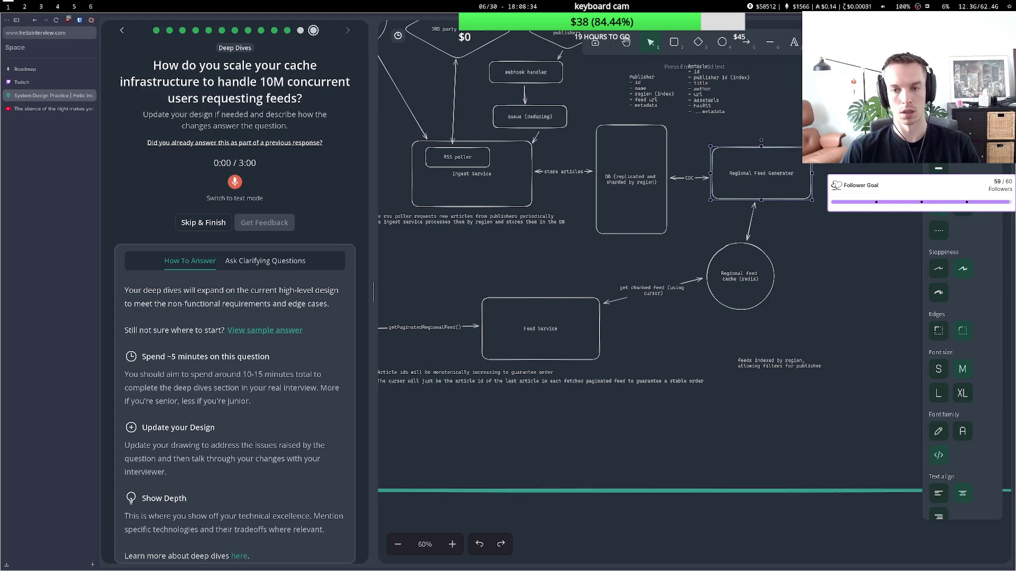
Undo the label edits so the database box reads just 'DB', then nudge Feed Service up slightly.
click(540, 328)
key(ctrl+z)
key(ctrl+z)
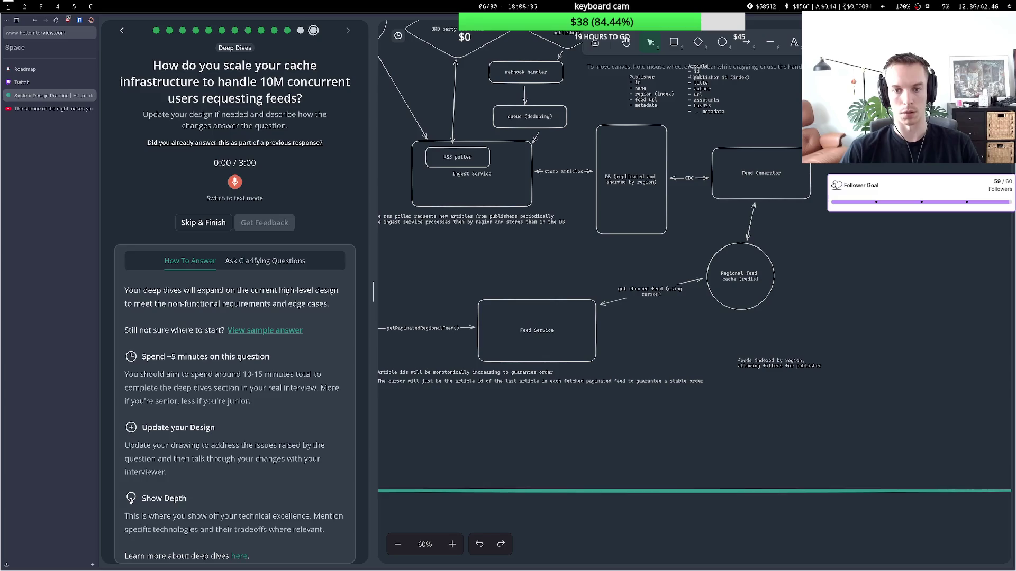
key(ctrl+z)
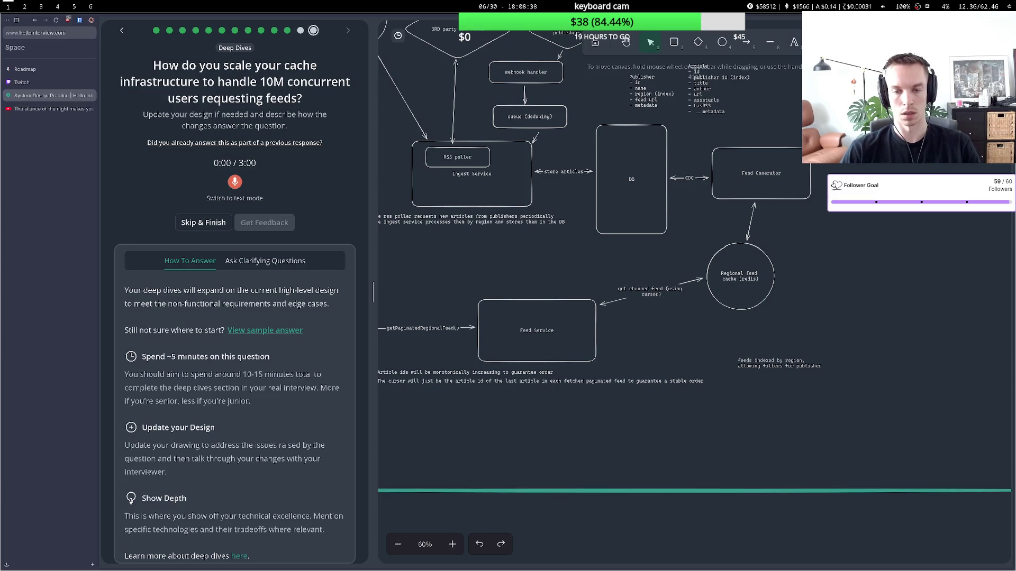
drag(535, 308, 539, 301)
double_click(542, 314)
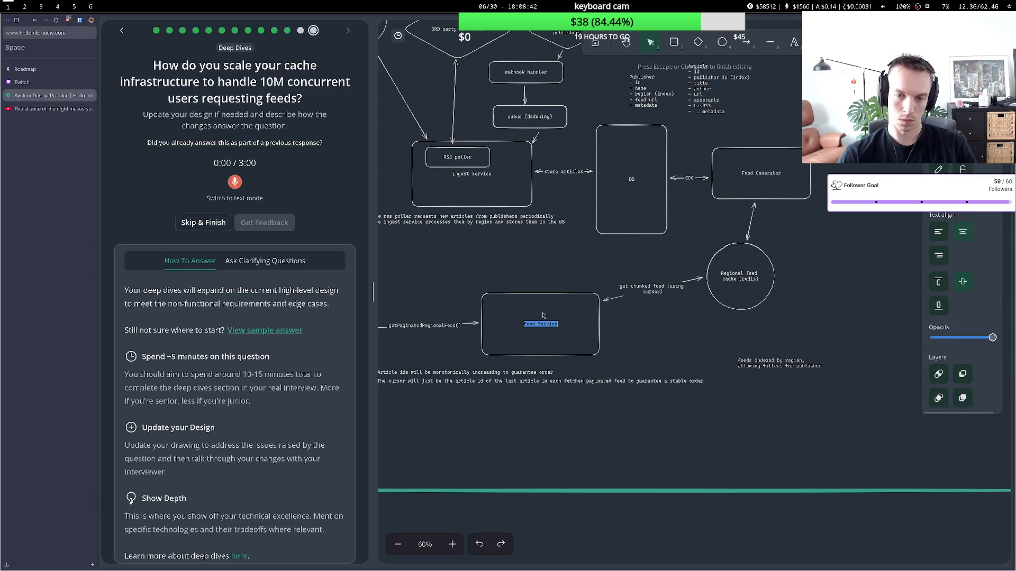
click(617, 338)
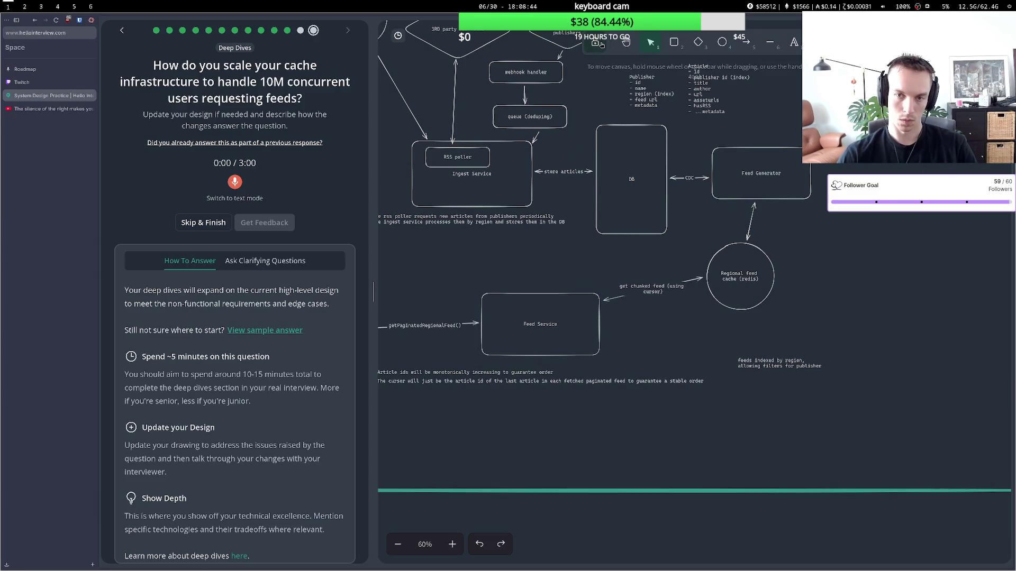
click(626, 43)
mouse_move(500, 233)
mouse_down()
mouse_move(620, 219)
mouse_move(633, 238)
mouse_move(641, 311)
mouse_move(619, 330)
mouse_up()
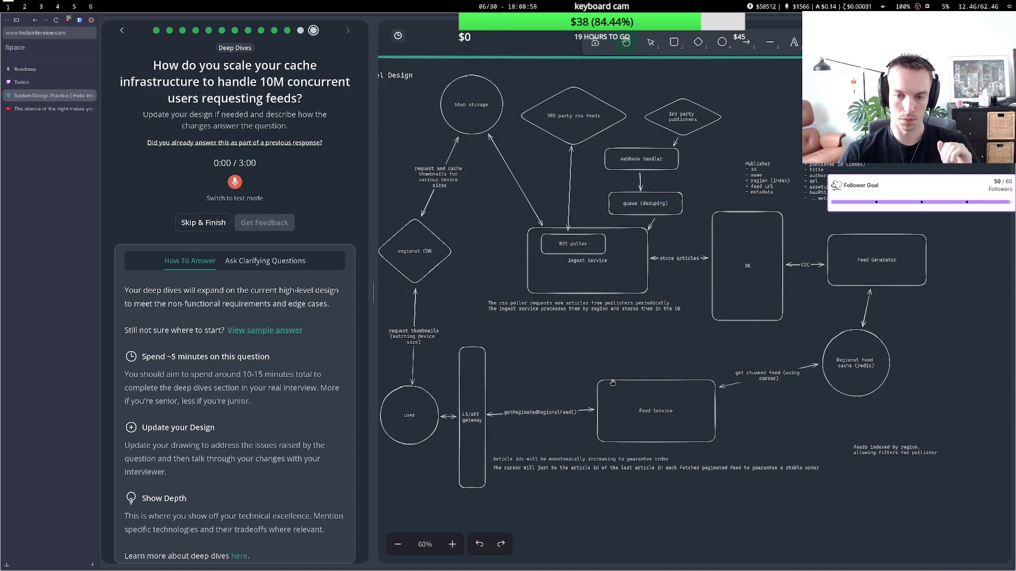
Append 'scaled horizontally and organized by region' to the Feed Service label.
scroll(615, 379, up, 1)
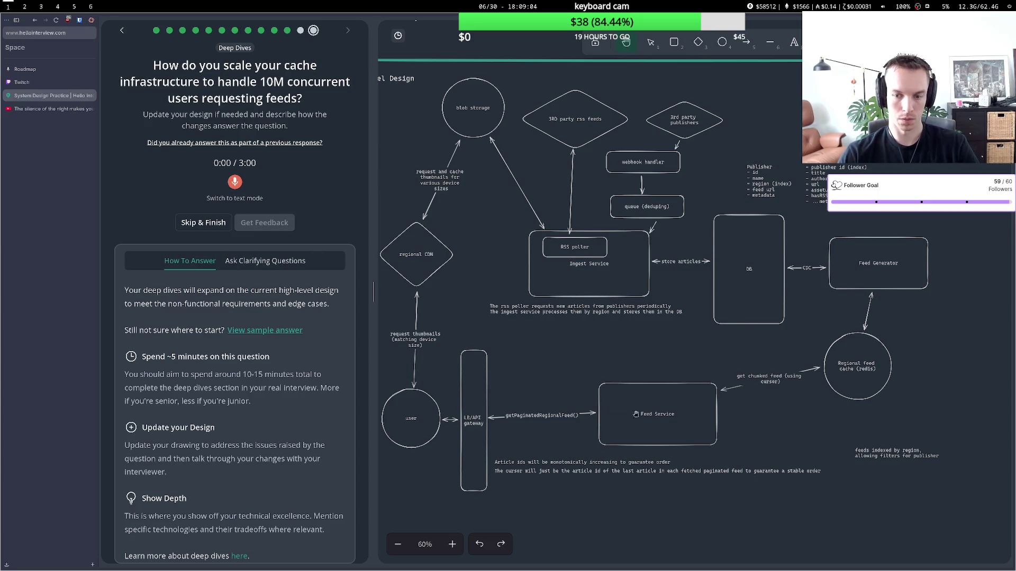
key(1)
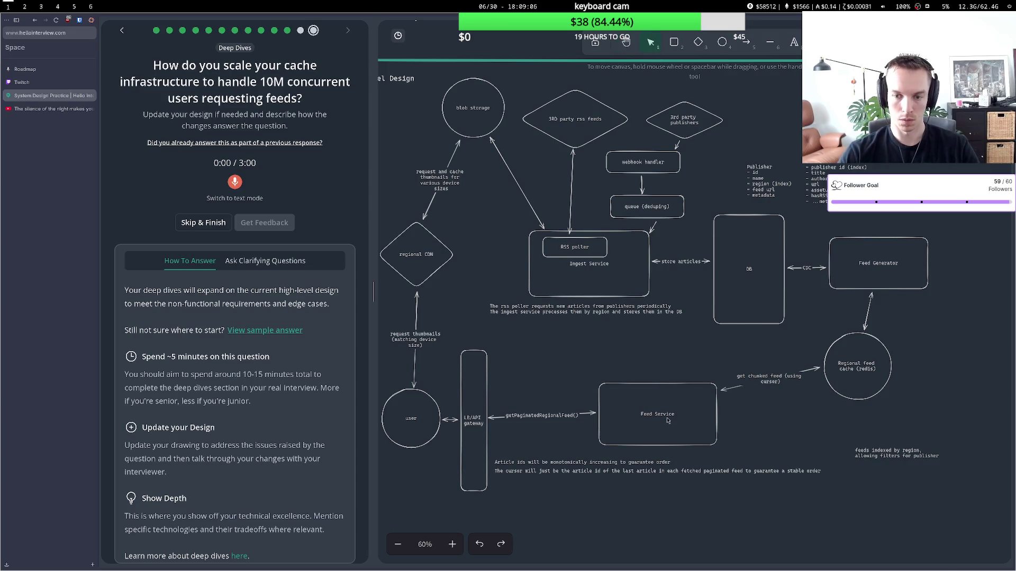
click(667, 418)
double_click(667, 418)
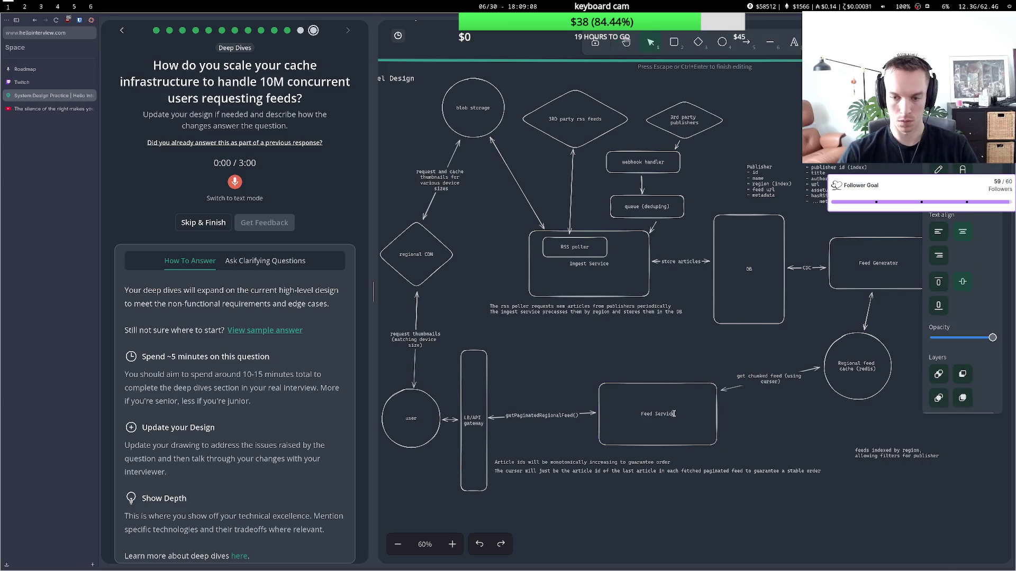
key(Return)
key(BackSpace)
text(s )
text(si)
text(aled )
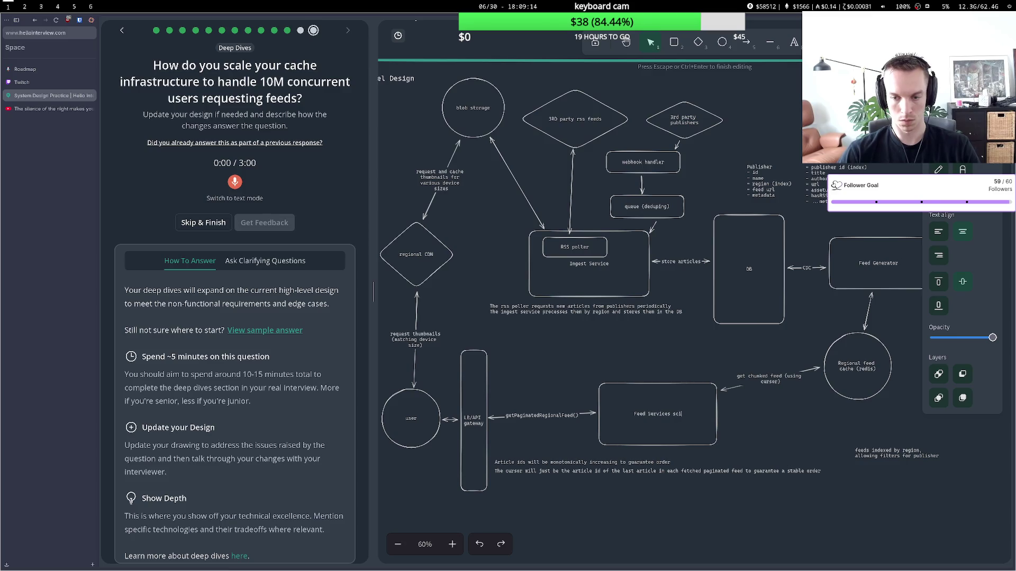
text(horiz)
text(ont)
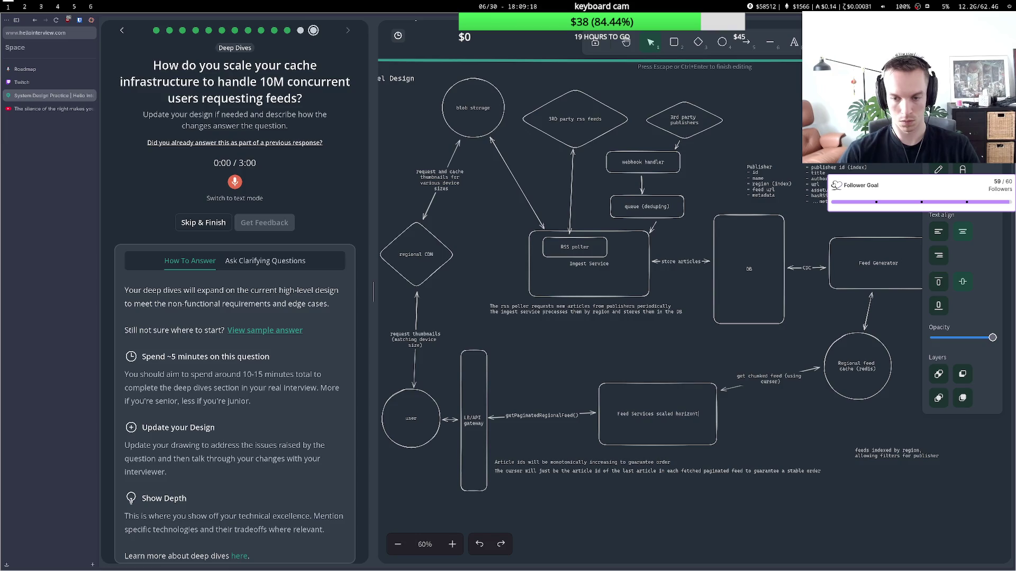
text(ally and og)
key(BackSpace)
key(BackSpace)
text(organized by region)
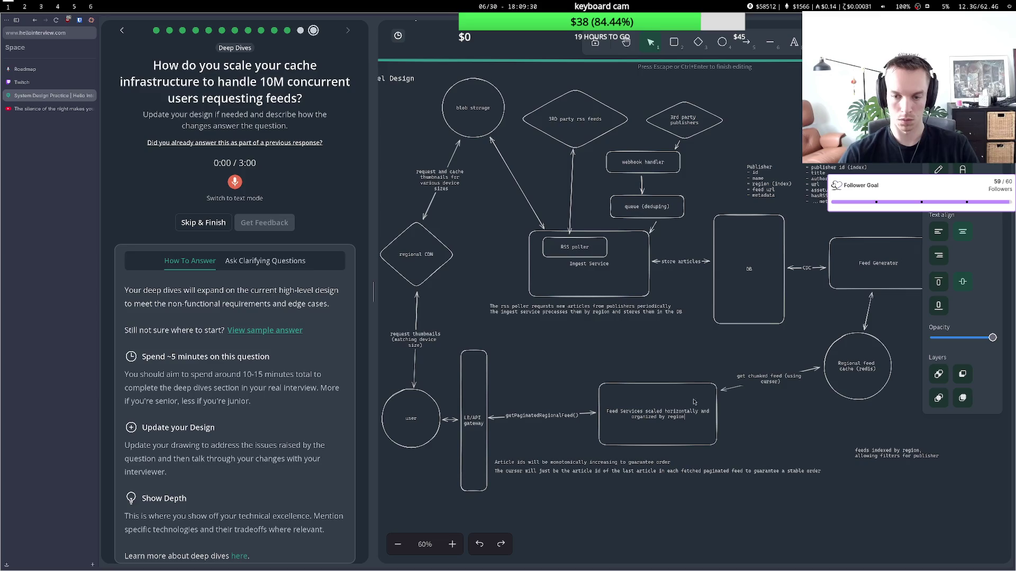
click(740, 428)
Relabel the cache circle 'replicated regional feed caches (redis)'.
double_click(839, 361)
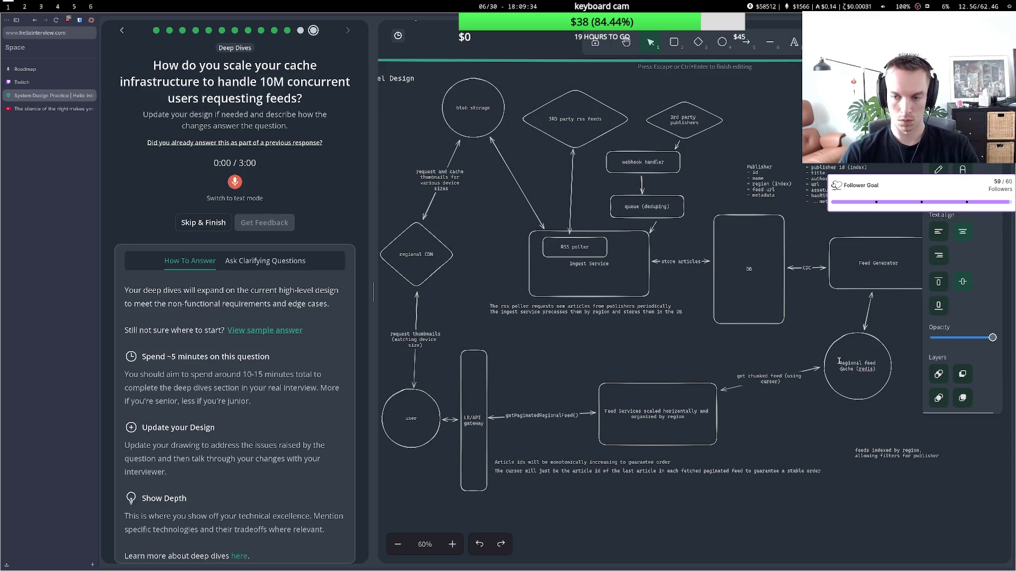
text(repl)
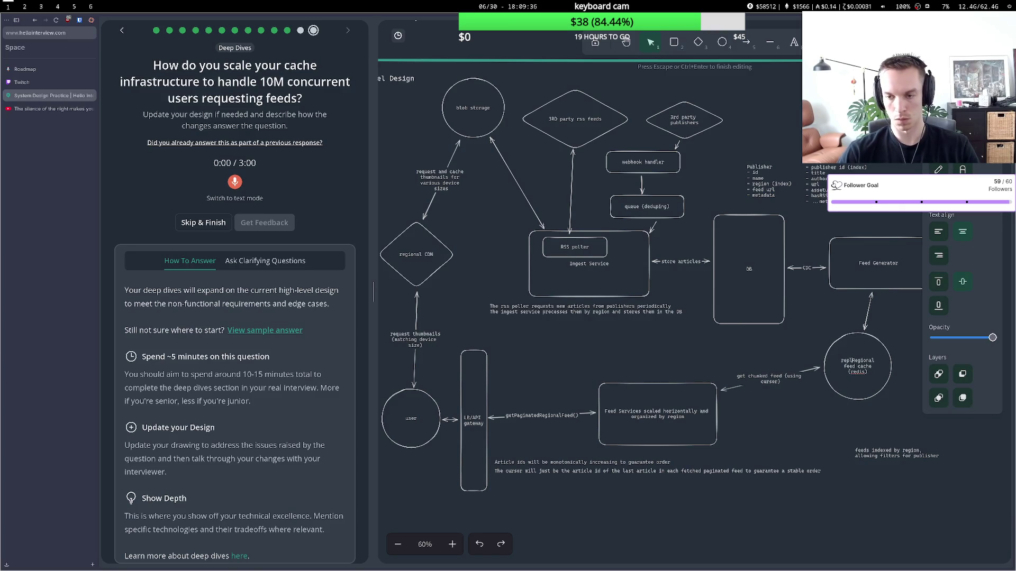
text(icatio)
key(BackSpace)
key(BackSpace)
text(ed)
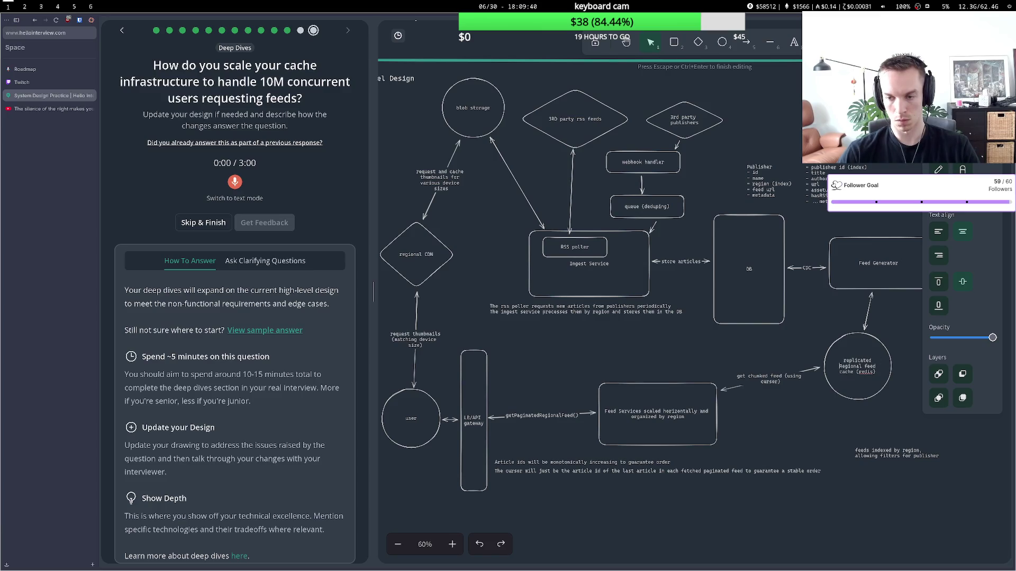
key(Delete)
text(r)
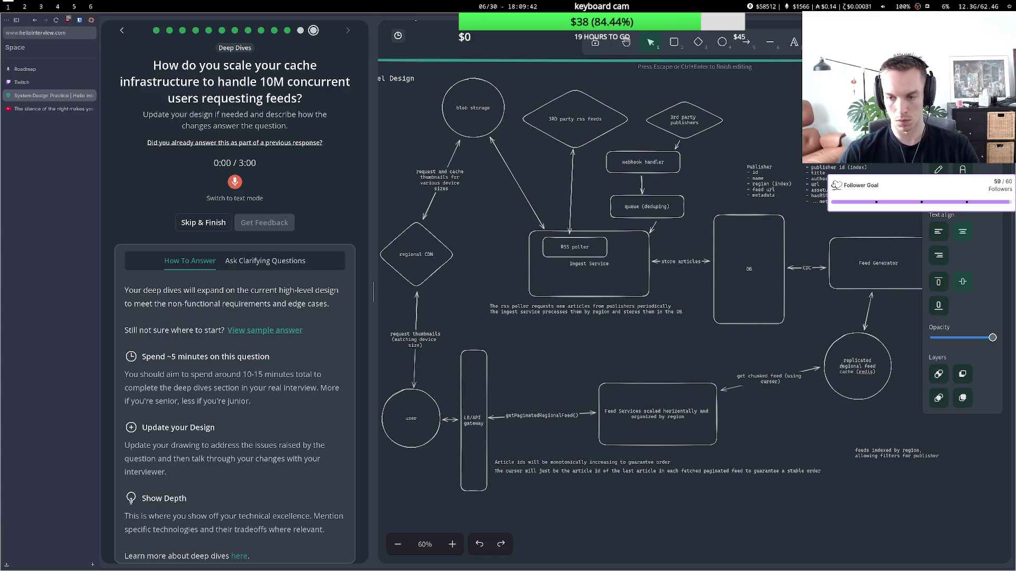
text(s)
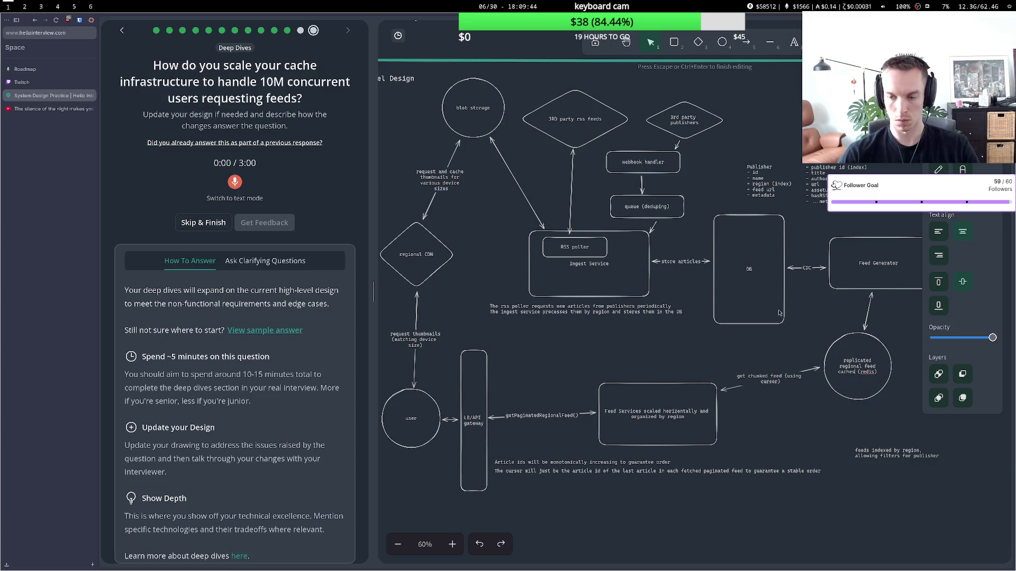
click(720, 359)
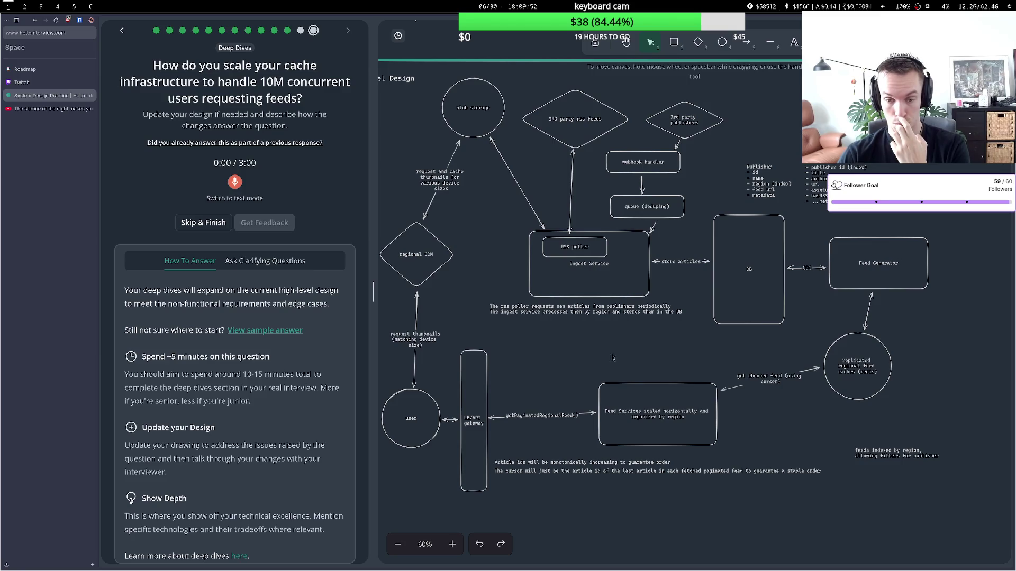
Nudge the Feed Services box up-right and start recording a spoken answer to the cache-scaling question.
drag(632, 397, 636, 385)
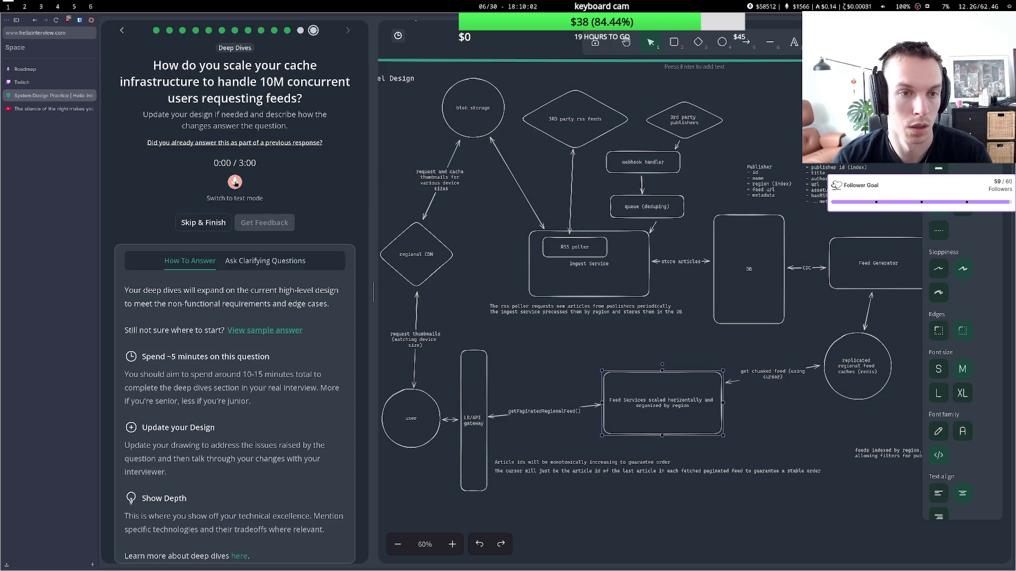
click(235, 182)
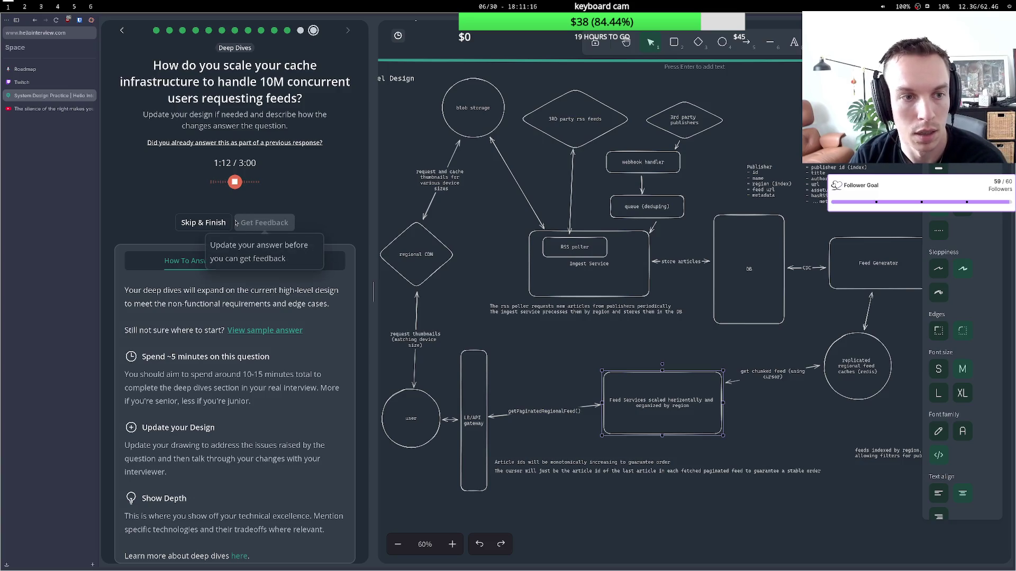
Stop the recording and request feedback on the cache-scaling answer.
click(235, 182)
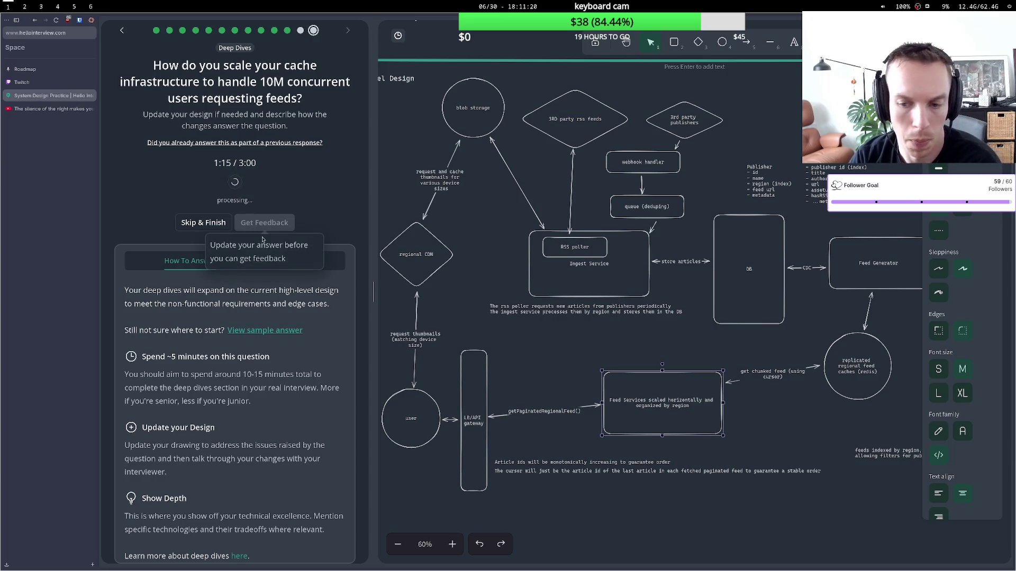
click(270, 383)
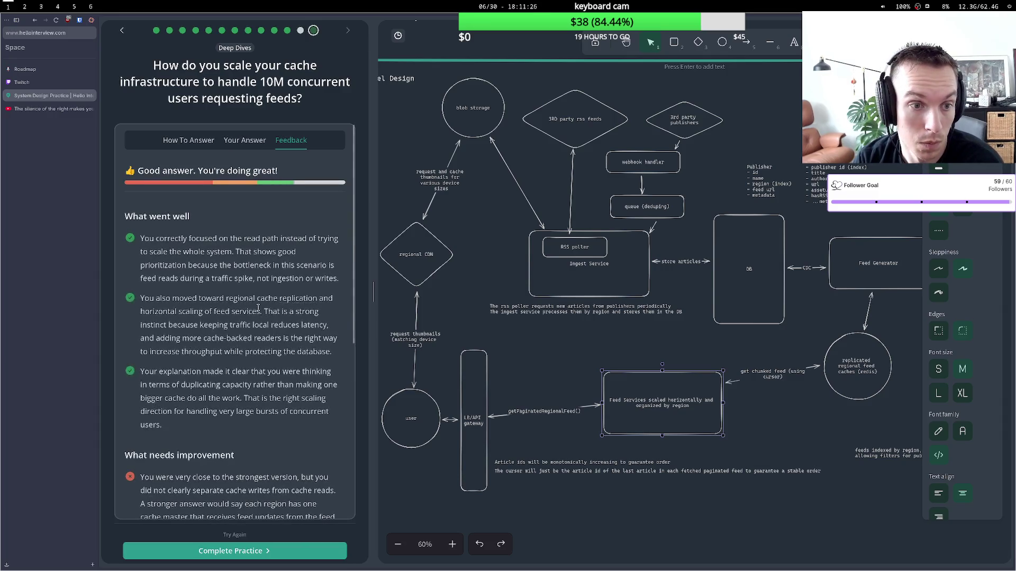
scroll(253, 317, down, 4)
Read the notes on separating cache writes from read replicas, then raise the regional cache circle slightly.
drag(176, 263, 274, 277)
click(177, 276)
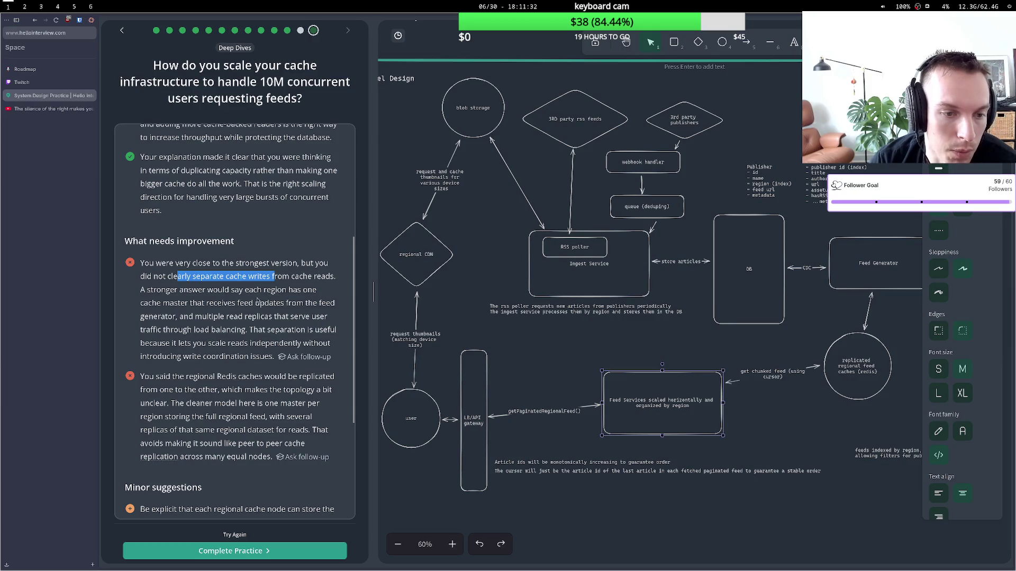
mouse_move(150, 291)
mouse_down()
mouse_move(232, 291)
mouse_move(251, 303)
mouse_up()
click(232, 291)
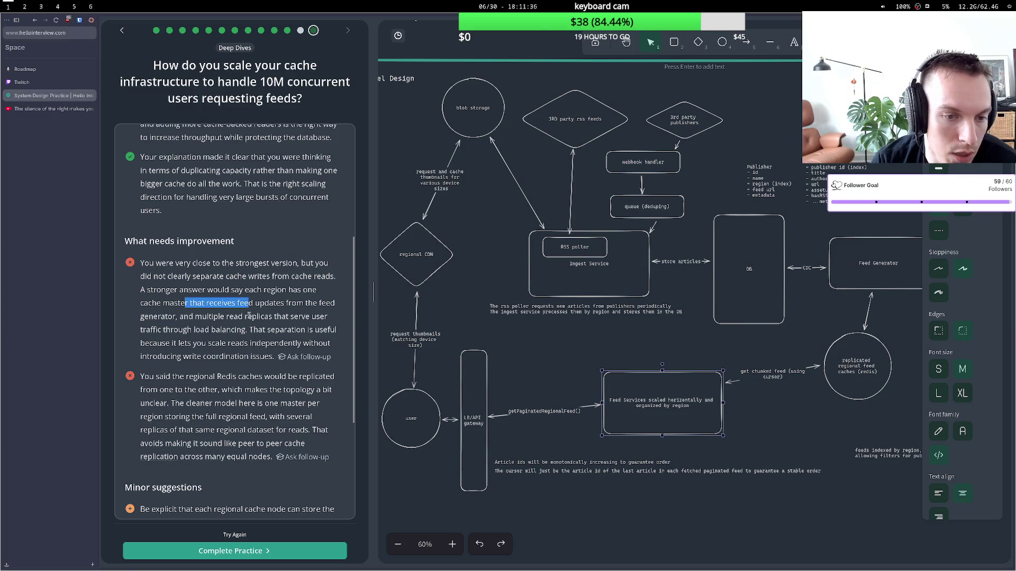
drag(153, 330, 262, 318)
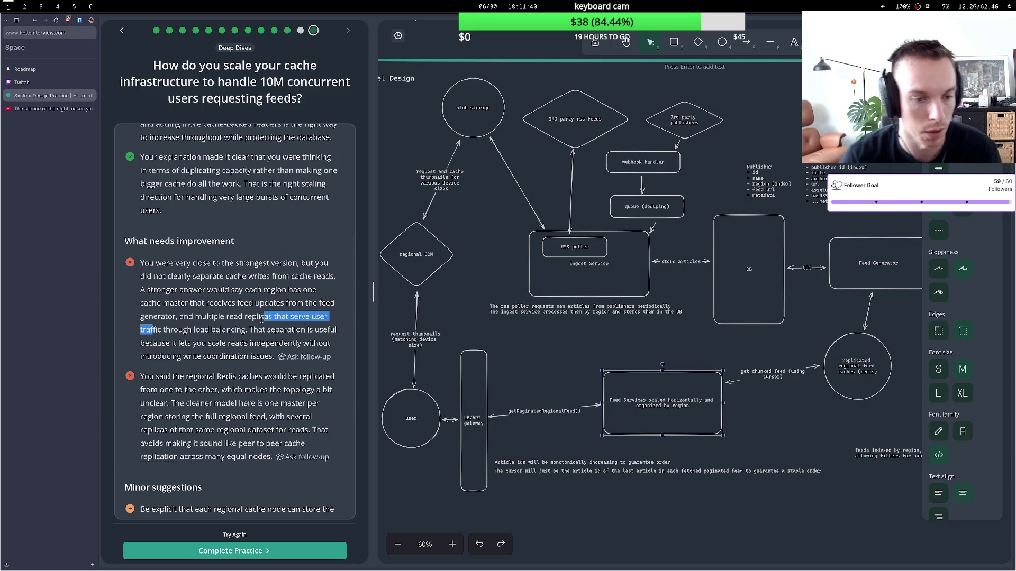
drag(266, 328, 332, 329)
drag(157, 342, 260, 345)
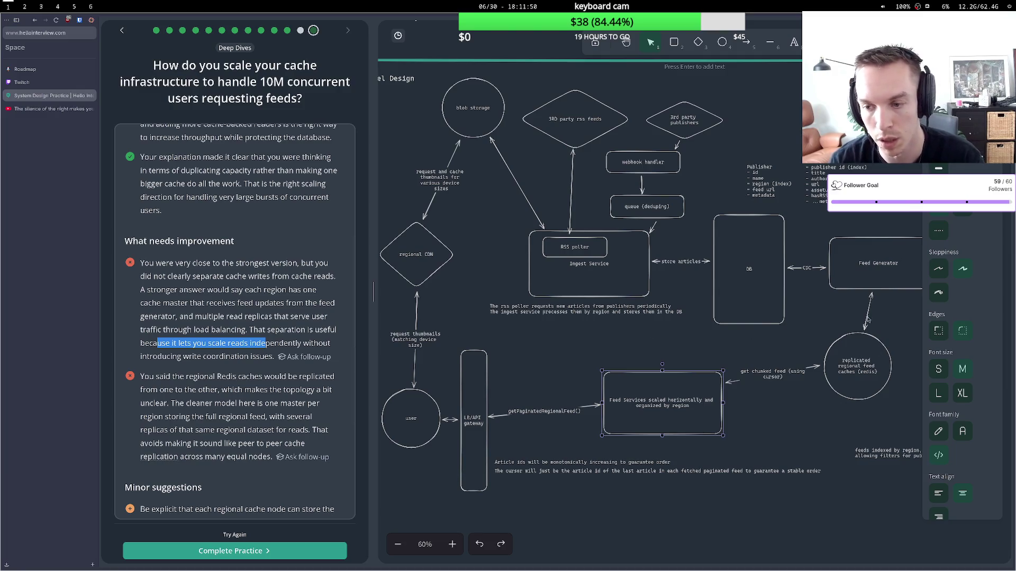
drag(868, 343, 867, 330)
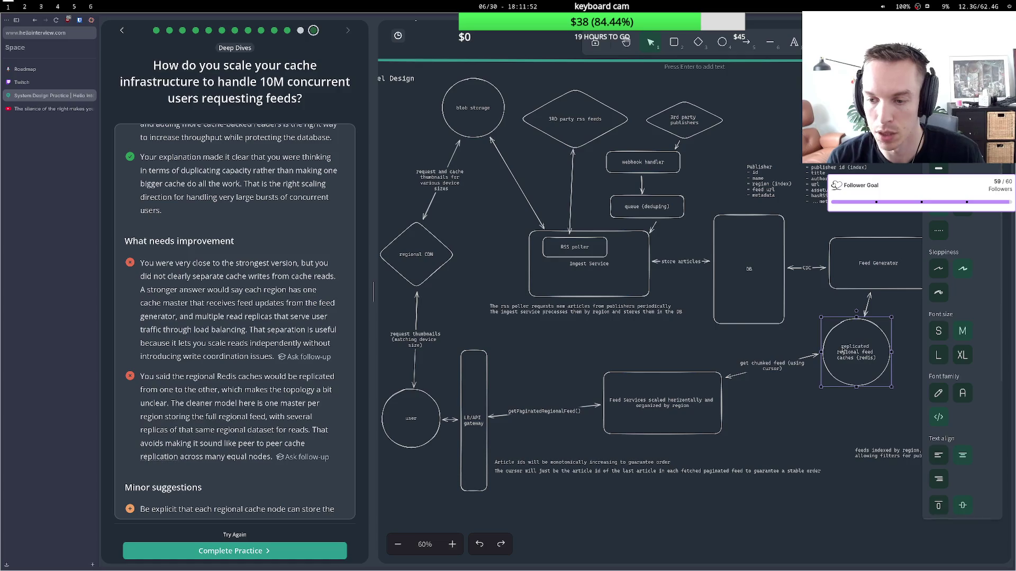
Relabel the cache circle to 'master regional feed cache (redis)'.
double_click(850, 349)
click(849, 350)
double_click(845, 346)
text(master)
key(BackSpace)
key(BackSpace)
key(BackSpace)
text(aster)
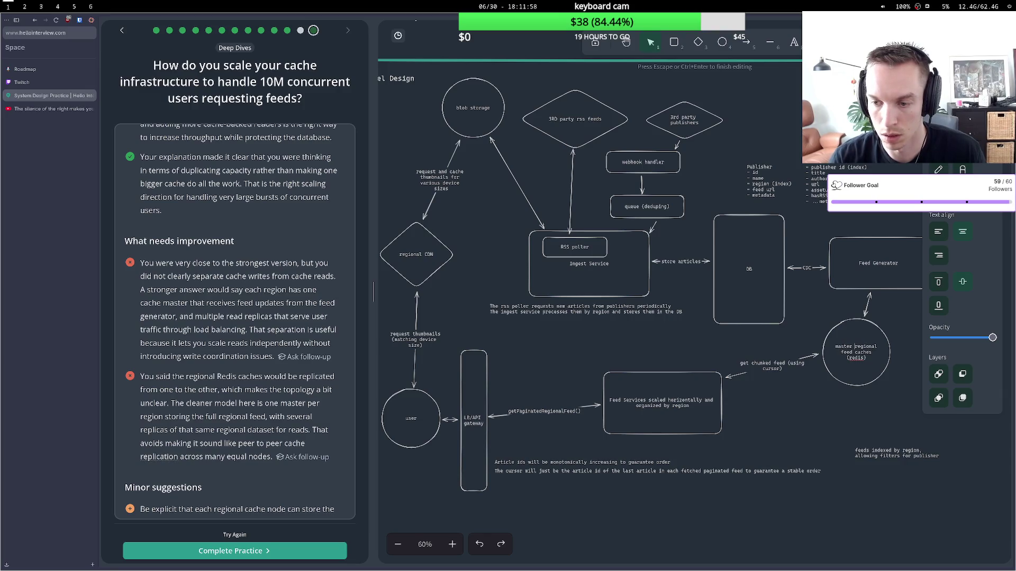
key(BackSpace)
key(Escape)
Shift the master cache right and add a small 'regional feed replicas' circle beside it.
mouse_move(869, 347)
mouse_down()
mouse_move(898, 350)
mouse_move(792, 374)
mouse_up()
click(848, 357)
drag(881, 365, 888, 367)
click(722, 42)
mouse_move(786, 336)
mouse_down()
mouse_move(834, 384)
mouse_move(809, 367)
mouse_move(856, 358)
mouse_up()
key(a)
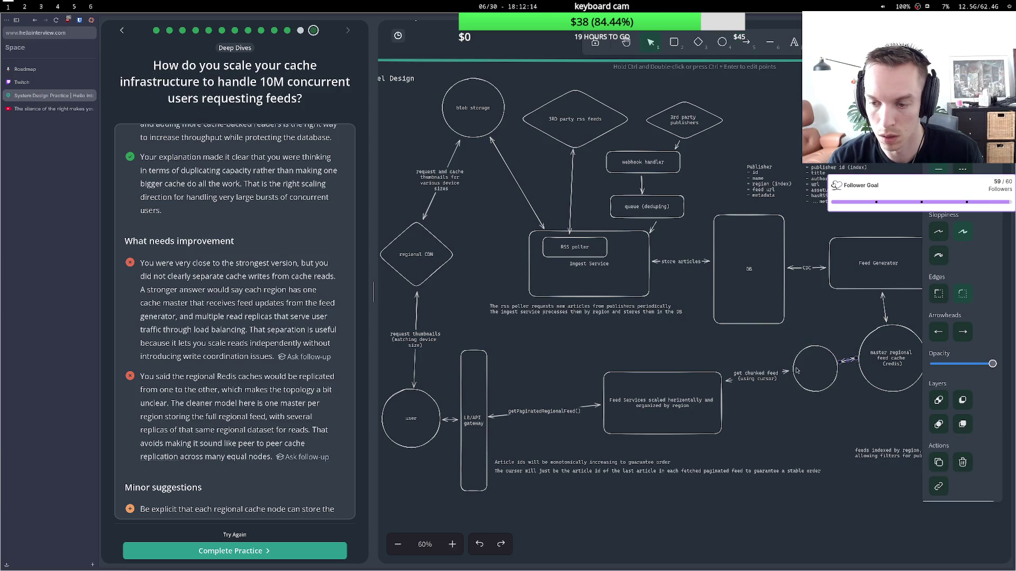
double_click(798, 371)
text(regi)
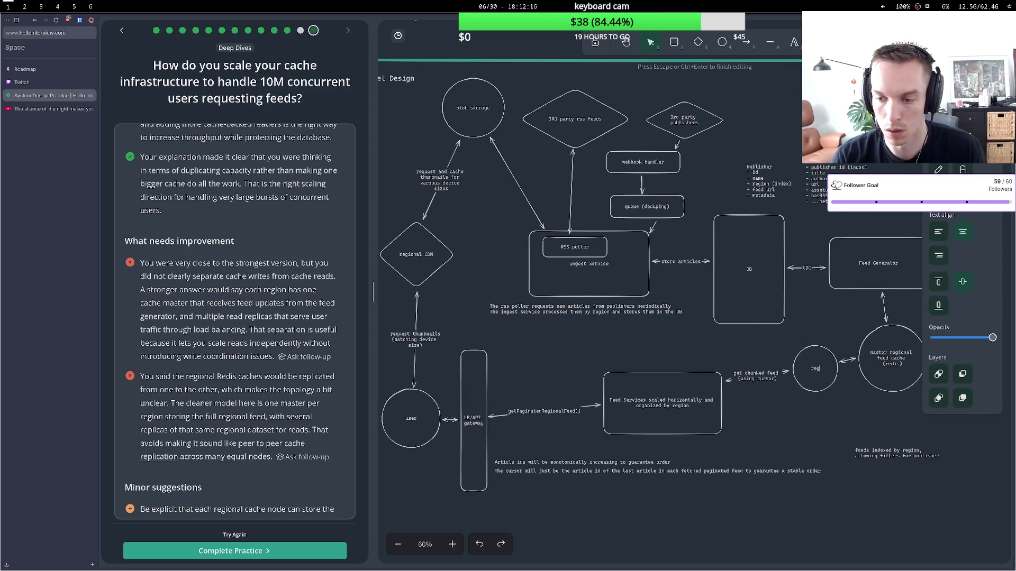
text(onal feed re)
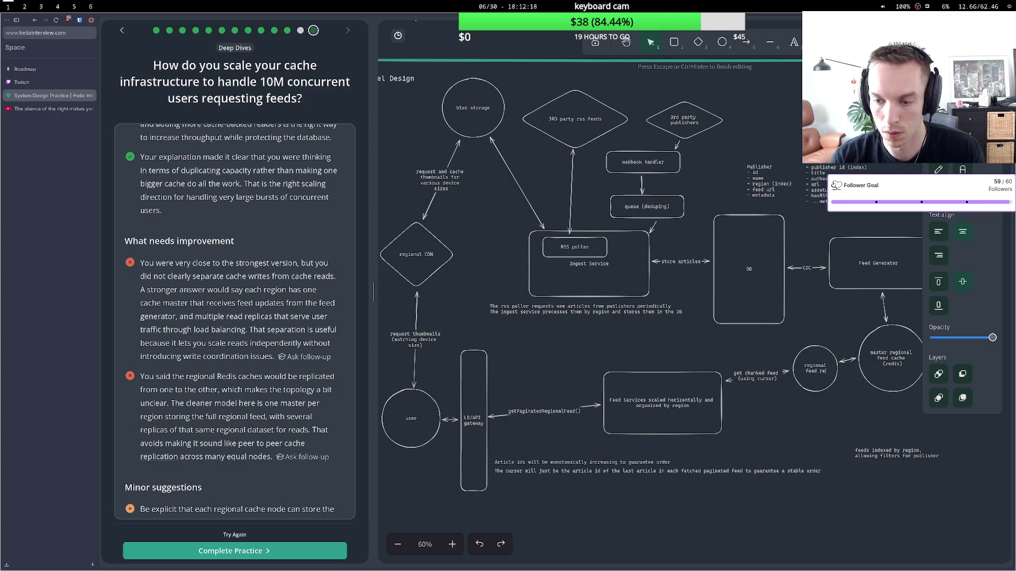
text(plicas)
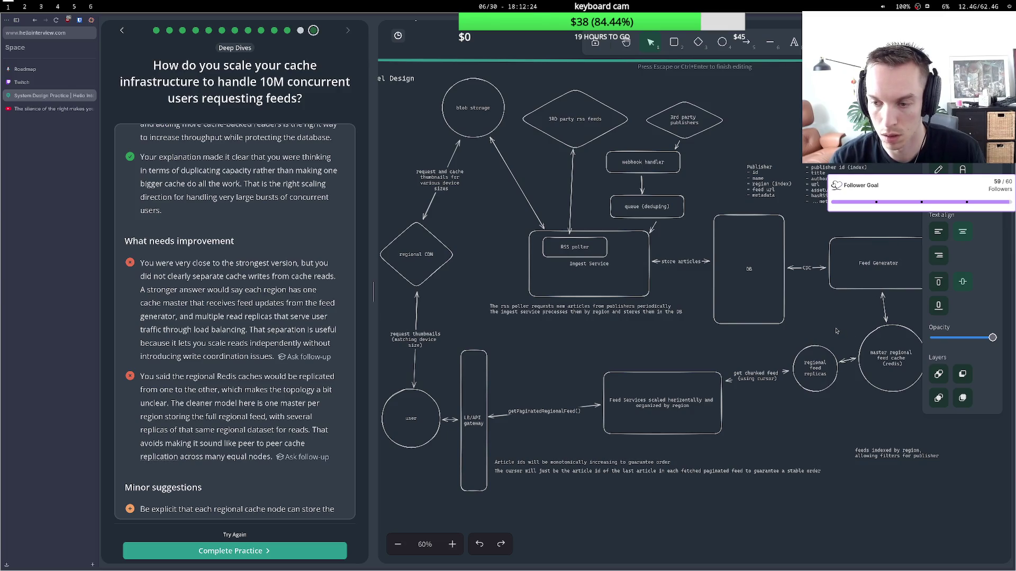
click(836, 332)
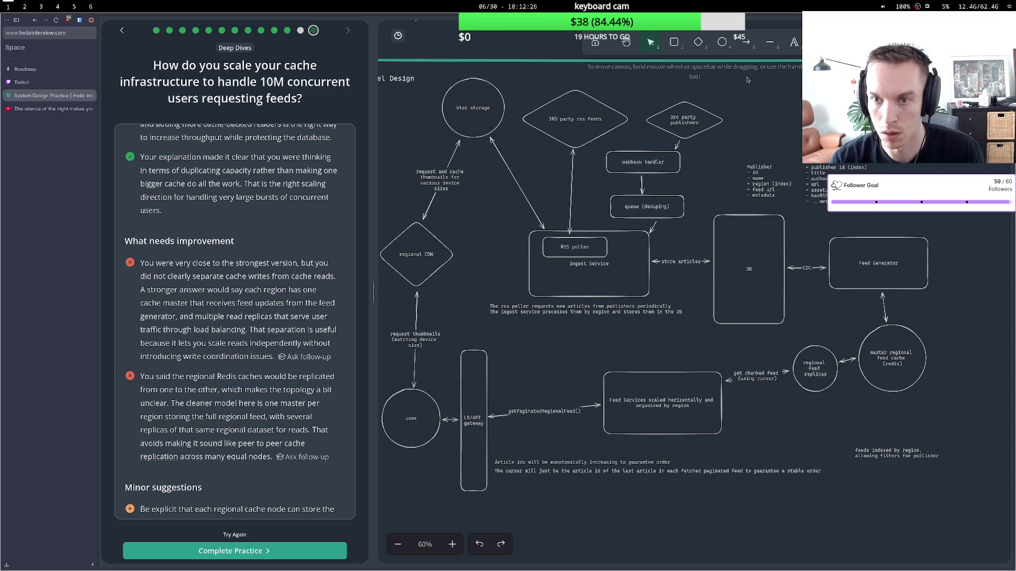
Draw arrows connecting the regional feed replicas circle to the master cache.
click(746, 42)
click(856, 371)
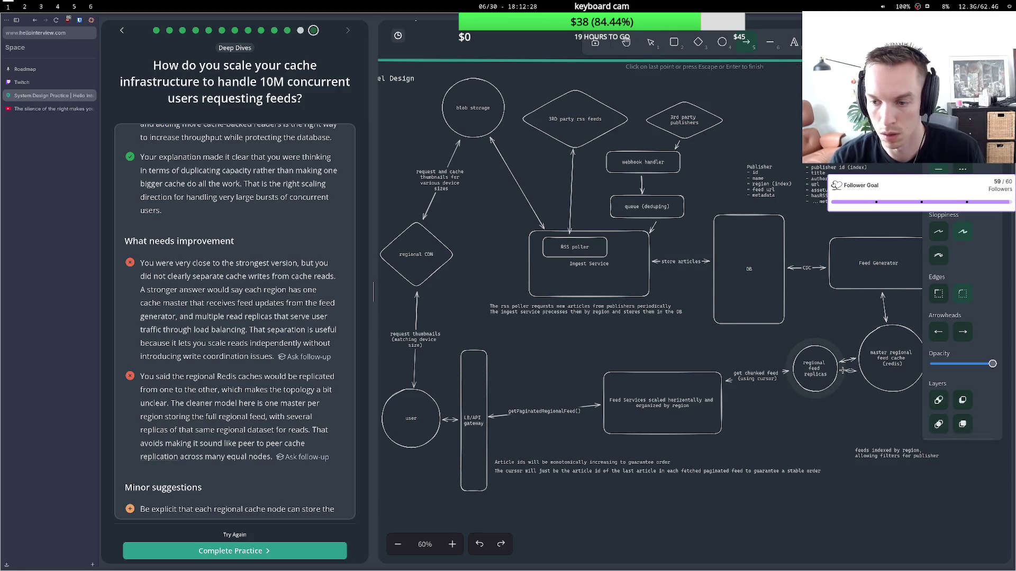
key(Escape)
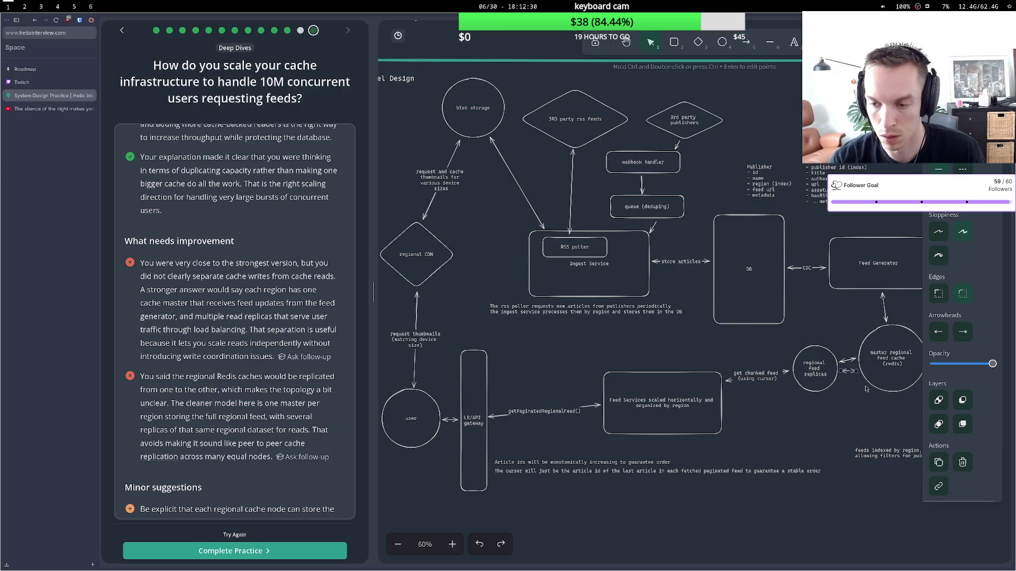
key(a)
drag(864, 382, 840, 381)
click(839, 288)
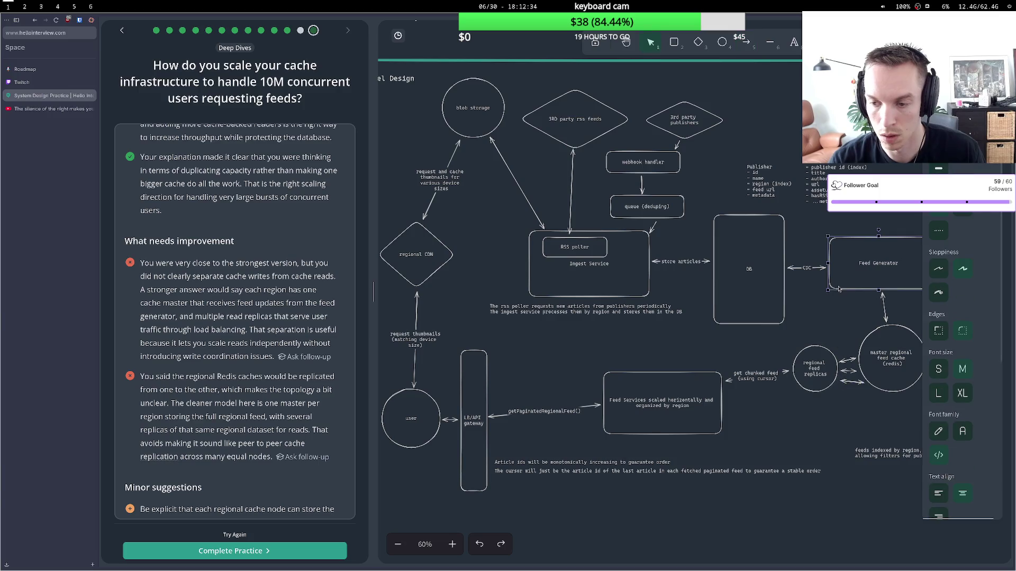
click(847, 360)
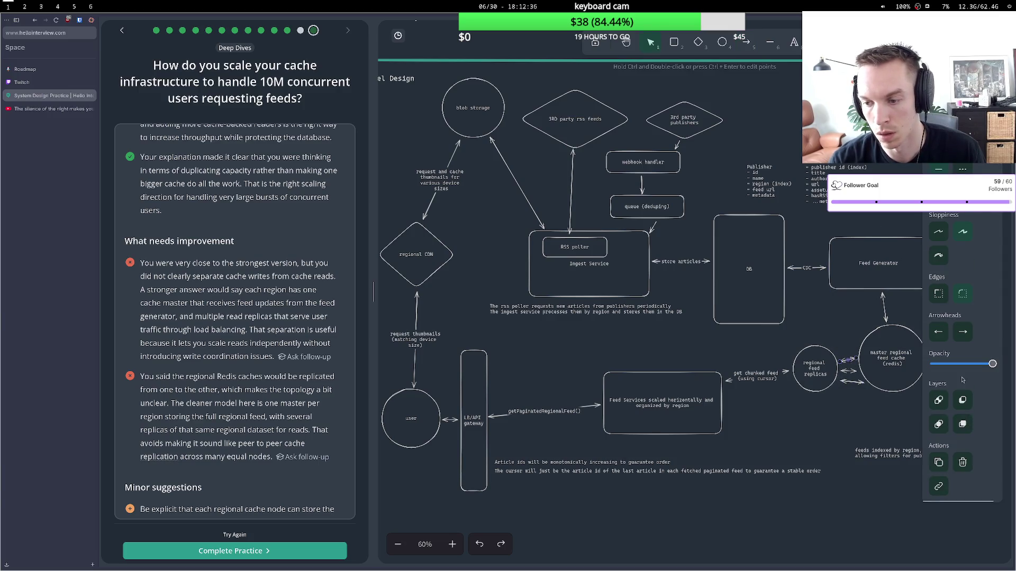
click(840, 330)
Adjust the middle arrow's arrowheads, adding a start arrowhead style.
click(849, 371)
click(963, 334)
click(966, 356)
click(963, 332)
click(990, 358)
click(941, 333)
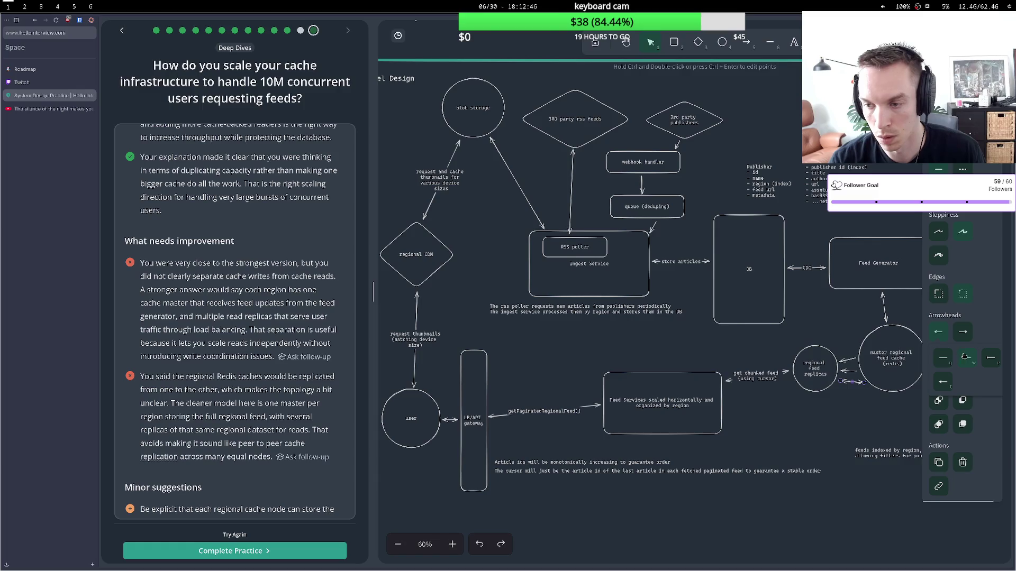
click(781, 234)
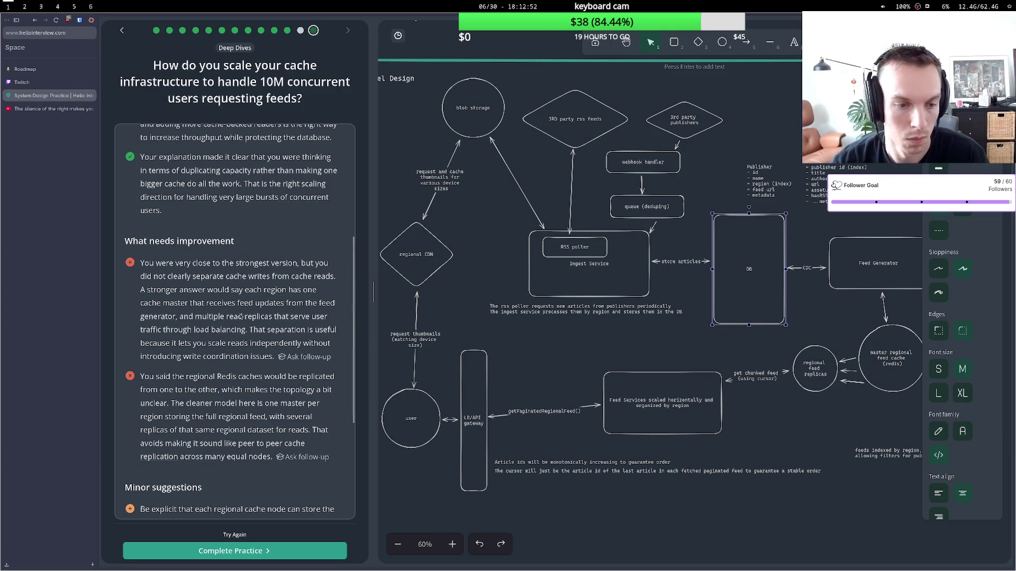
Read the feedback on regional Redis caches and the one-master-per-region model.
drag(180, 377, 263, 379)
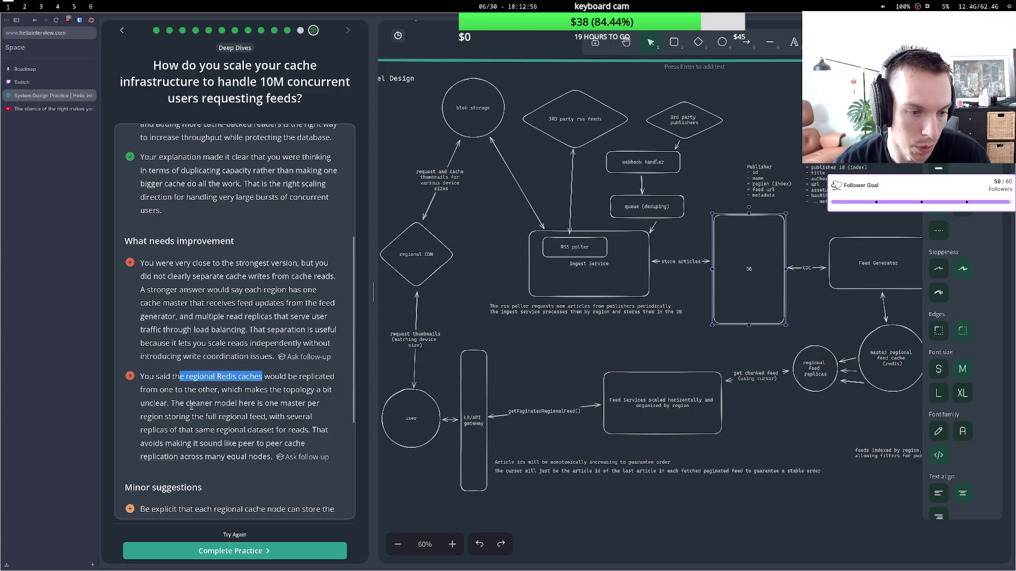
drag(187, 405, 243, 429)
click(203, 455)
scroll(190, 391, down, 4)
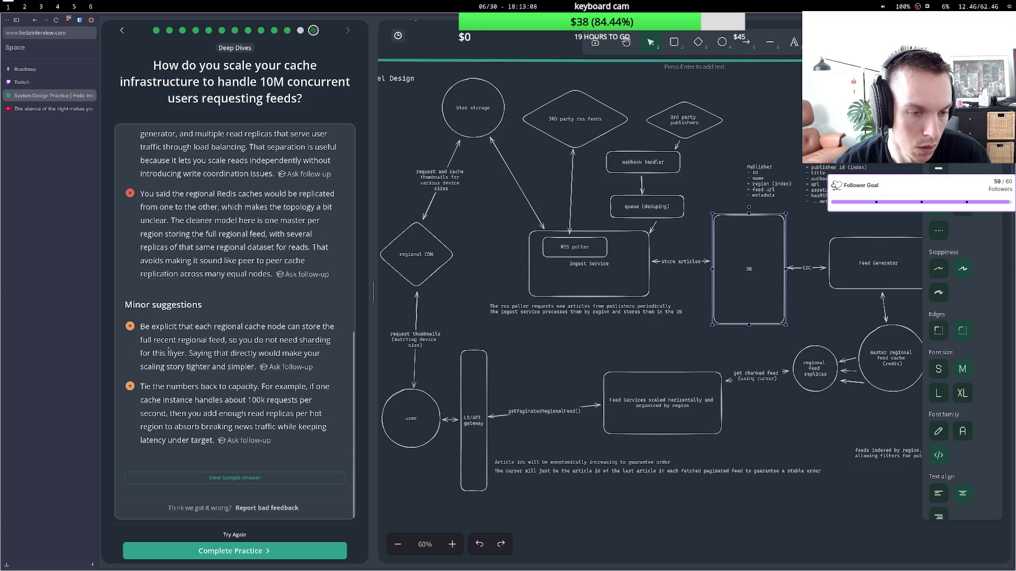
drag(189, 341, 229, 341)
click(226, 341)
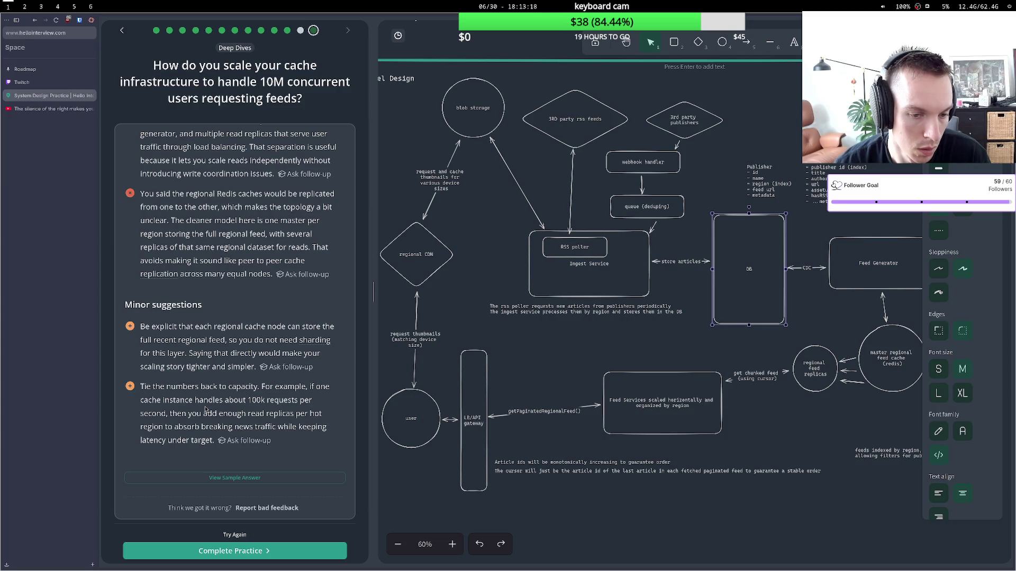
Scroll to the end of the feedback and reopen the cache-scaling question with Try Again.
scroll(201, 423, down, 2)
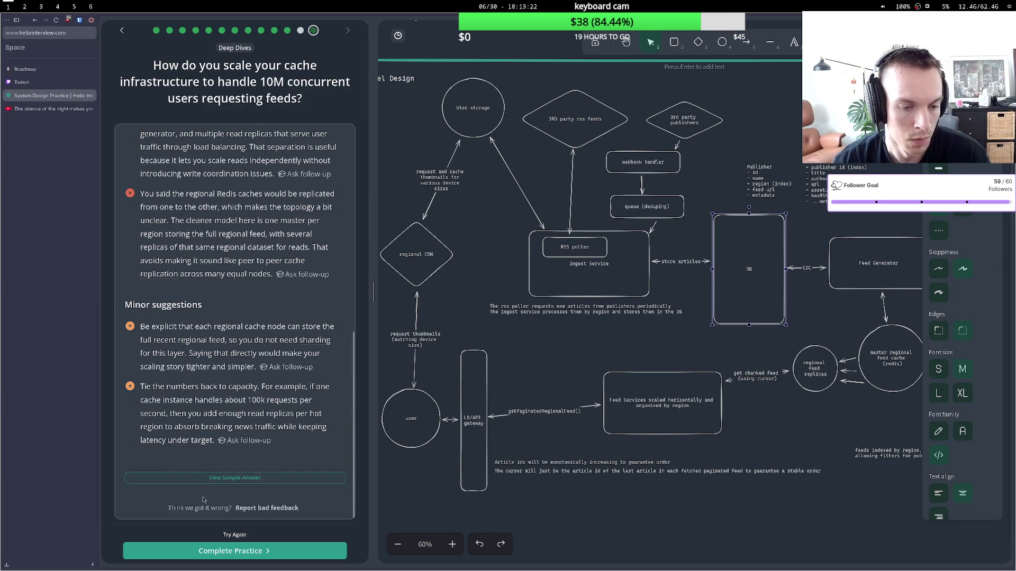
scroll(232, 223, up, 10)
scroll(236, 143, down, 10)
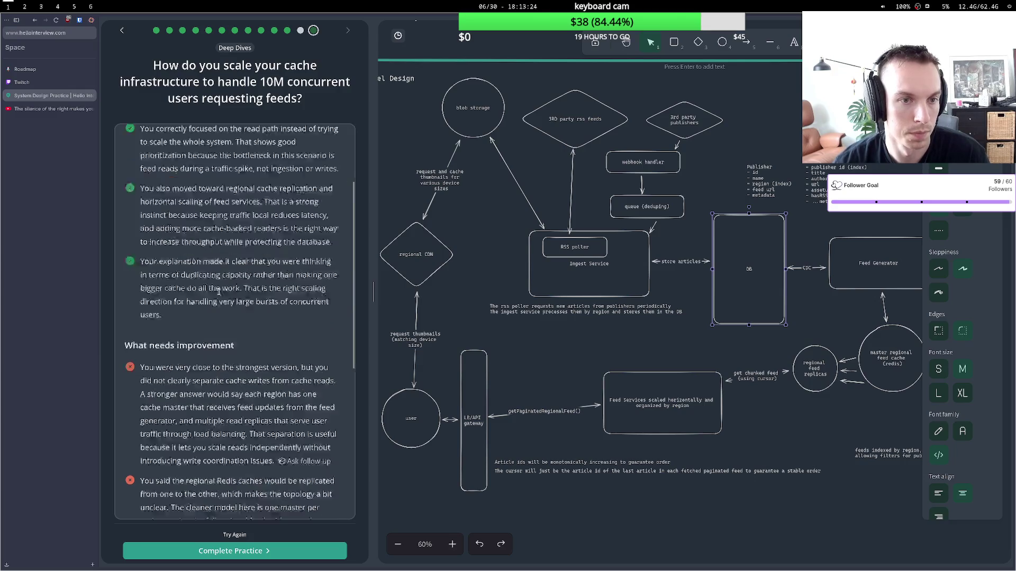
click(233, 536)
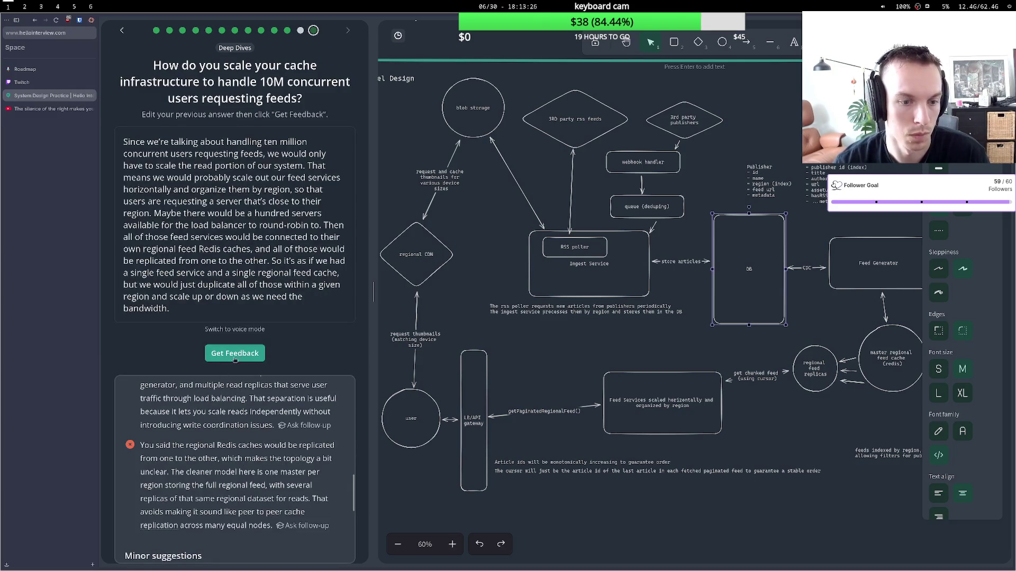
Submit the written answer and look over its transcript and new feedback.
click(234, 195)
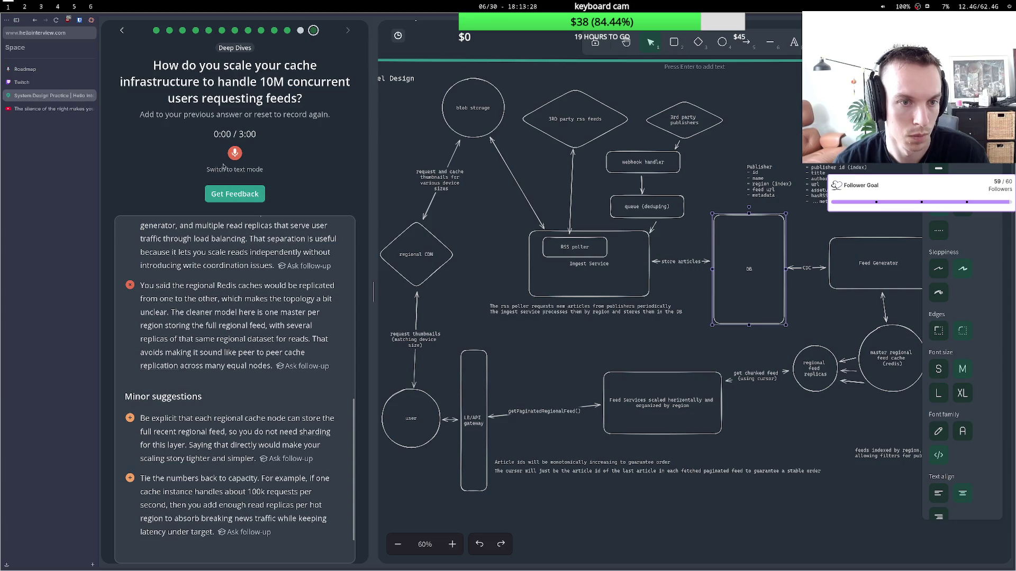
click(244, 140)
click(286, 141)
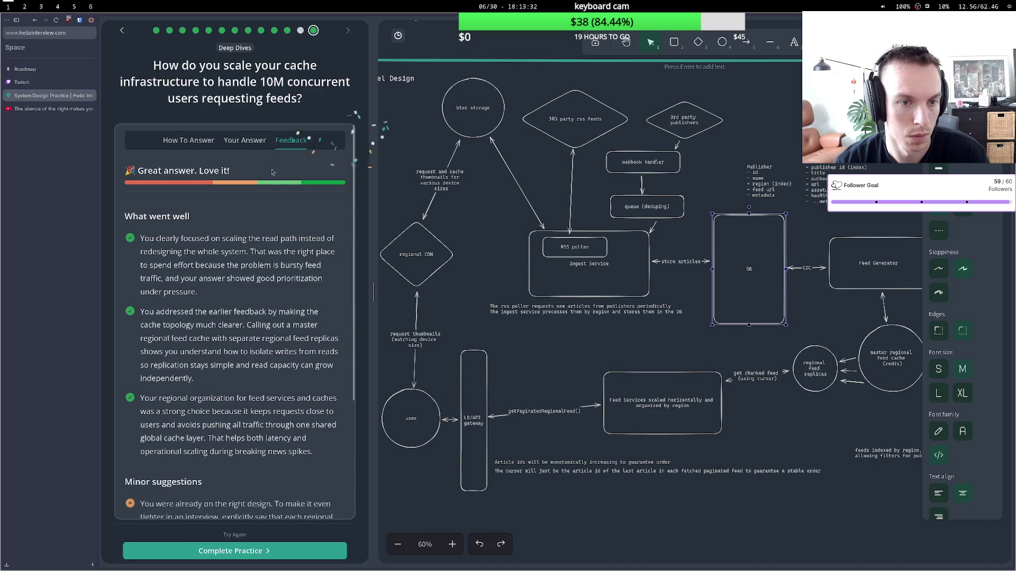
scroll(236, 397, down, 3)
Retry in voice mode, record a spoken cache-scaling answer, and submit it for feedback.
click(235, 536)
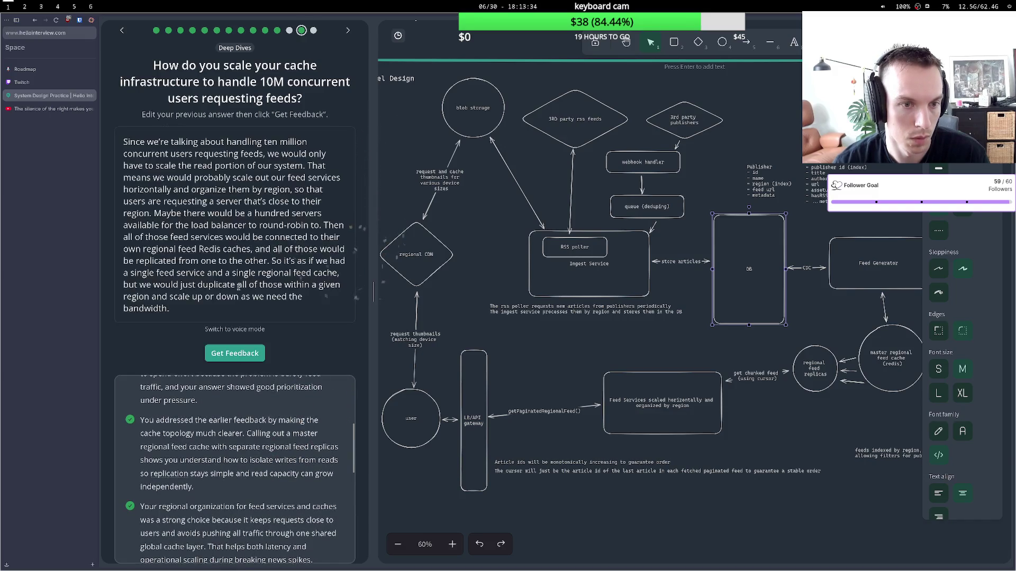
click(241, 329)
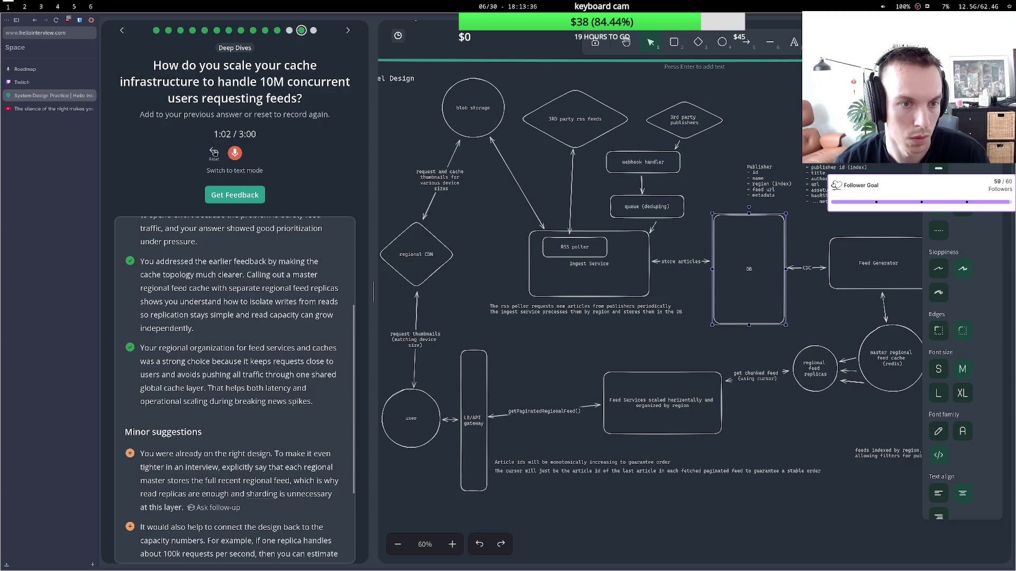
click(235, 153)
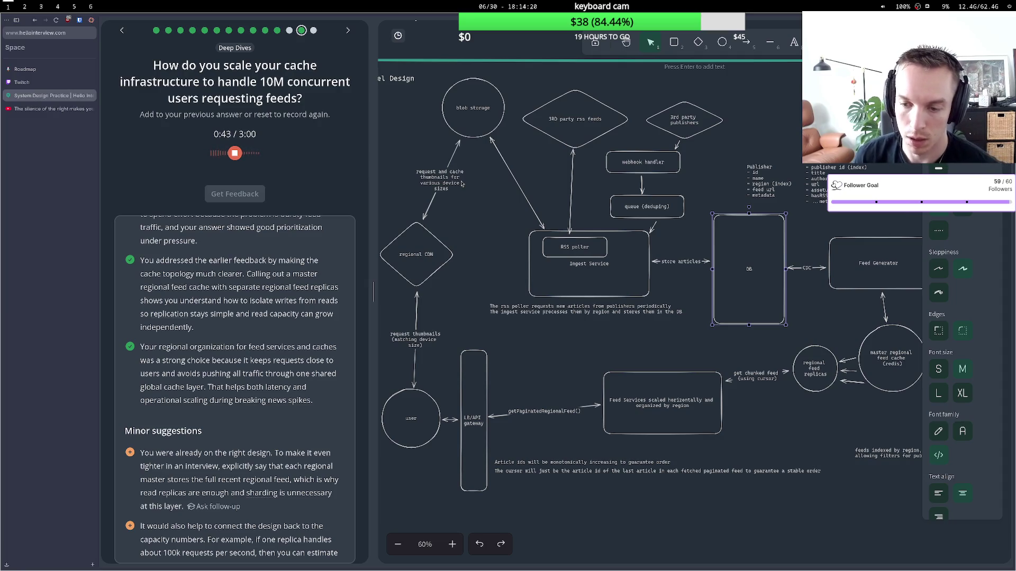
drag(652, 370, 648, 365)
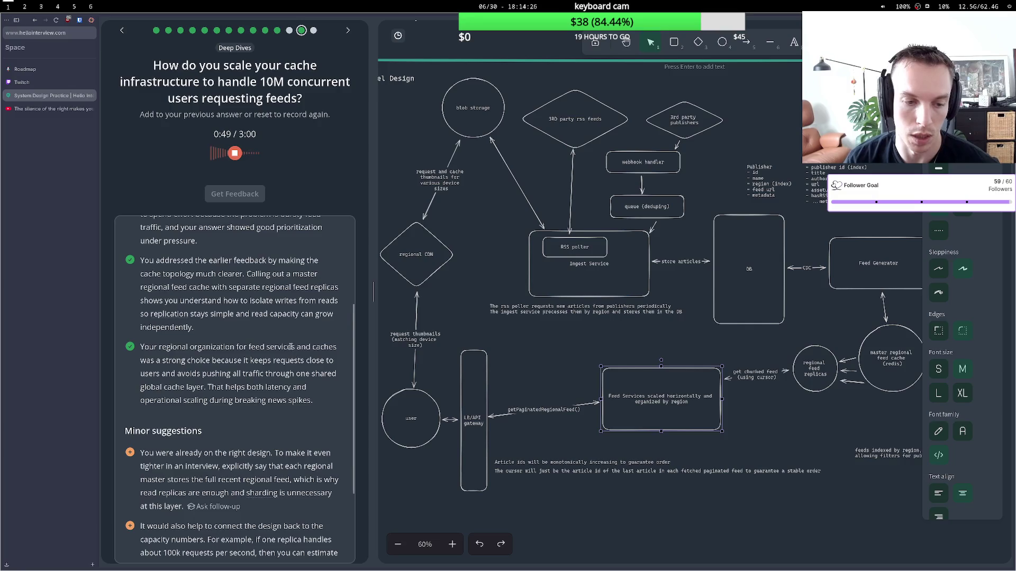
scroll(247, 493, down, 2)
click(235, 153)
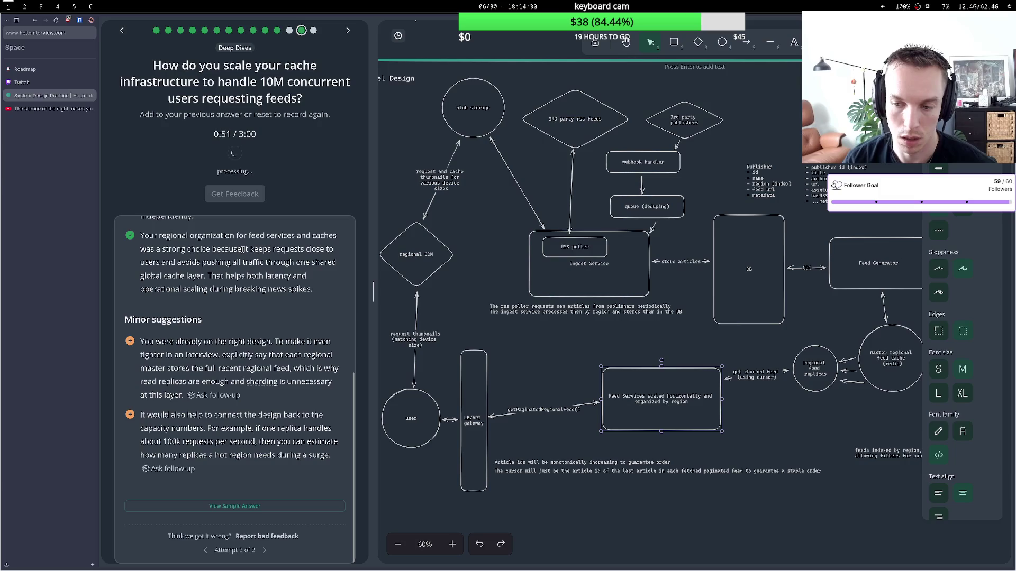
click(246, 321)
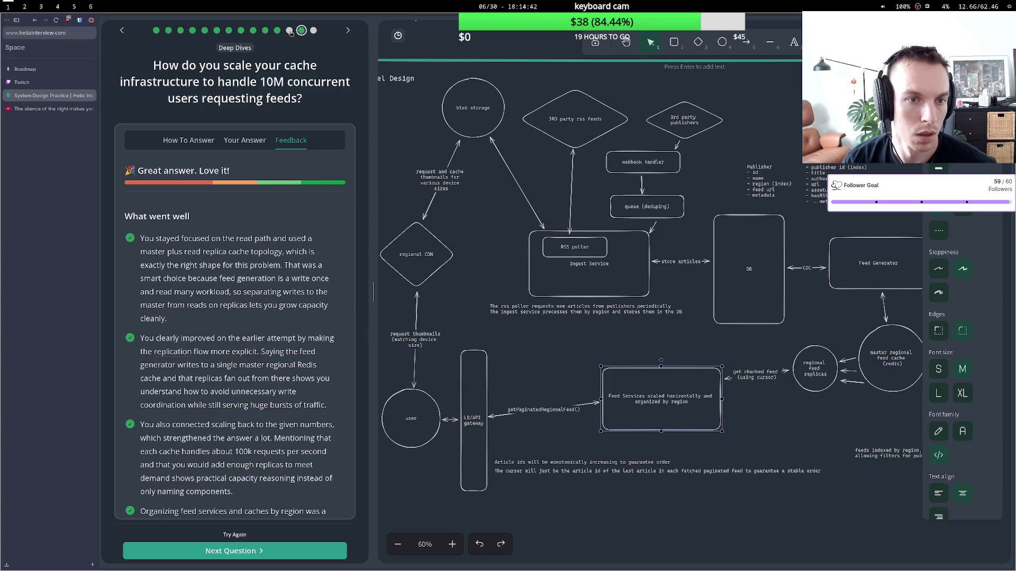
Read the minor suggestions, including the capacity example, then advance to the thumbnail-variants follow-up.
scroll(284, 279, down, 6)
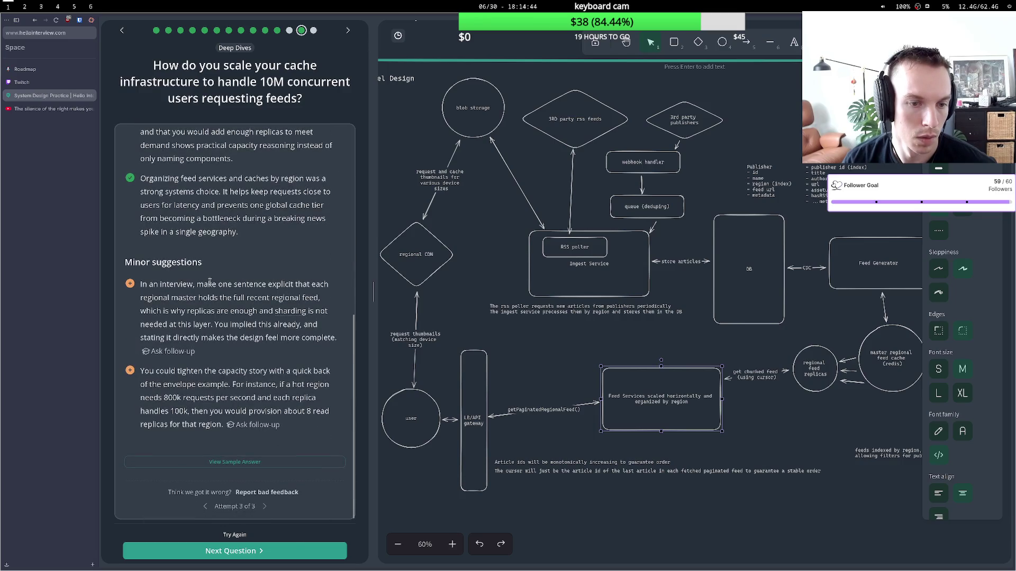
mouse_move(197, 284)
mouse_down()
mouse_move(231, 285)
mouse_move(209, 298)
mouse_move(254, 299)
mouse_move(214, 325)
mouse_move(191, 325)
mouse_move(257, 349)
mouse_up()
click(248, 300)
click(227, 311)
click(214, 324)
click(229, 384)
drag(228, 384, 225, 421)
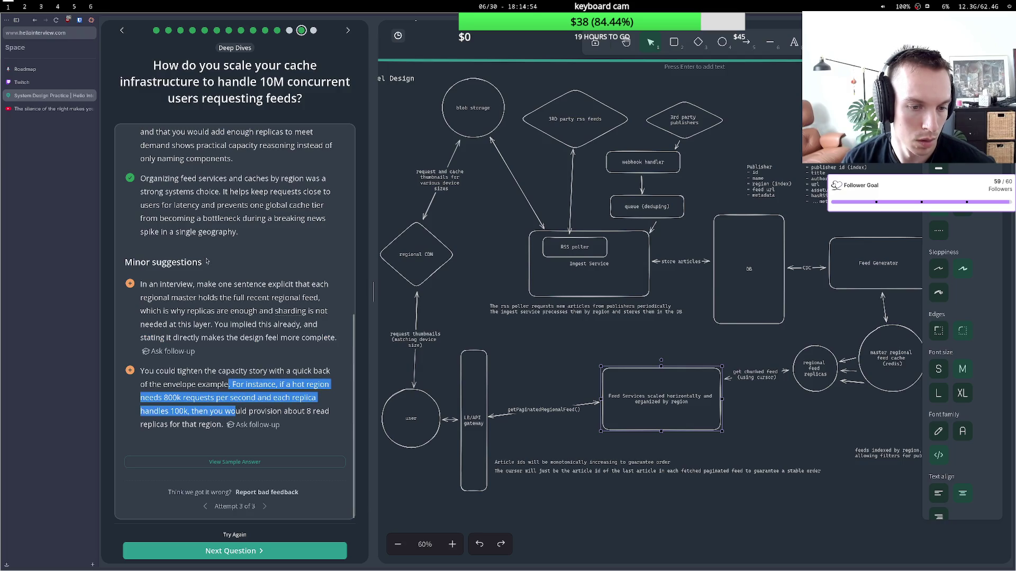
scroll(220, 420, up, 3)
click(289, 30)
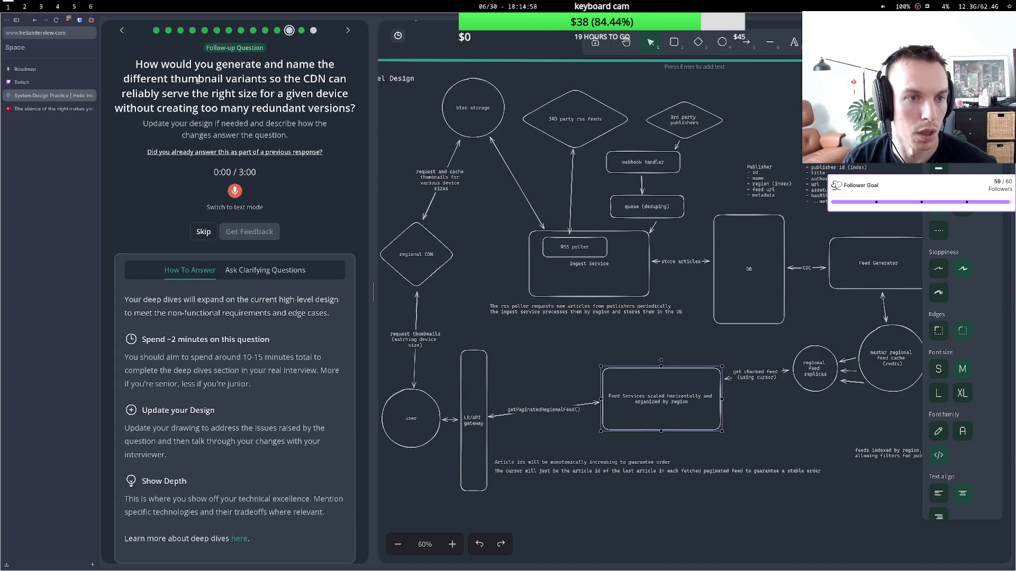
Read the thumbnail-variants question, then record and stop a spoken answer to it.
drag(175, 67, 258, 93)
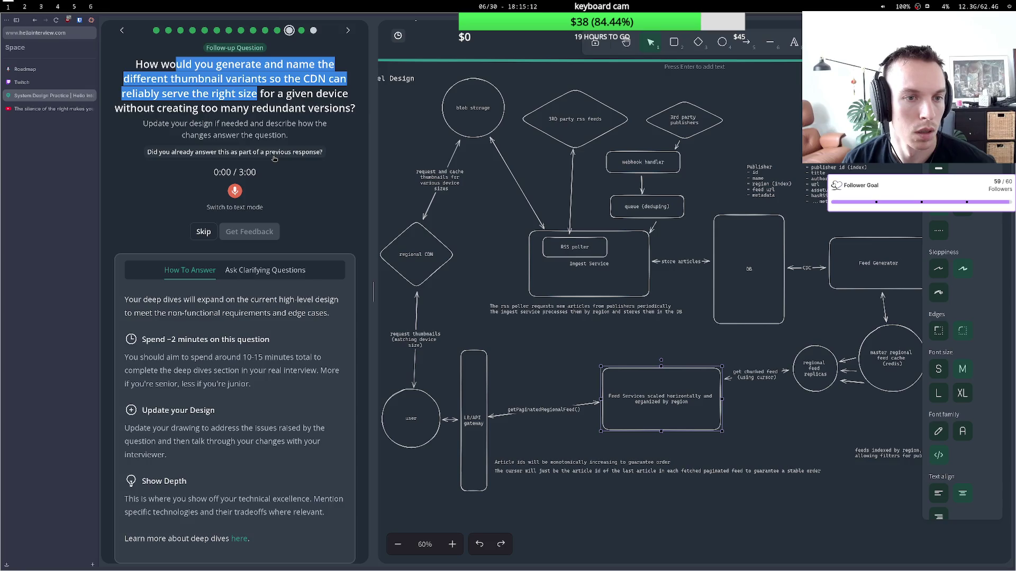
click(274, 158)
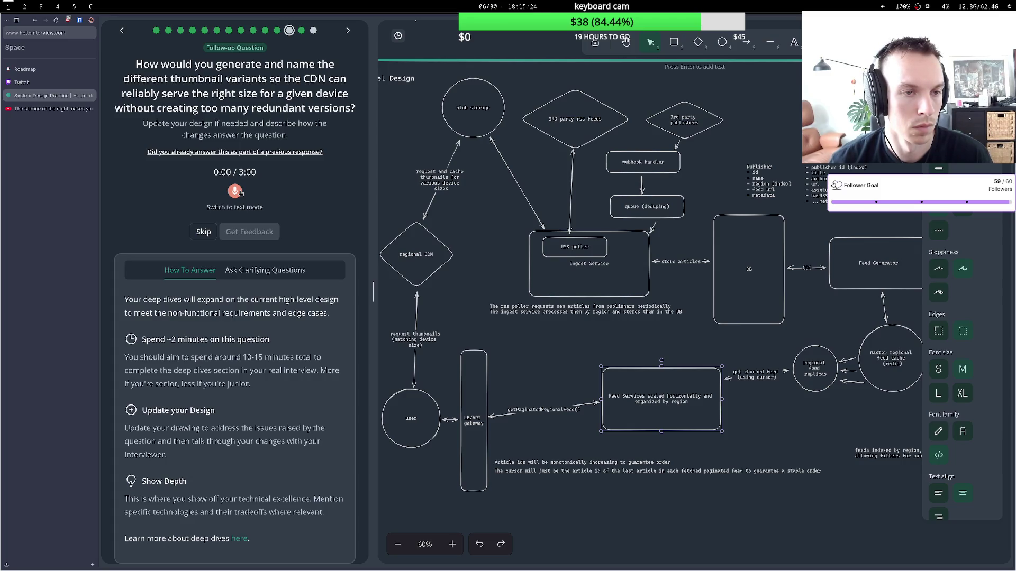
click(237, 191)
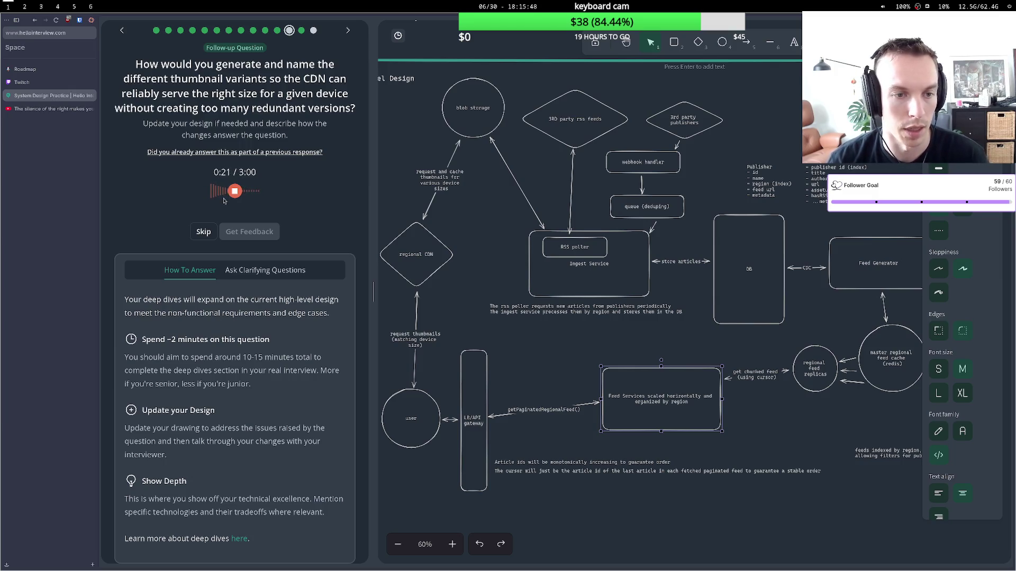
right_click(225, 201)
click(201, 198)
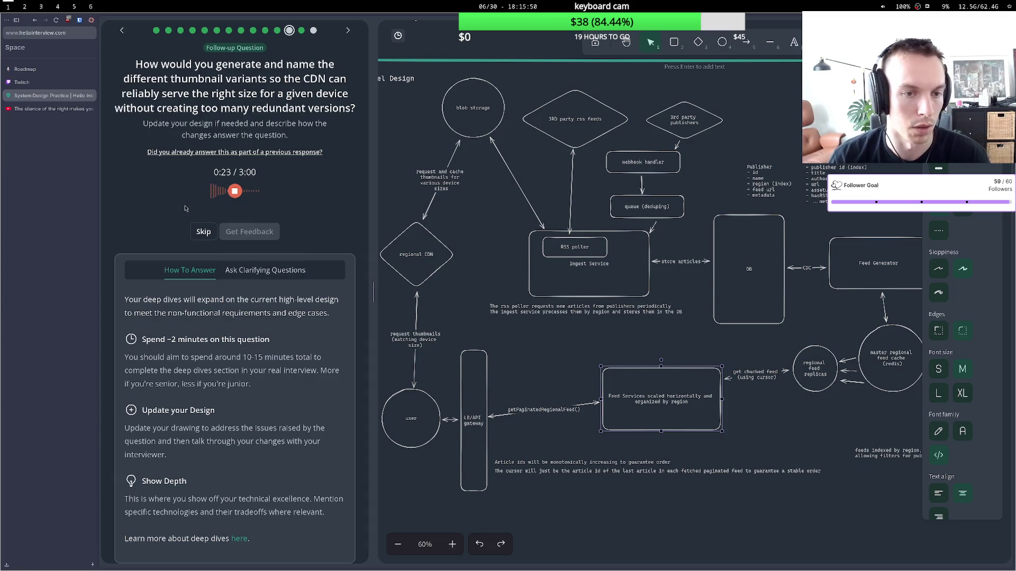
click(235, 191)
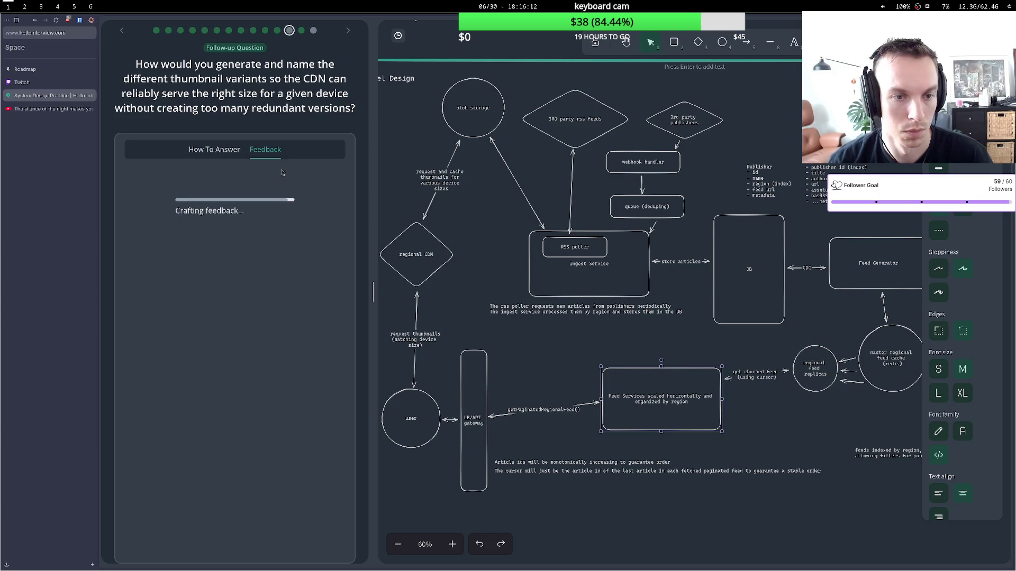
Read feedback on variant naming, client-side selection and the ingest pipeline, then go to the next question.
scroll(253, 213, down, 5)
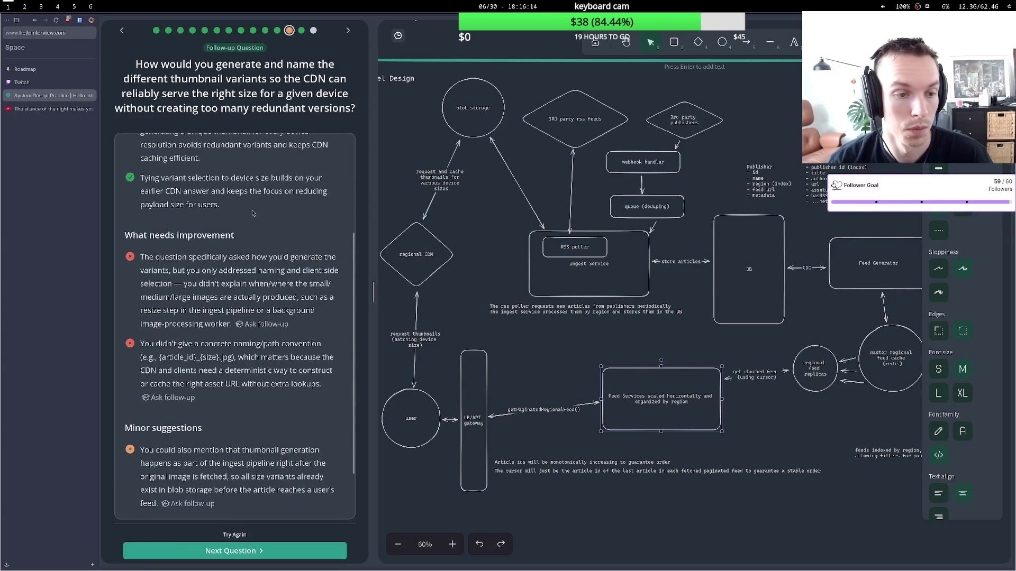
drag(192, 270, 290, 271)
click(216, 285)
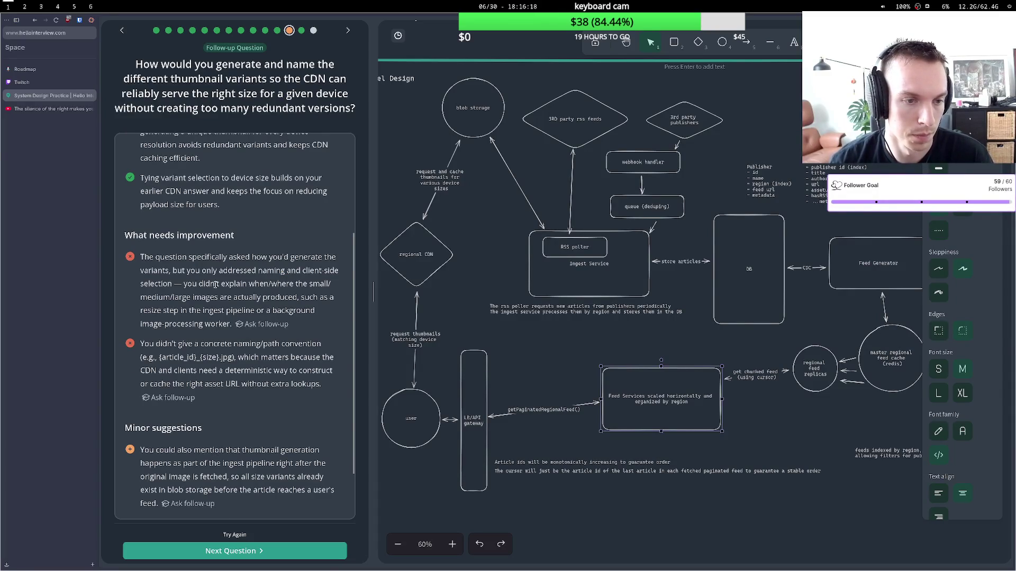
mouse_move(200, 299)
mouse_down()
mouse_move(292, 298)
mouse_move(204, 310)
mouse_move(247, 312)
mouse_up()
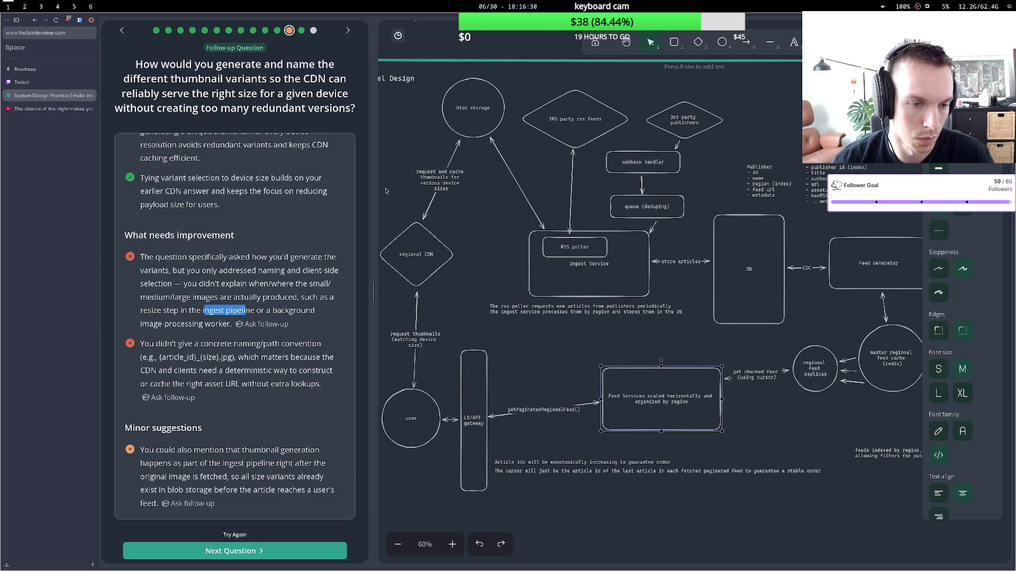
scroll(282, 249, down, 3)
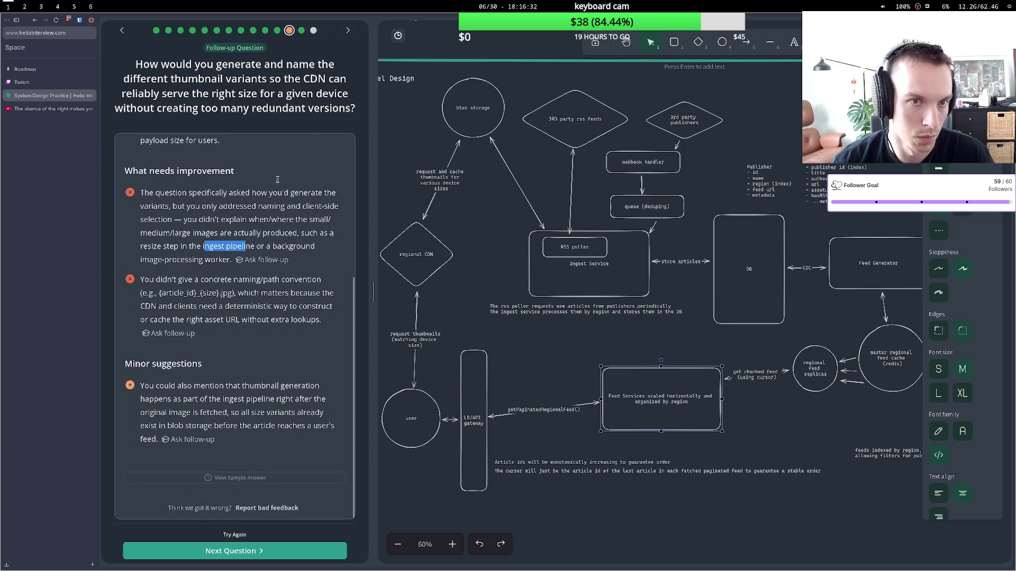
click(314, 30)
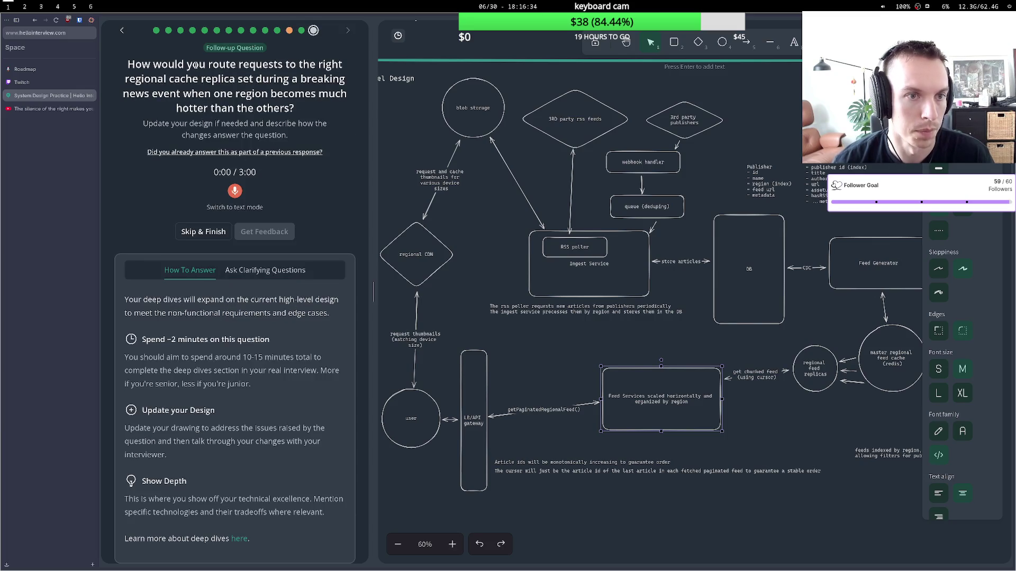